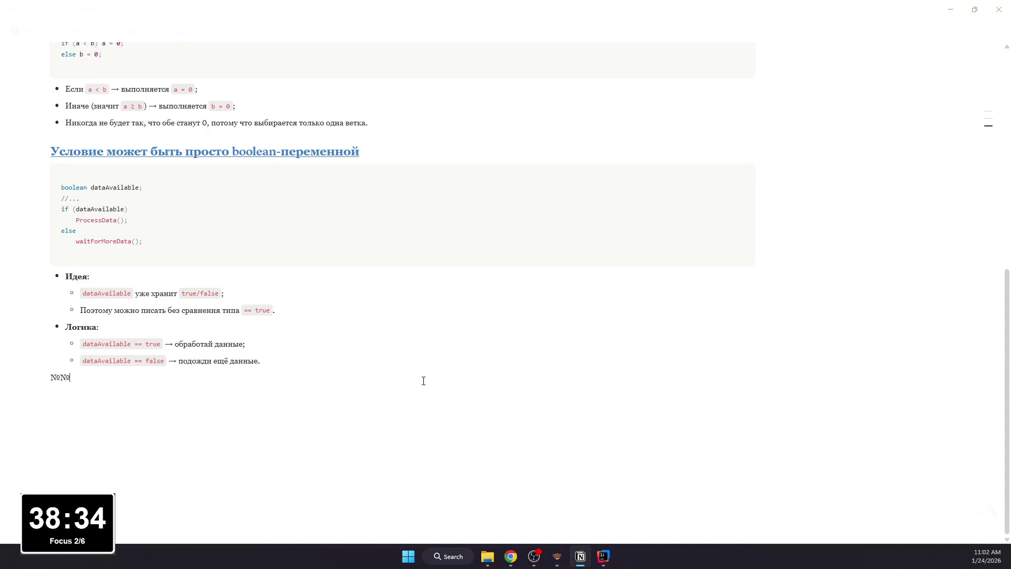
Step: Write the heading 'После if или else — только один оператор' and select its text
{"action": "key", "text": "BackSpace"}
{"action": "key", "text": "BackSpace"}
{"action": "key", "text": "BackSpace"}
{"action": "type", "text": "### "}
{"action": "type", "text": "После "}
{"action": "type", "text": "if или else"}
{"action": "type", "text": "- толкьо"}
{"action": "key", "text": "BackSpace"}
{"action": "key", "text": "BackSpace"}
{"action": "type", "text": "ько один оператор"}
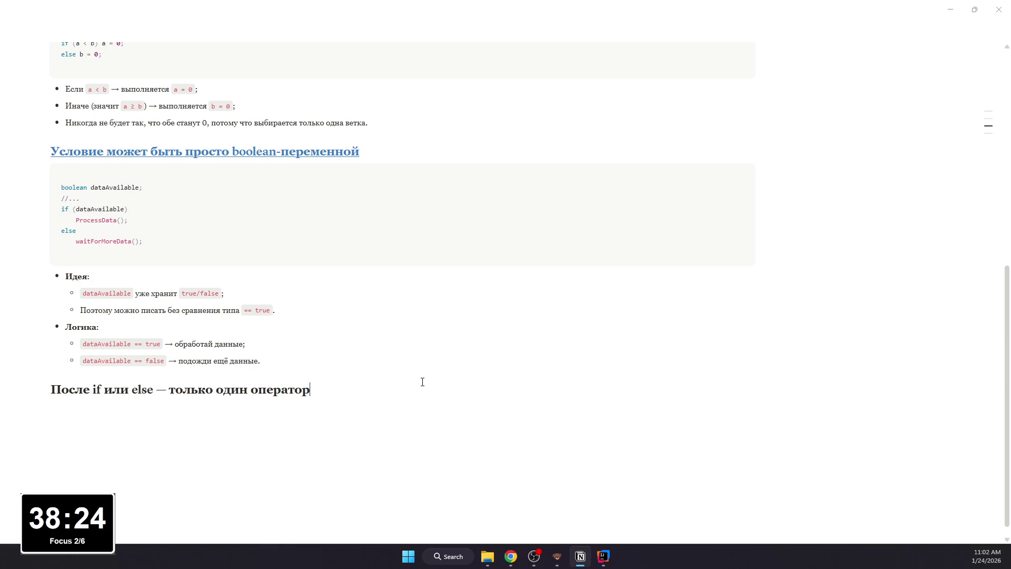
{"action": "key", "text": "shift+Home"}
{"action": "key", "text": "End"}
{"action": "key", "text": "shift+Home"}
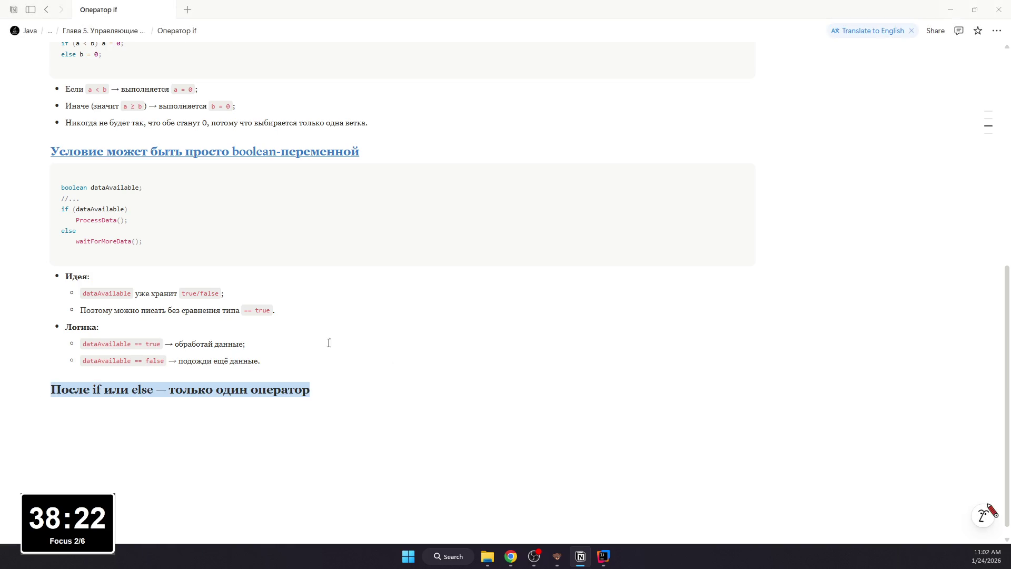
{"action": "left_click", "coordinate": [136, 387]}
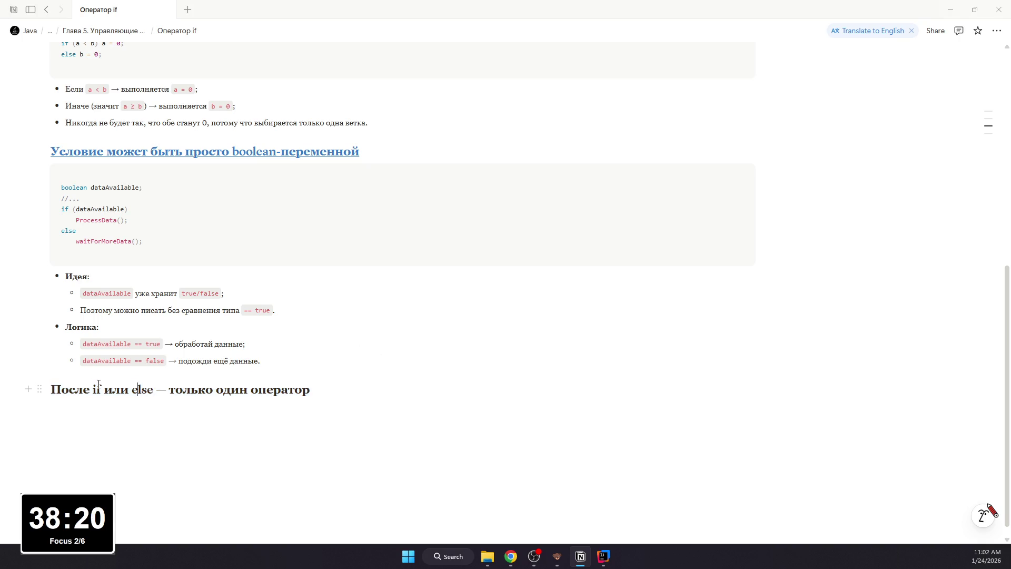
{"action": "left_click_drag", "start_coordinate": [309, 389], "coordinate": [50, 389]}
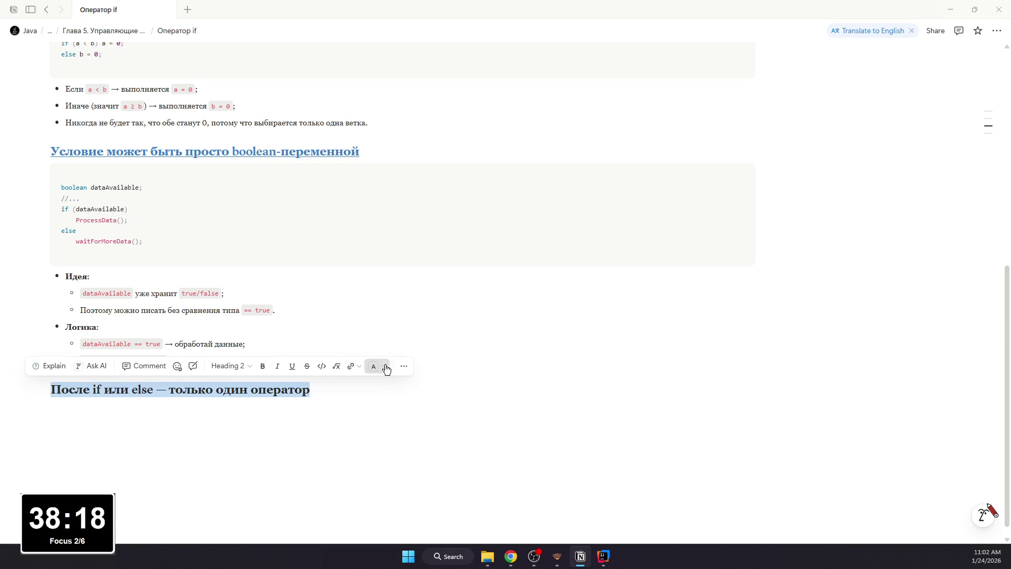
Step: Colour the heading blue and underline it, then continue on a new line below
{"action": "left_click", "coordinate": [378, 366]}
{"action": "left_click", "coordinate": [380, 399]}
{"action": "left_click", "coordinate": [292, 363]}
{"action": "left_click_drag", "start_coordinate": [311, 388], "coordinate": [62, 389]}
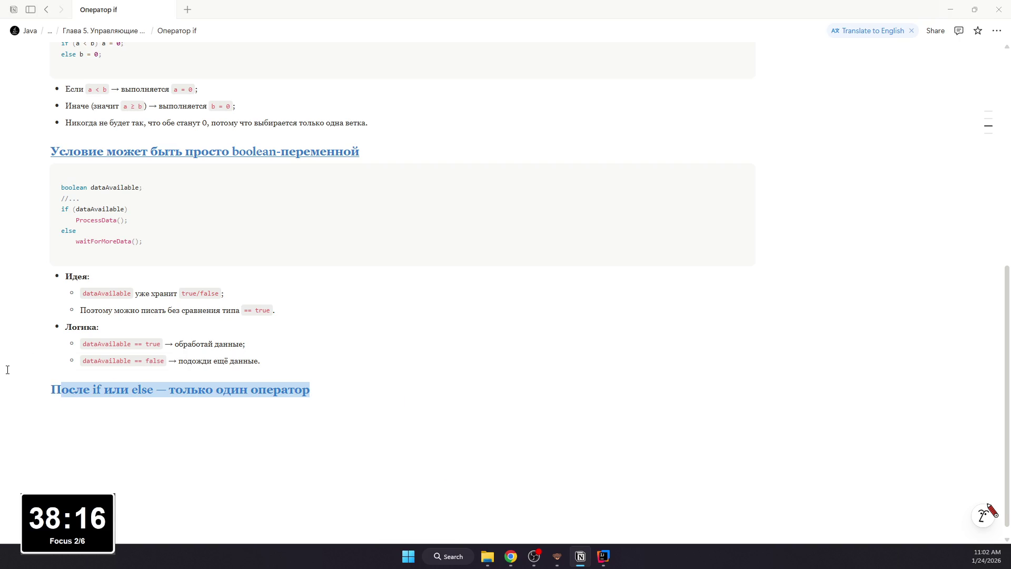
{"action": "left_click_drag", "start_coordinate": [310, 388], "coordinate": [51, 389]}
{"action": "left_click", "coordinate": [303, 366]}
{"action": "left_click", "coordinate": [288, 408]}
{"action": "scroll", "coordinate": [288, 355], "scroll_direction": "up", "scroll_amount": 3}
{"action": "scroll", "coordinate": [245, 337], "scroll_direction": "down", "scroll_amount": 2}
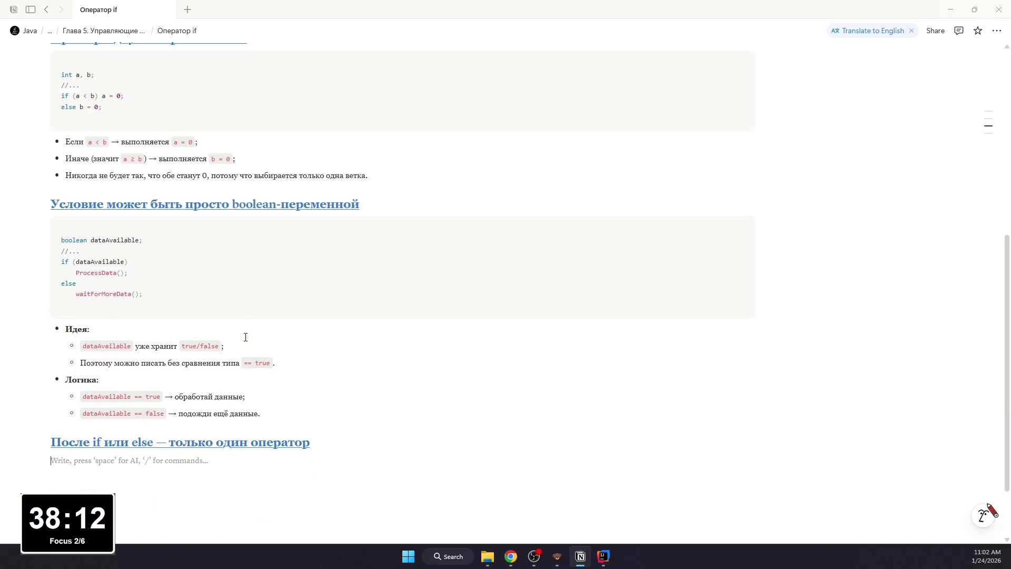
{"action": "type", "text": "- "}
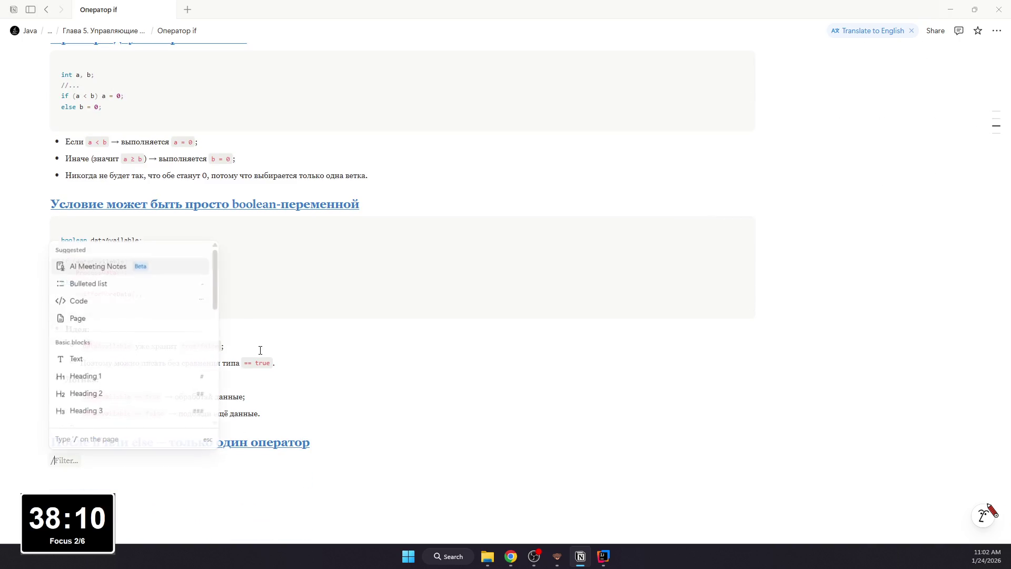
{"action": "type", "text": "К"}
Step: Add the bullet that several actions need a block, then a Java code block with the pasted bytesAvailable example
{"action": "key", "text": "BackSpace"}
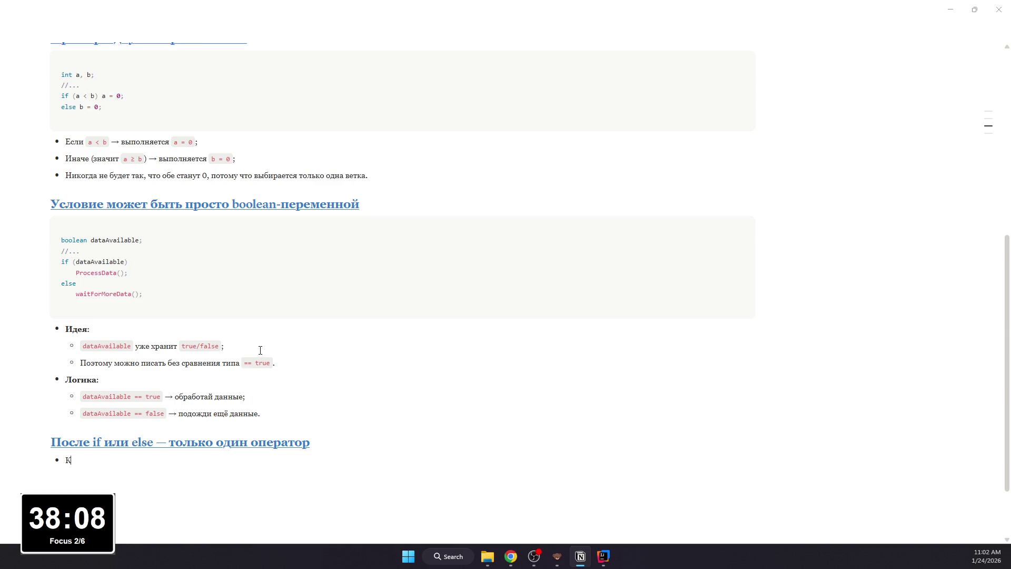
{"action": "type", "text": "итну"}
{"action": "type", "text": "нужно не"}
{"action": "type", "text": "сколько д"}
{"action": "type", "text": "ейств"}
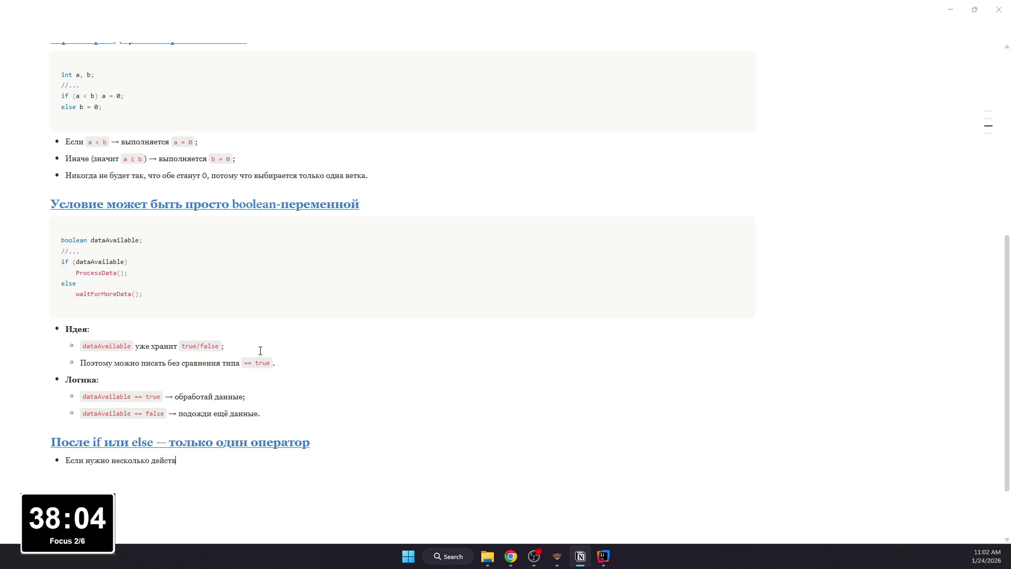
{"action": "type", "text": "—"}
{"action": "key", "text": "BackSpace"}
{"action": "type", "text": "ен блок"}
{"action": "type", "text": ":"}
{"action": "key", "text": "Return"}
{"action": "type", "text": "/code"}
{"action": "key", "text": "Return"}
{"action": "scroll", "coordinate": [372, 221], "scroll_direction": "up", "scroll_amount": 5}
{"action": "scroll", "coordinate": [311, 206], "scroll_direction": "down", "scroll_amount": 8}
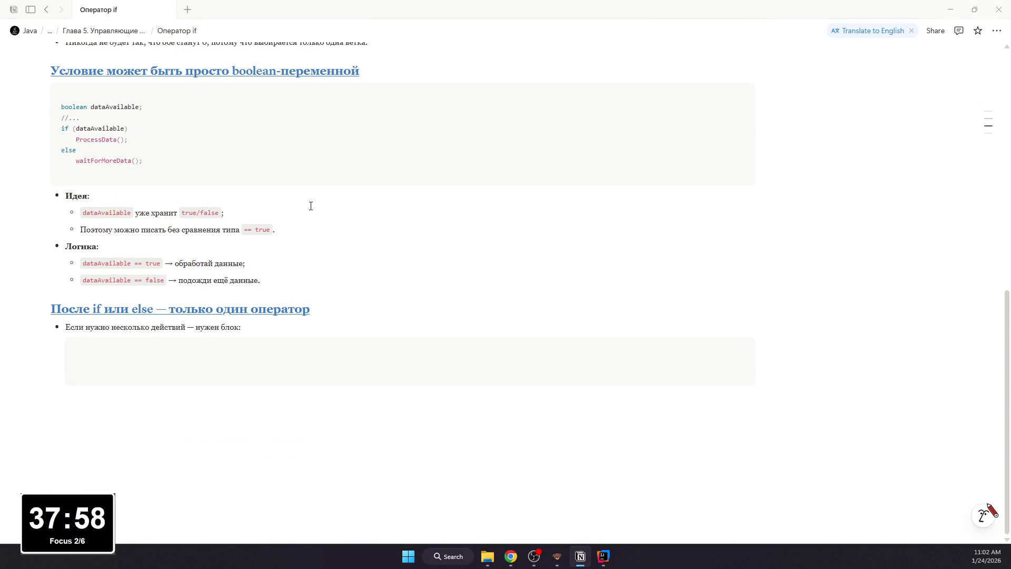
{"action": "mouse_move", "coordinate": [7, 277]}
{"action": "type", "text": "int bytesAvailable; // ... if (bytesAvailable > 0) {     ProcessData();     bytesAvailable -= n; } else     waitForMoreData();"}
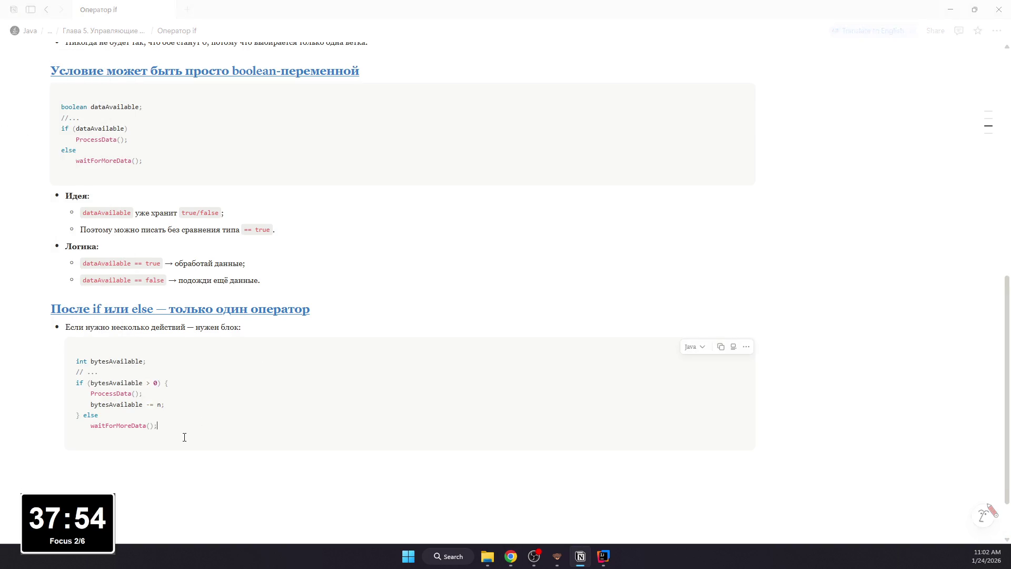
{"action": "left_click", "coordinate": [167, 461]}
{"action": "scroll", "coordinate": [166, 461], "scroll_direction": "up", "scroll_amount": 5}
{"action": "scroll", "coordinate": [167, 460], "scroll_direction": "up", "scroll_amount": 8}
{"action": "scroll", "coordinate": [119, 458], "scroll_direction": "up", "scroll_amount": 5}
{"action": "scroll", "coordinate": [104, 456], "scroll_direction": "down", "scroll_amount": 3}
{"action": "scroll", "coordinate": [104, 456], "scroll_direction": "down", "scroll_amount": 5}
{"action": "scroll", "coordinate": [104, 456], "scroll_direction": "down", "scroll_amount": 3}
{"action": "scroll", "coordinate": [101, 459], "scroll_direction": "down", "scroll_amount": 2}
{"action": "scroll", "coordinate": [98, 464], "scroll_direction": "down", "scroll_amount": 1}
{"action": "key", "text": "Tab"}
{"action": "type", "text": "b"}
Step: Write nested bullets: Если bytesAvailable > 0, then выполнится ProcessData() and затем… underneath
{"action": "key", "text": "Return"}
{"action": "key", "text": "BackSpace"}
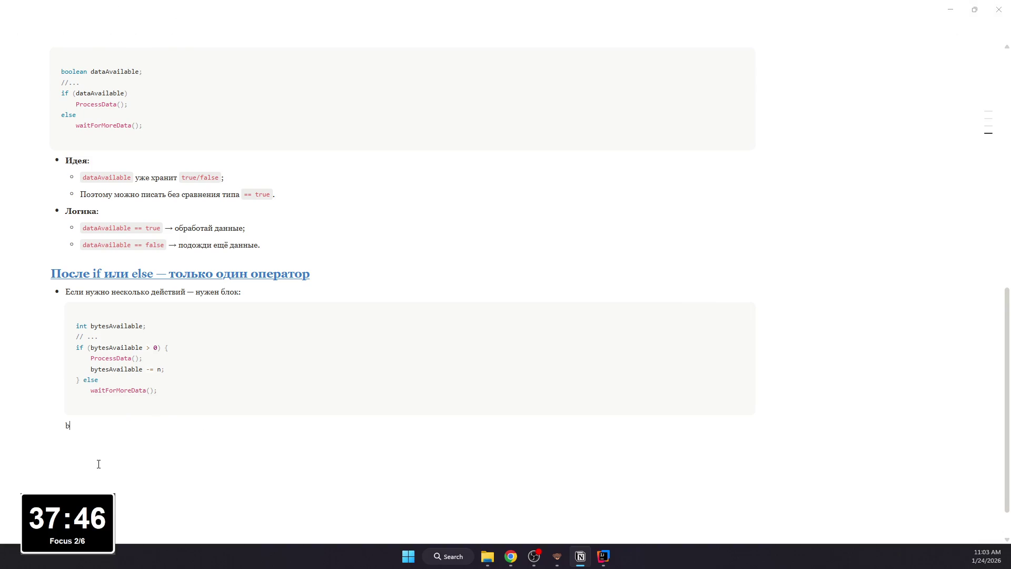
{"action": "key", "text": "BackSpace"}
{"action": "type", "text": "- "}
{"action": "type", "text": "ли b"}
{"action": "type", "text": "s"}
{"action": "type", "text": "vai"}
{"action": "type", "text": " <"}
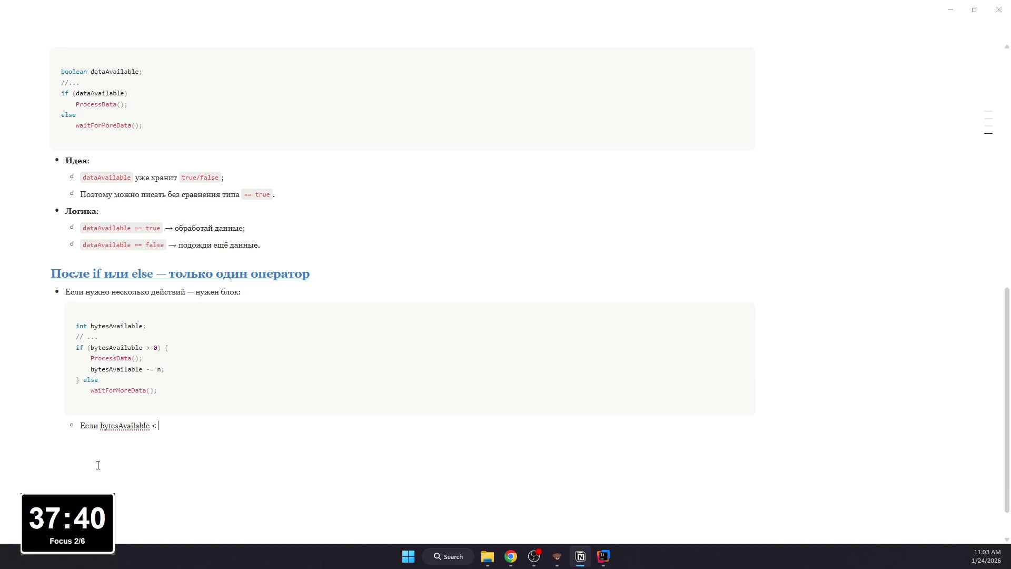
{"action": "key", "text": "BackSpace"}
{"action": "key", "text": "BackSpace"}
{"action": "key", "text": "BackSpace"}
{"action": "type", "text": "> 0:"}
{"action": "key", "text": "Return"}
{"action": "key", "text": "Tab"}
{"action": "type", "text": "выпо"}
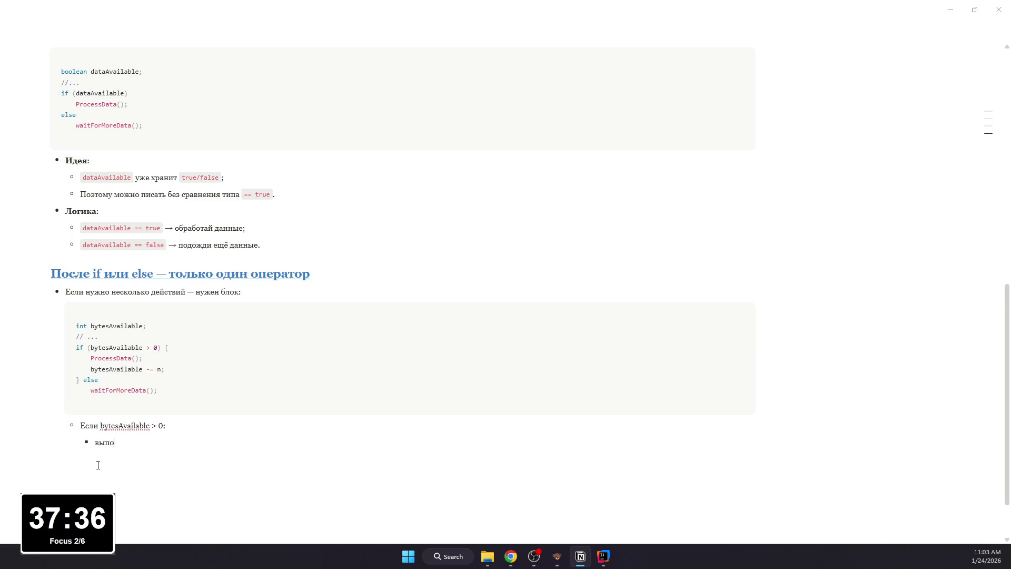
{"action": "type", "text": "лнитсяos"}
{"action": "type", "text": "ssData"}
{"action": "type", "text": "("}
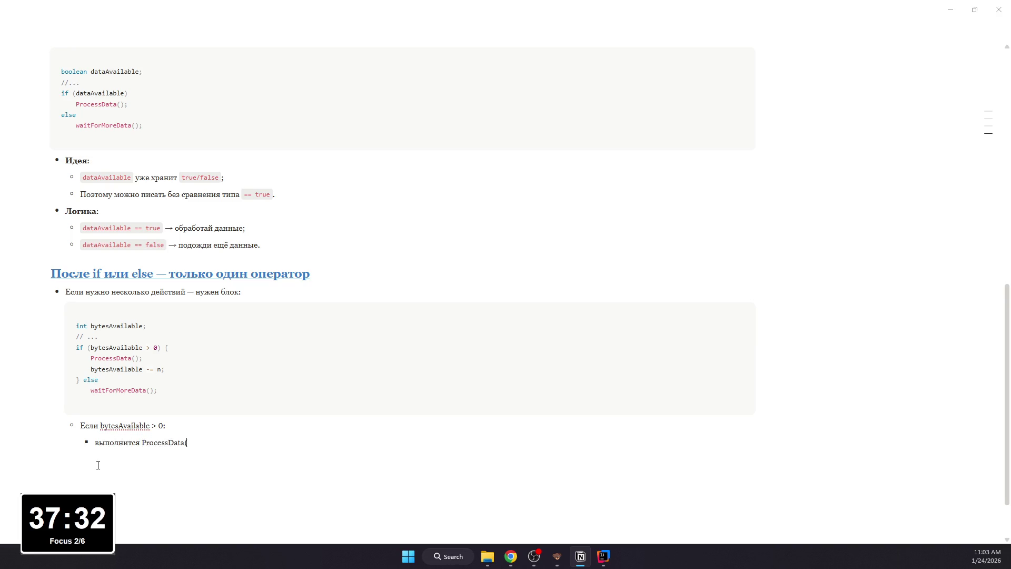
{"action": "type", "text": ");"}
{"action": "key", "text": "Return"}
{"action": "type", "text": "з"}
{"action": "key", "text": "BackSpace"}
{"action": "type", "text": "теb"}
{"action": "type", "text": "Available ="}
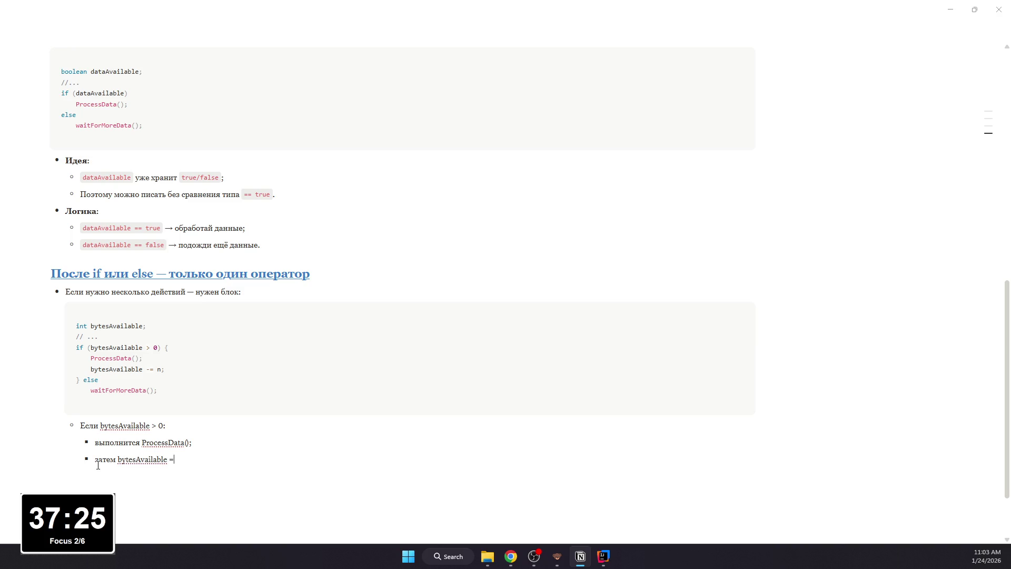
{"action": "key", "text": "BackSpace"}
{"action": "type", "text": "-= n"}
{"action": "type", "text": ";"}
Step: Add the Иначе: bullet with its nested line and format the condition bytesAvailable > 0 as inline code
{"action": "key", "text": "Return"}
{"action": "key", "text": "shift+Tab"}
{"action": "type", "text": "Иначе:"}
{"action": "key", "text": "Return"}
{"action": "type", "text": "выполя отолькwaitorM();"}
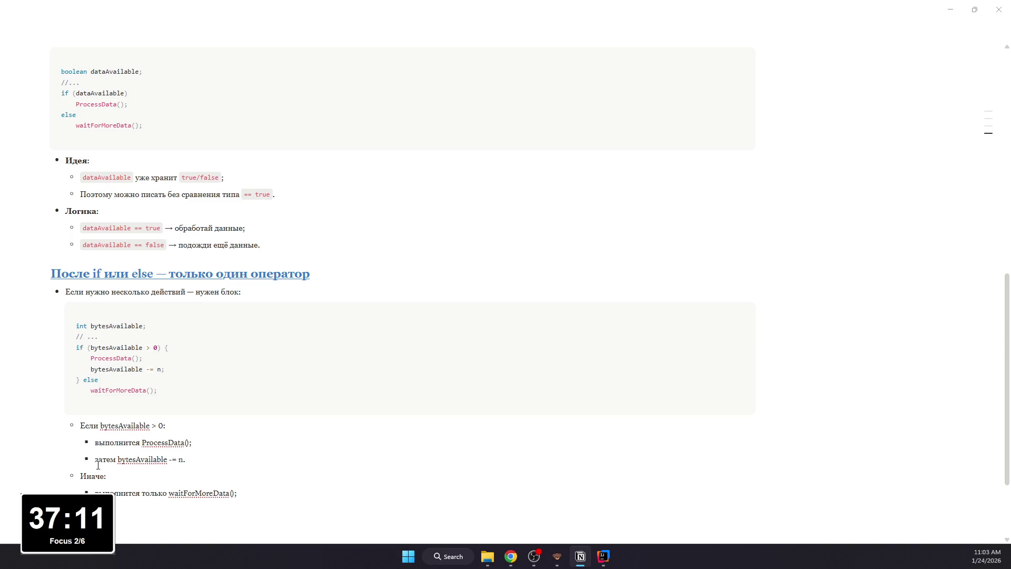
{"action": "mouse_move", "coordinate": [164, 424]}
{"action": "left_mouse_down"}
{"action": "mouse_move", "coordinate": [101, 425]}
{"action": "mouse_move", "coordinate": [190, 443]}
{"action": "mouse_move", "coordinate": [182, 459]}
{"action": "mouse_move", "coordinate": [119, 460]}
{"action": "mouse_move", "coordinate": [184, 459]}
{"action": "left_mouse_up"}
{"action": "key", "text": "ctrl+e"}
{"action": "key", "text": "ctrl+e"}
{"action": "key", "text": "ctrl+e"}
{"action": "left_click", "coordinate": [203, 461]}
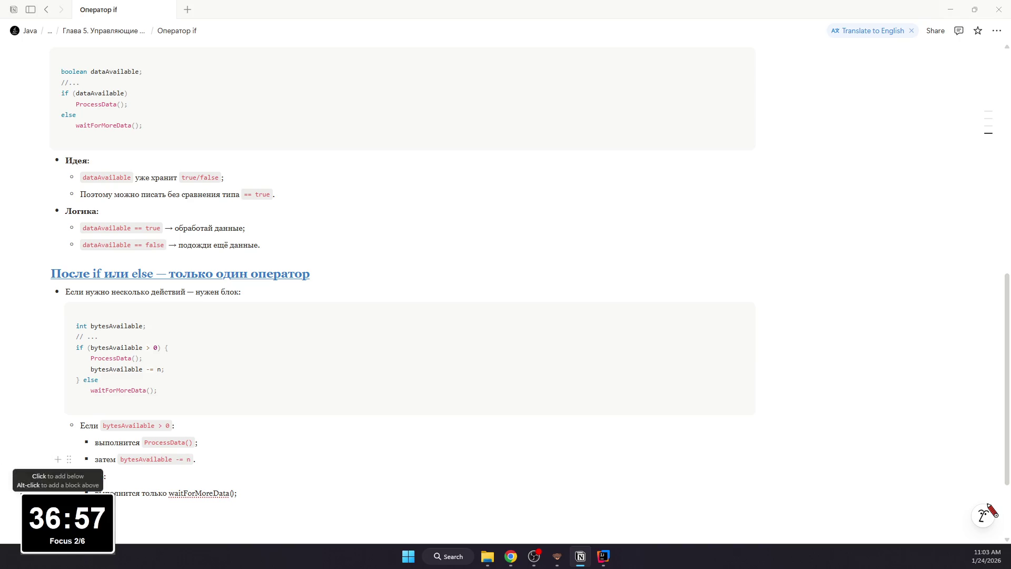
{"action": "left_click_drag", "start_coordinate": [168, 492], "coordinate": [236, 493]}
Step: Make waitForMoreData() inline code and add the bullet that two statements inside {} form one compound block
{"action": "key", "text": "ctrl+e"}
{"action": "key", "text": "BackSpace"}
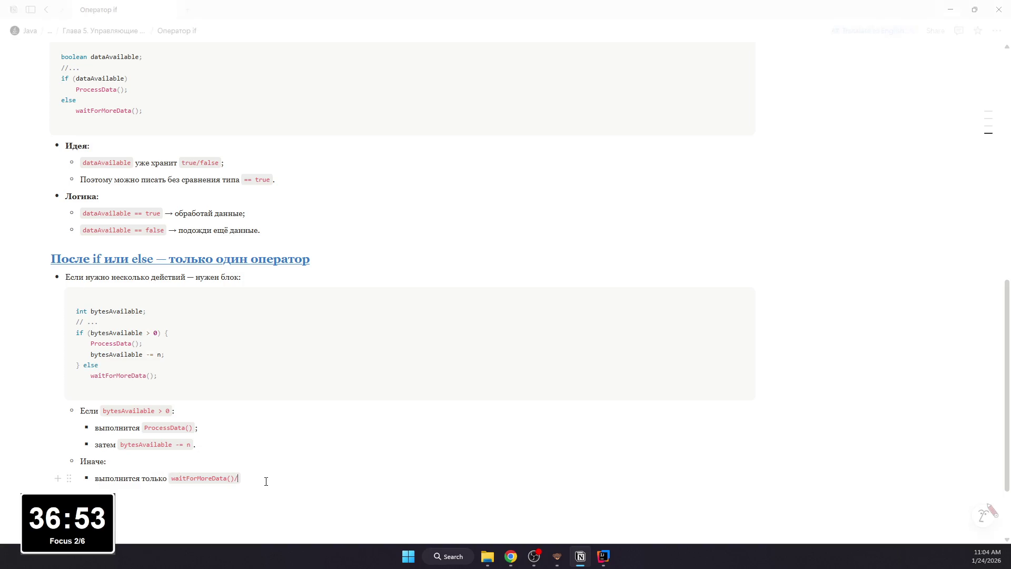
{"action": "key", "text": "Up"}
{"action": "type", "text": "."}
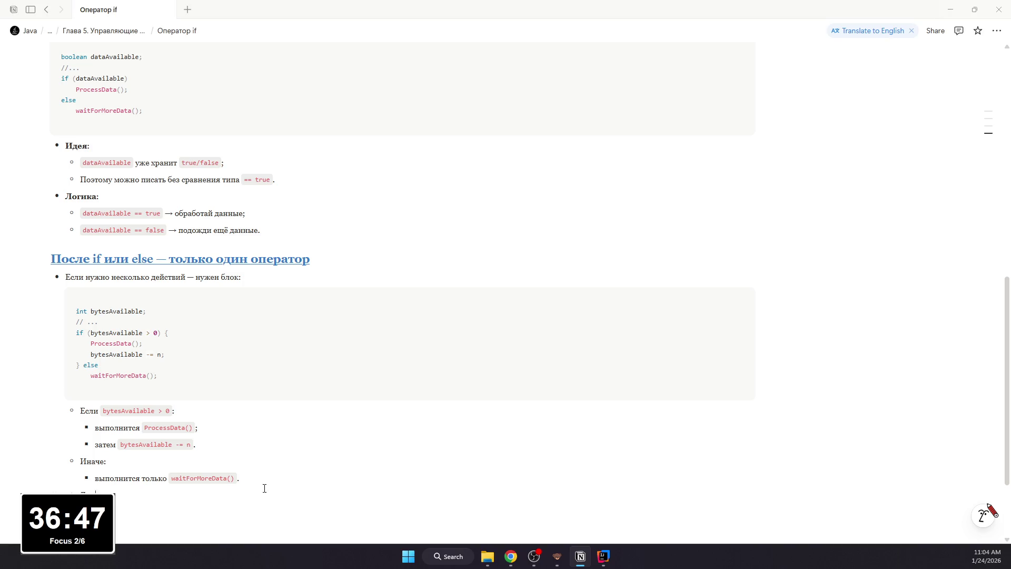
{"action": "type", "text": "тора внутр"}
{"action": "type", "text": "{"}
{"action": "key", "text": "BackSpace"}
{"action": "key", "text": "BackSpace"}
{"action": "type", "text": "} сч"}
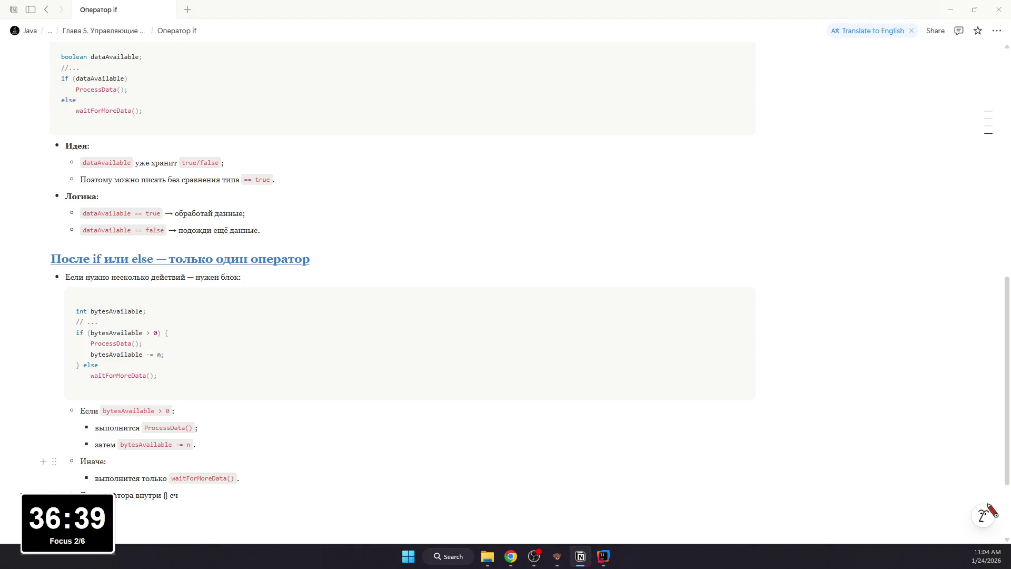
{"action": "type", "text": "итаются од"}
{"action": "type", "text": "ним составн"}
{"action": "type", "text": "ператором)"}
{"action": "type", "text": "блоком)."}
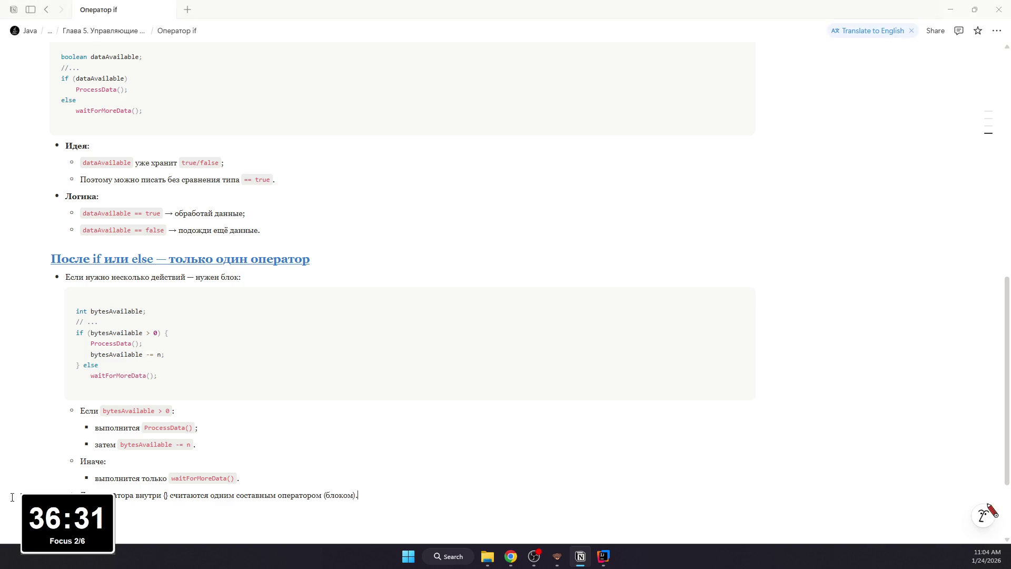
{"action": "left_click", "coordinate": [164, 495]}
{"action": "type", "text": "{}"}
{"action": "left_click", "coordinate": [253, 466]}
{"action": "mouse_move", "coordinate": [13, 497]}
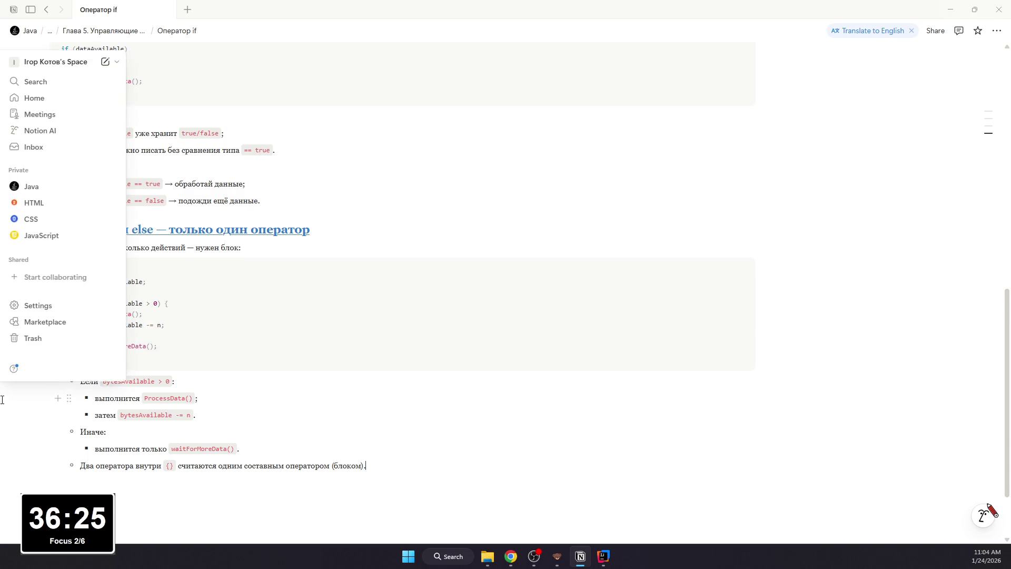
{"action": "scroll", "coordinate": [357, 434], "scroll_direction": "down", "scroll_amount": 1}
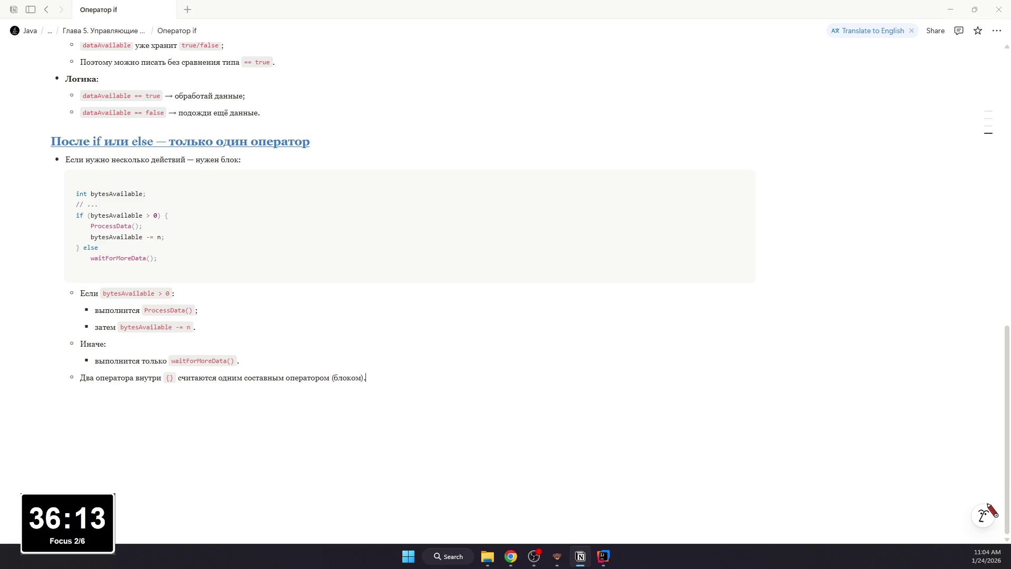
Step: Write the heading 'Почему часто ставят {} даже при одном операторе' and select it
{"action": "key", "text": "Return"}
{"action": "type", "text": "## "}
{"action": "type", "text": "Почему част"}
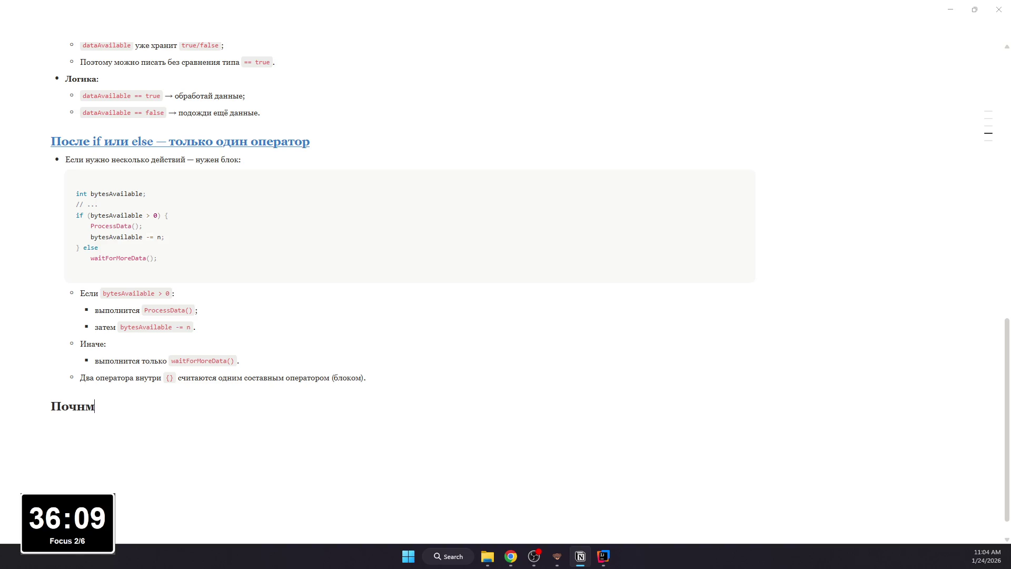
{"action": "type", "text": "о ставя"}
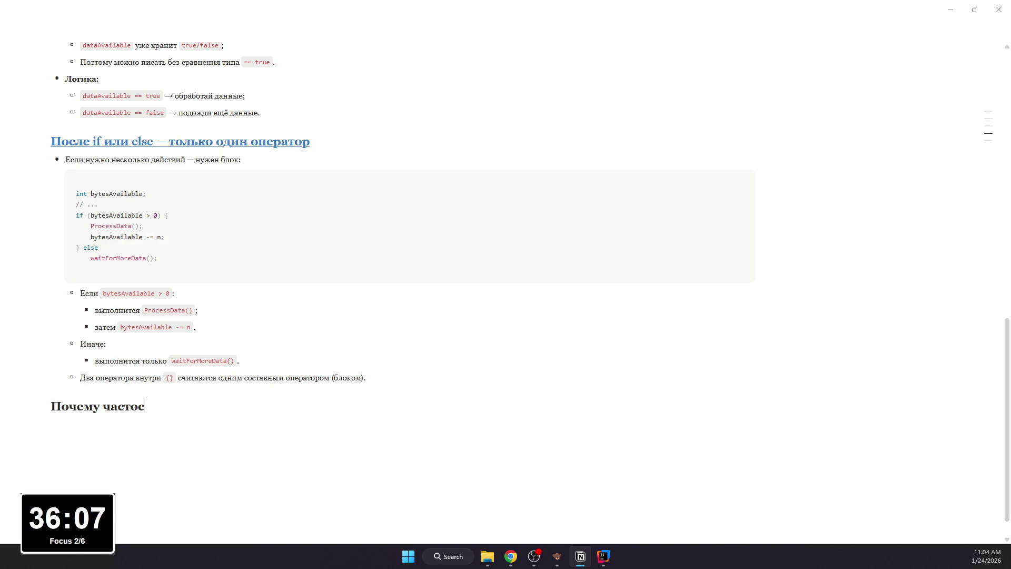
{"action": "type", "text": "т "}
{"action": "type", "text": "{}  даже при одном операторе"}
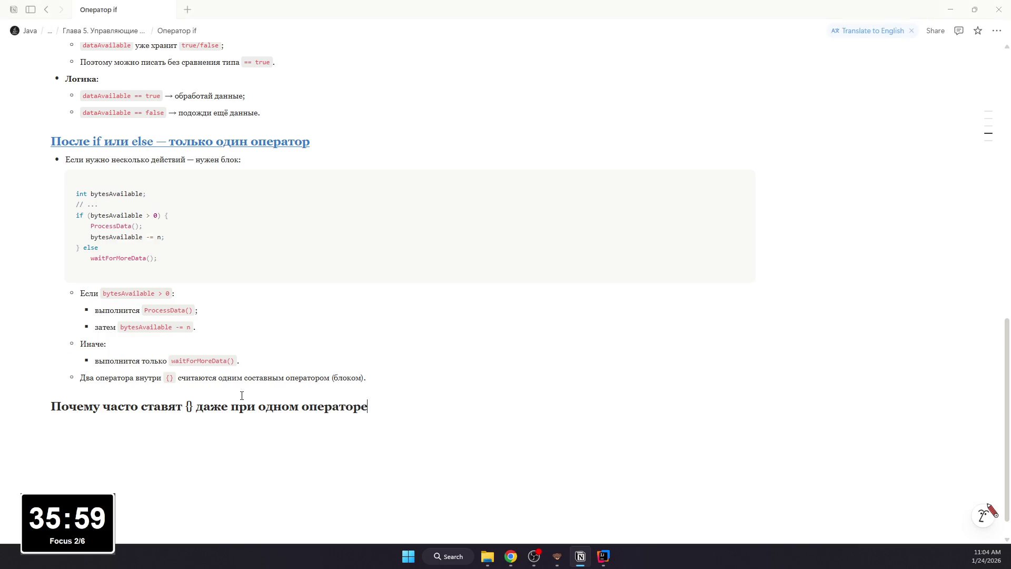
{"action": "left_click", "coordinate": [189, 407]}
{"action": "mouse_move", "coordinate": [369, 406]}
{"action": "left_mouse_down"}
{"action": "mouse_move", "coordinate": [261, 406]}
{"action": "mouse_move", "coordinate": [361, 366]}
{"action": "left_mouse_up"}
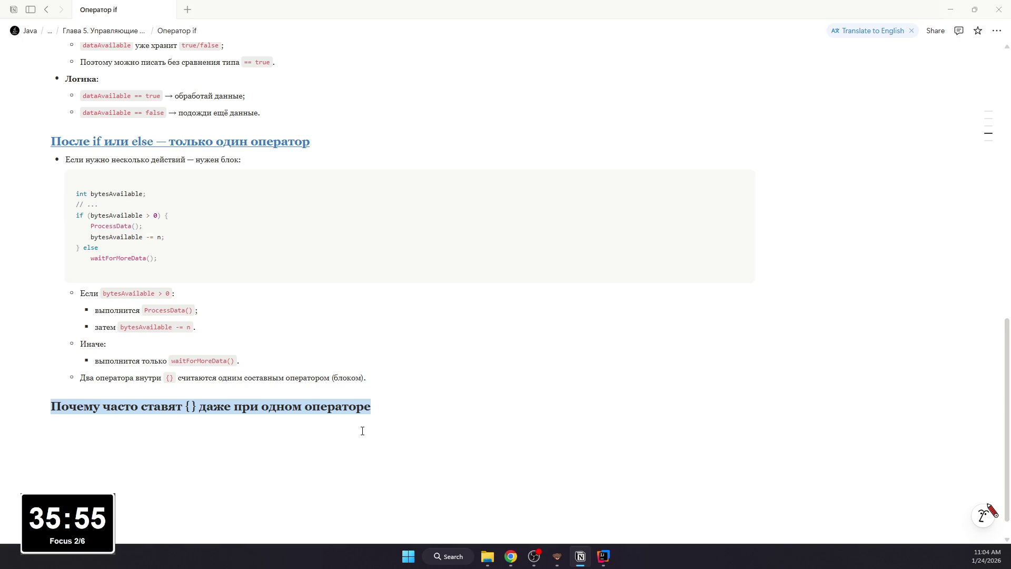
{"action": "left_click", "coordinate": [401, 405]}
{"action": "key", "text": "ctrl+shift+Left"}
{"action": "key", "text": "ctrl+shift+Left"}
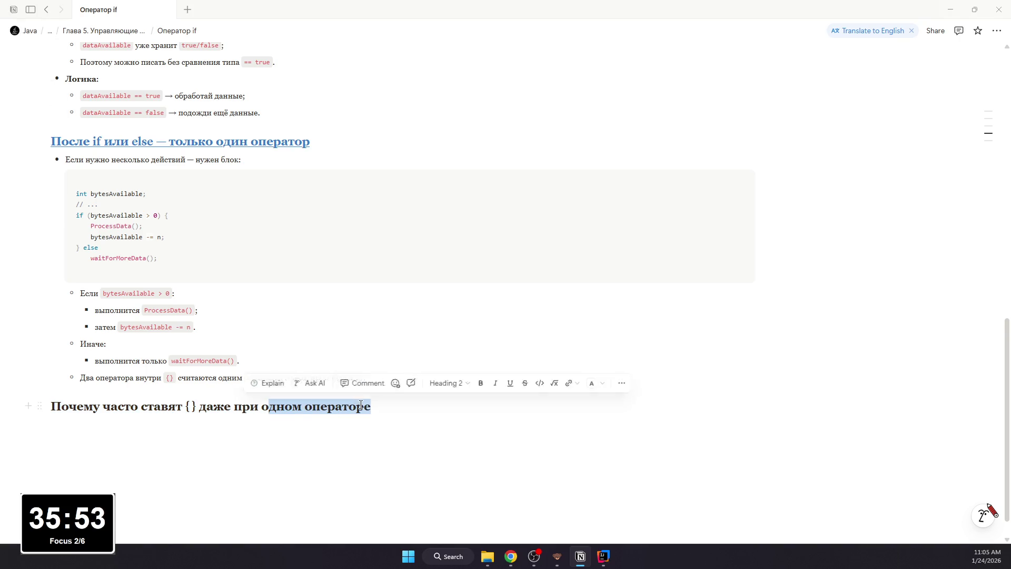
{"action": "key", "text": "ctrl+shift+Left"}
{"action": "key", "text": "ctrl+shift+Left"}
{"action": "key", "text": "ctrl+shift+Left"}
{"action": "key", "text": "Left"}
{"action": "left_click_drag", "start_coordinate": [371, 405], "coordinate": [51, 406]}
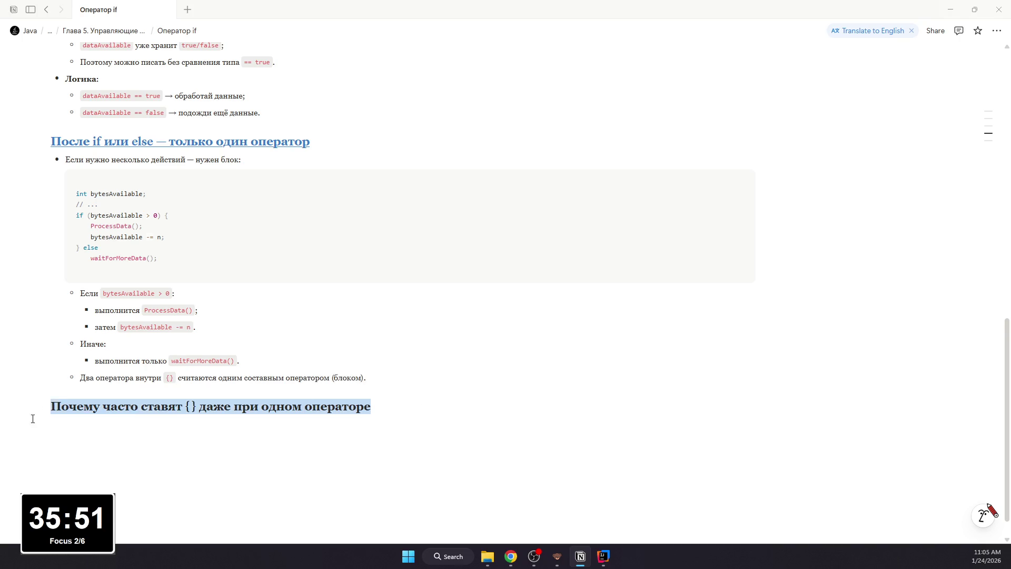
Step: Colour the braces heading blue and underline it
{"action": "left_click", "coordinate": [402, 382]}
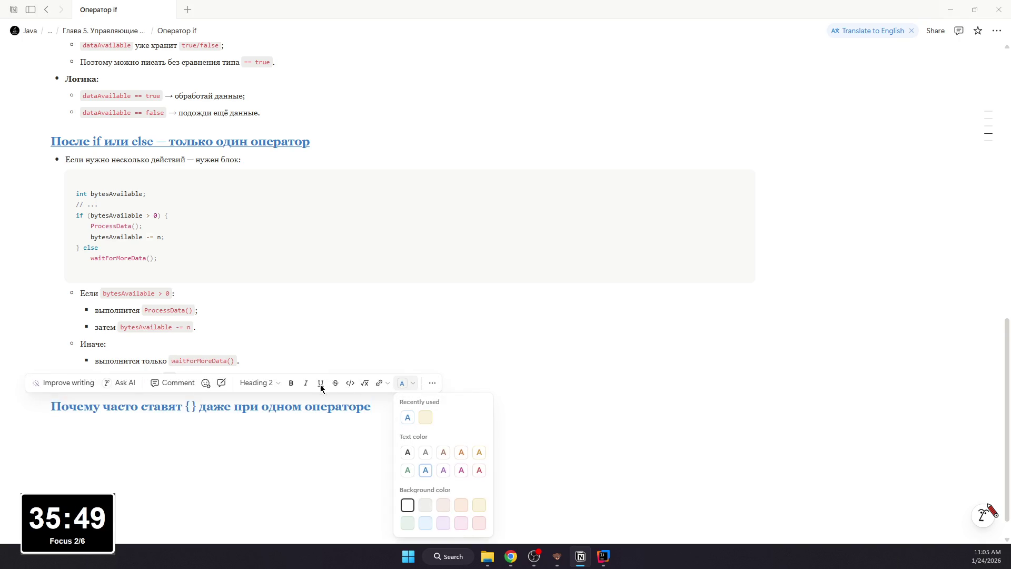
{"action": "key", "text": "Escape"}
{"action": "left_click_drag", "start_coordinate": [371, 406], "coordinate": [90, 406]}
{"action": "left_click", "coordinate": [395, 409]}
{"action": "left_click_drag", "start_coordinate": [371, 406], "coordinate": [50, 406]}
{"action": "left_click", "coordinate": [322, 383]}
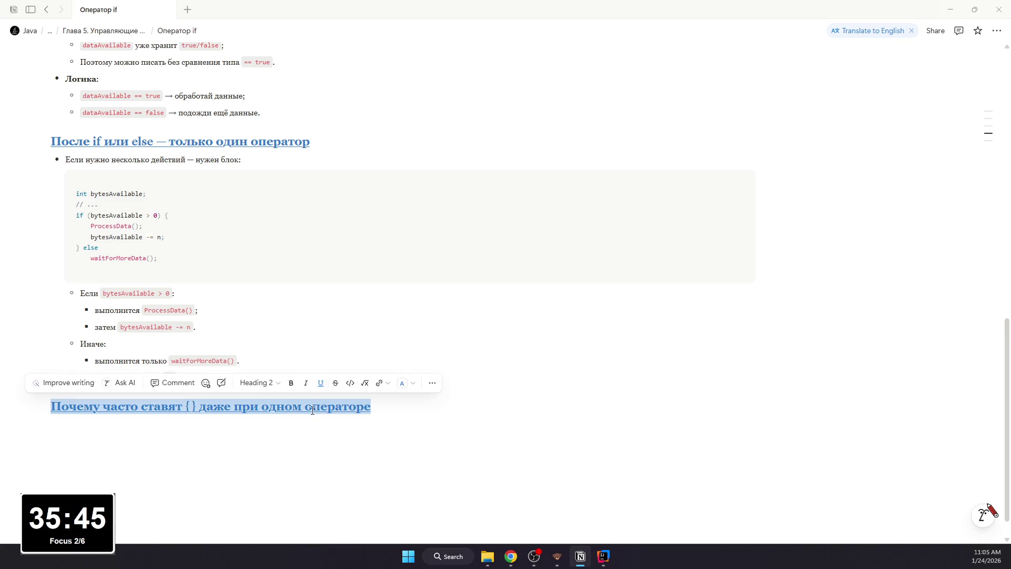
{"action": "mouse_move", "coordinate": [289, 378]}
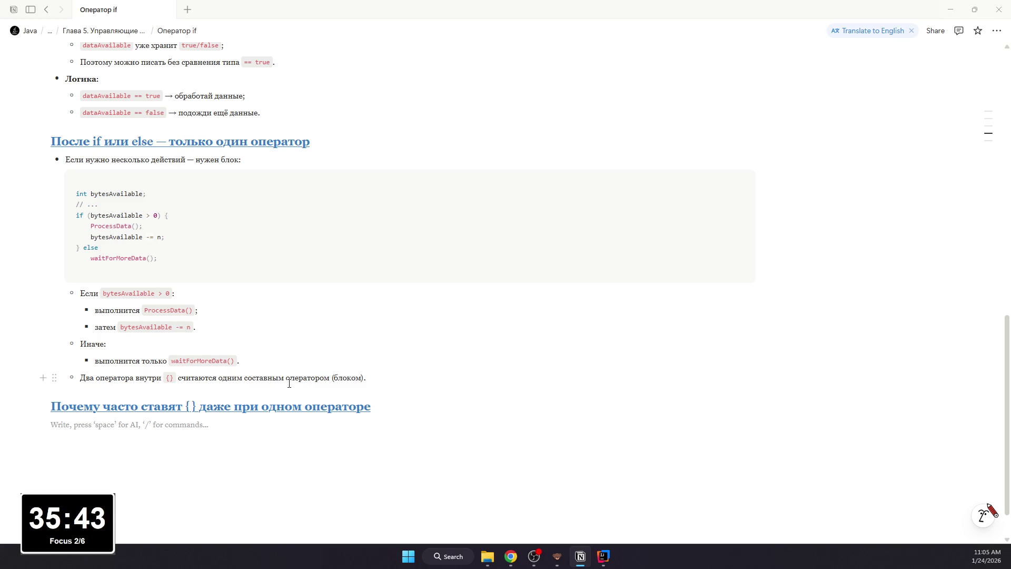
{"action": "type", "text": "- Потому"}
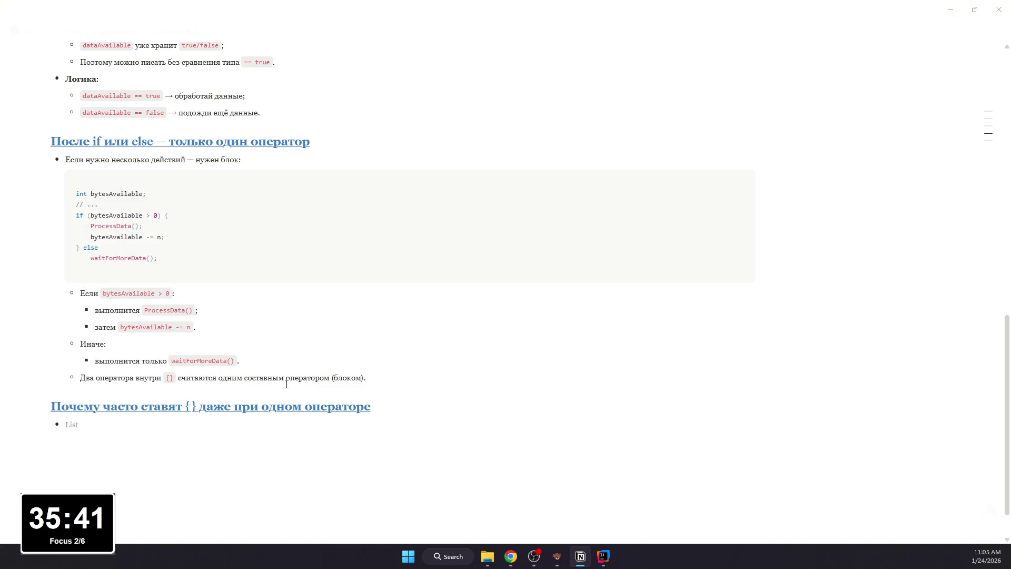
{"action": "type", "text": " что так безлпа"}
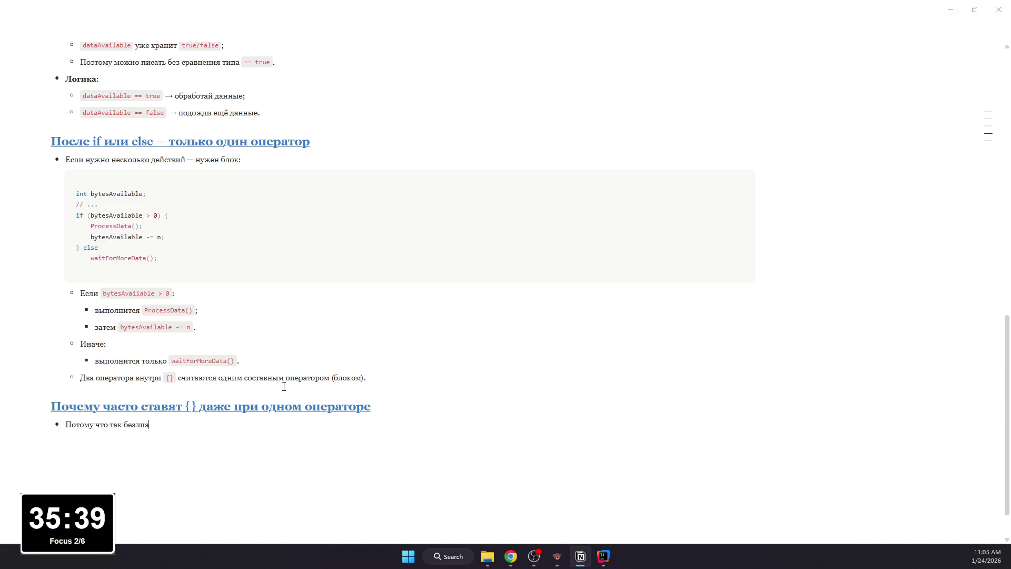
{"action": "type", "text": "опасн"}
{"action": "type", "text": "отом добавишь "}
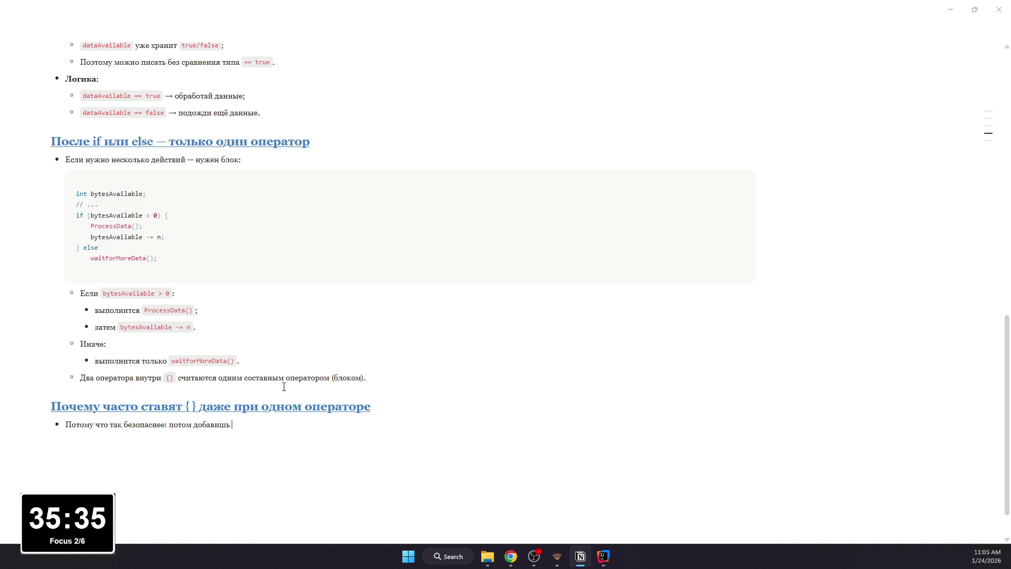
{"action": "type", "text": "вторую строку — н"}
{"action": "type", "text": "абуд"}
{"action": "type", "text": " блок;"}
Step: Write two bullets: braces are safer for later edits, and indentation can mislead about what Java does
{"action": "key", "text": "Return"}
{"action": "type", "text": "Инчае"}
{"action": "key", "text": "BackSpace"}
{"action": "key", "text": "BackSpace"}
{"action": "key", "text": "BackSpace"}
{"action": "type", "text": "а"}
{"action": "type", "text": "чень "}
{"action": "type", "text": "о сдел"}
{"action": "type", "text": "шибку "}
{"action": "type", "text": "\""}
{"action": "type", "text": "по о"}
{"action": "type", "text": "тступам"}
{"action": "type", "text": " вроде ок"}
{"action": "type", "text": ", но "}
{"action": "type", "text": "Java"}
{"action": "type", "text": " думает"}
{"action": "type", "text": " инач"}
{"action": "type", "text": "\"."}
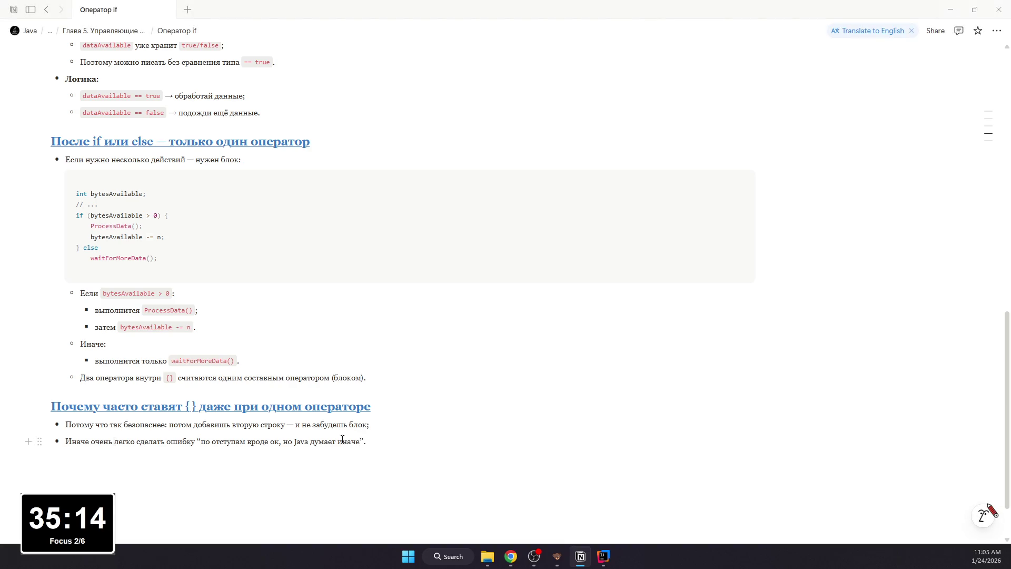
{"action": "scroll", "coordinate": [288, 427], "scroll_direction": "up", "scroll_amount": 10}
{"action": "scroll", "coordinate": [292, 461], "scroll_direction": "down", "scroll_amount": 10}
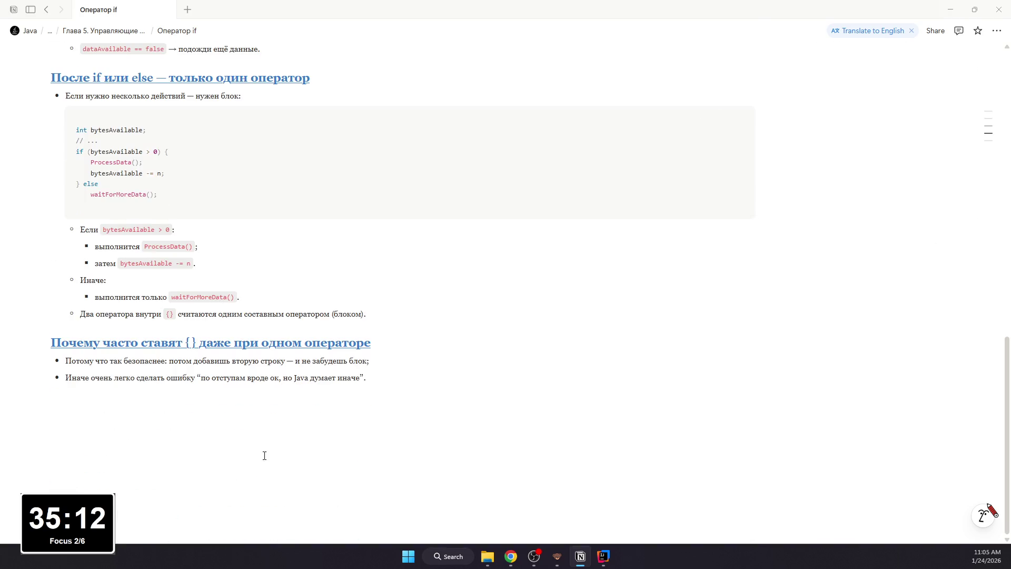
{"action": "left_click", "coordinate": [238, 460]}
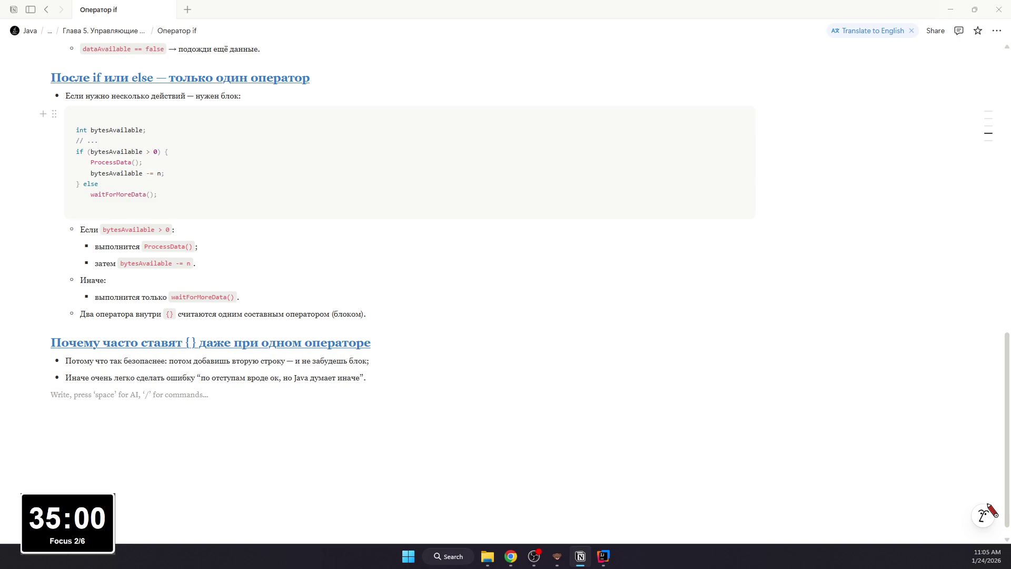
Step: Write the heading 'Класичесская ошибка: отступы не имеют значения' below the bullets and select it
{"action": "key", "text": "alt+Tab"}
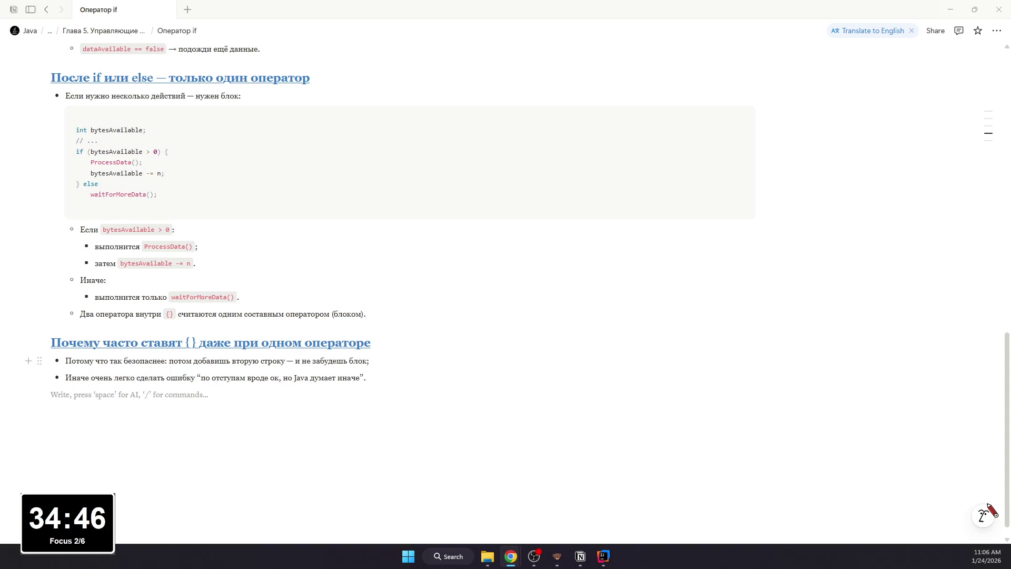
{"action": "left_click", "coordinate": [236, 404]}
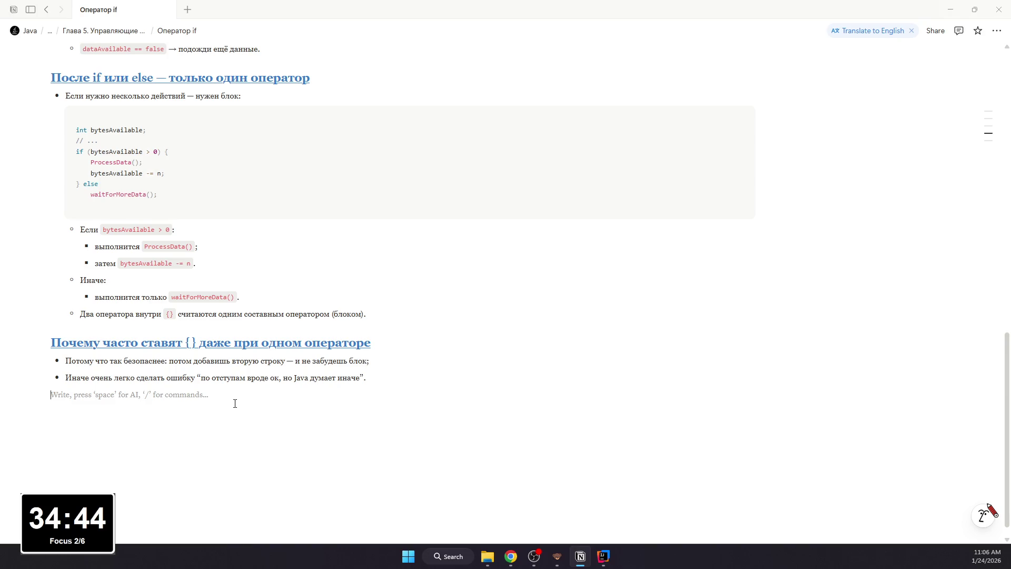
{"action": "type", "text": "## Классн"}
{"action": "key", "text": "BackSpace"}
{"action": "key", "text": "BackSpace"}
{"action": "type", "text": "ичесская ошибка: отступй"}
{"action": "key", "text": "BackSpace"}
{"action": "type", "text": "ы не имеют значиения"}
{"action": "key", "text": "Return"}
{"action": "key", "text": "shift+Up"}
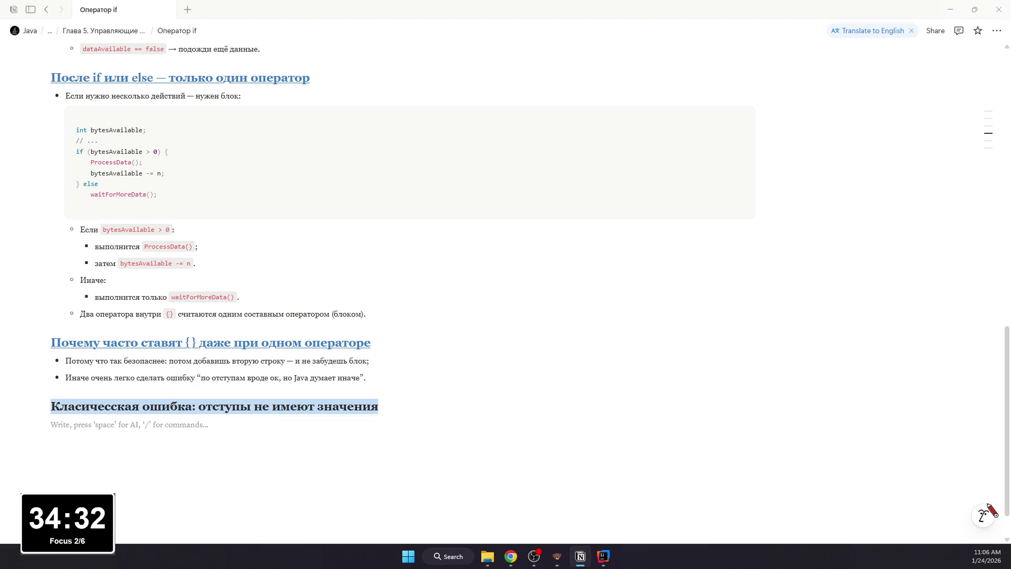
{"action": "left_click", "coordinate": [373, 345]}
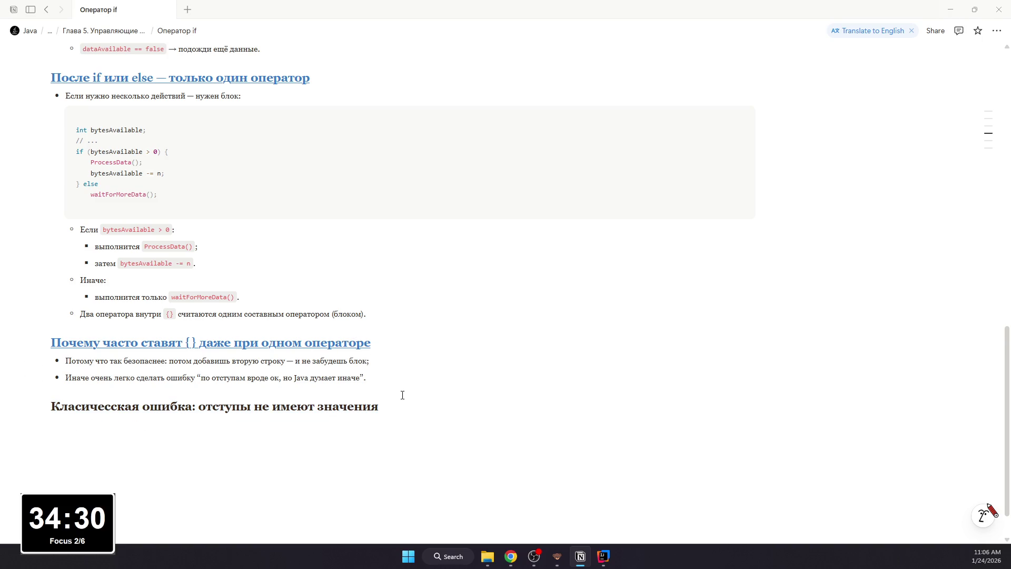
{"action": "left_click_drag", "start_coordinate": [399, 391], "coordinate": [51, 377]}
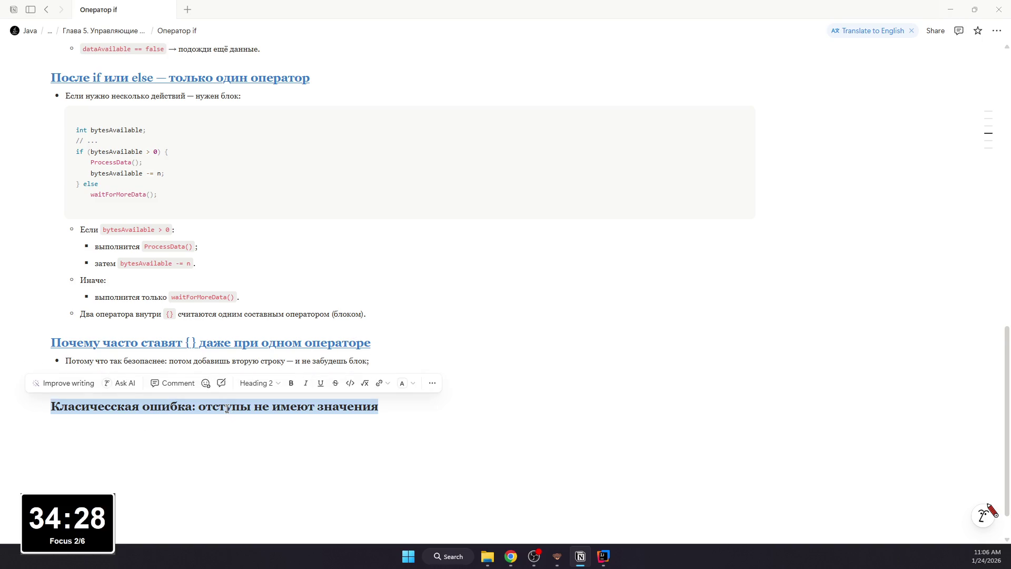
{"action": "type", "text": "с"}
Step: Underline the new heading and colour it blue, then move to the empty line below
{"action": "key", "text": "ctrl+z"}
{"action": "key", "text": "ctrl+u"}
{"action": "left_click", "coordinate": [184, 416]}
{"action": "key", "text": "Escape"}
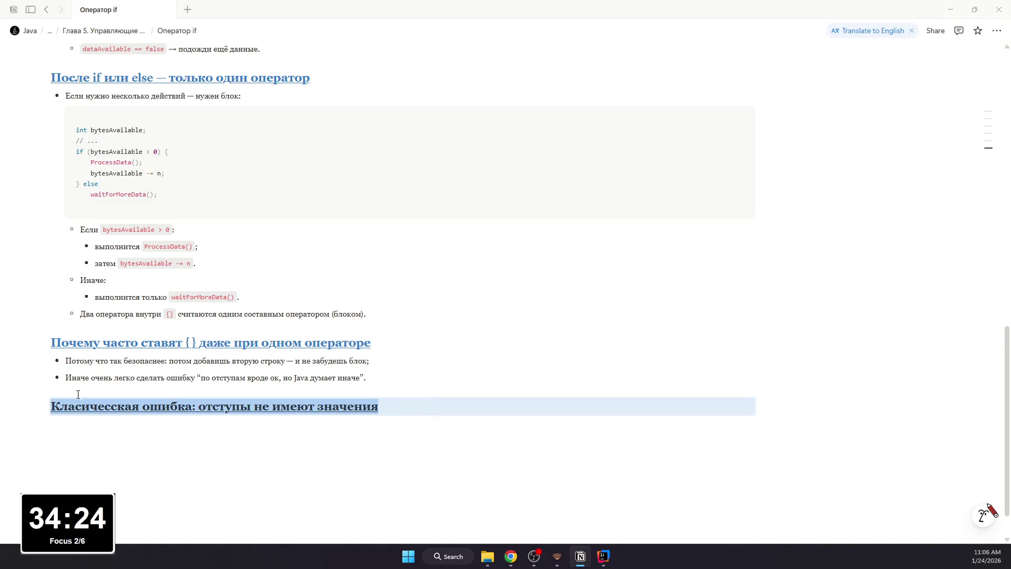
{"action": "left_click_drag", "start_coordinate": [379, 408], "coordinate": [68, 406]}
{"action": "left_click_drag", "start_coordinate": [380, 408], "coordinate": [219, 393]}
{"action": "left_click", "coordinate": [412, 382]}
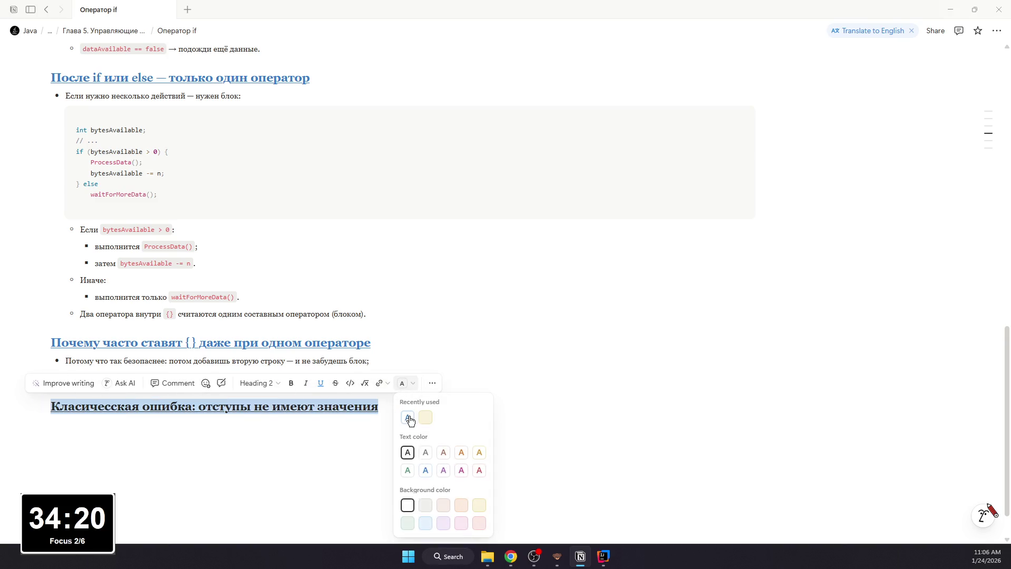
{"action": "left_click", "coordinate": [409, 417]}
{"action": "left_click", "coordinate": [338, 383]}
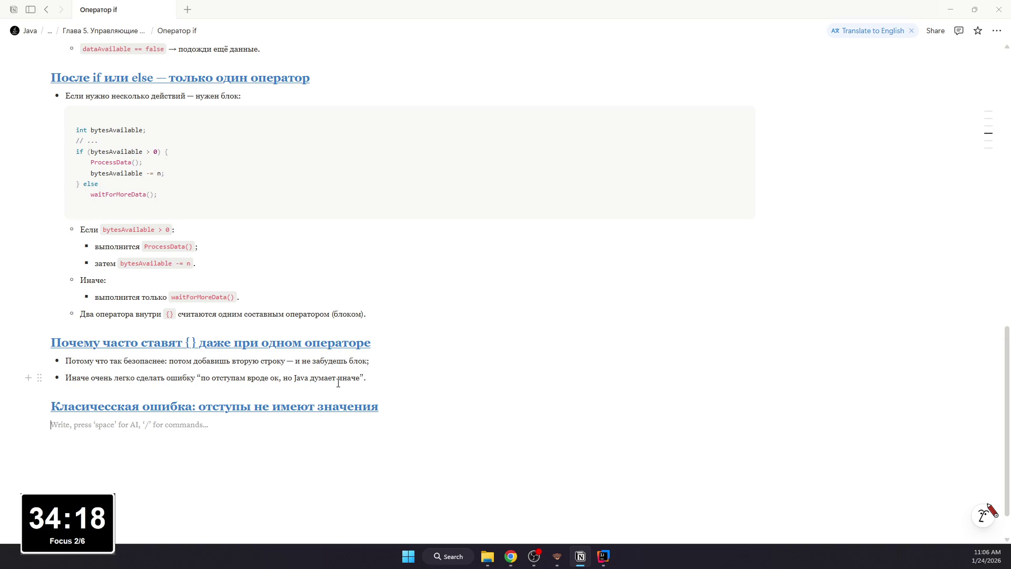
{"action": "type", "text": "/b"}
Step: Add a bullet introducing the bad example and a code block with the pasted misleadingly indented Java if/else
{"action": "key", "text": "Return"}
{"action": "type", "text": "Плохой пример (логическая ошибка, компилятор не ругается):"}
{"action": "key", "text": "Return"}
{"action": "type", "text": "/code"}
{"action": "key", "text": "Return"}
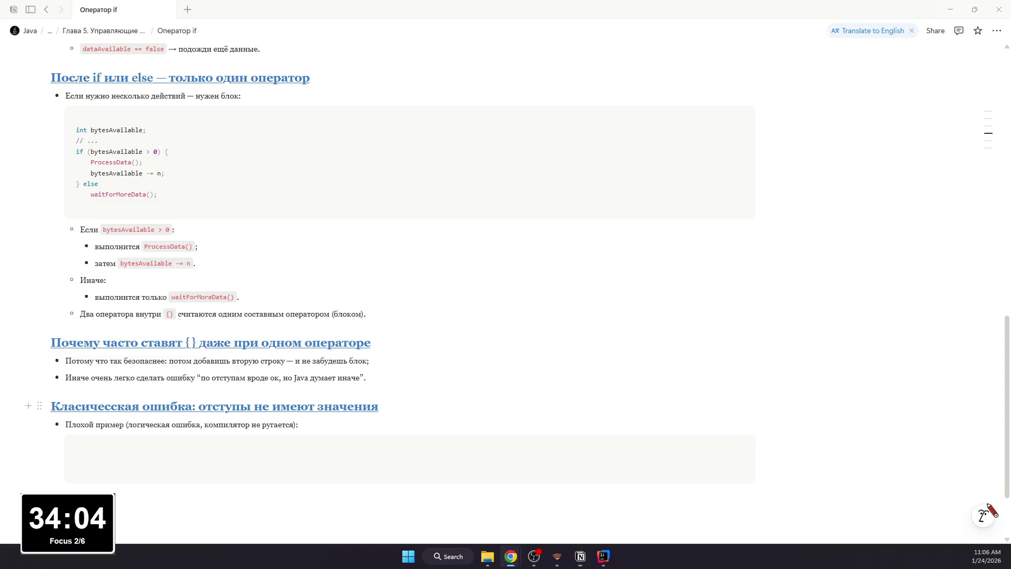
{"action": "type", "text": "int bytesAvailable; // ... if (bytesAvailable > 0) {     ProcessData();     bytesAvailable -= n; } else     waitForMoreData();     bytesAvailable = n;"}
{"action": "left_click", "coordinate": [237, 463]}
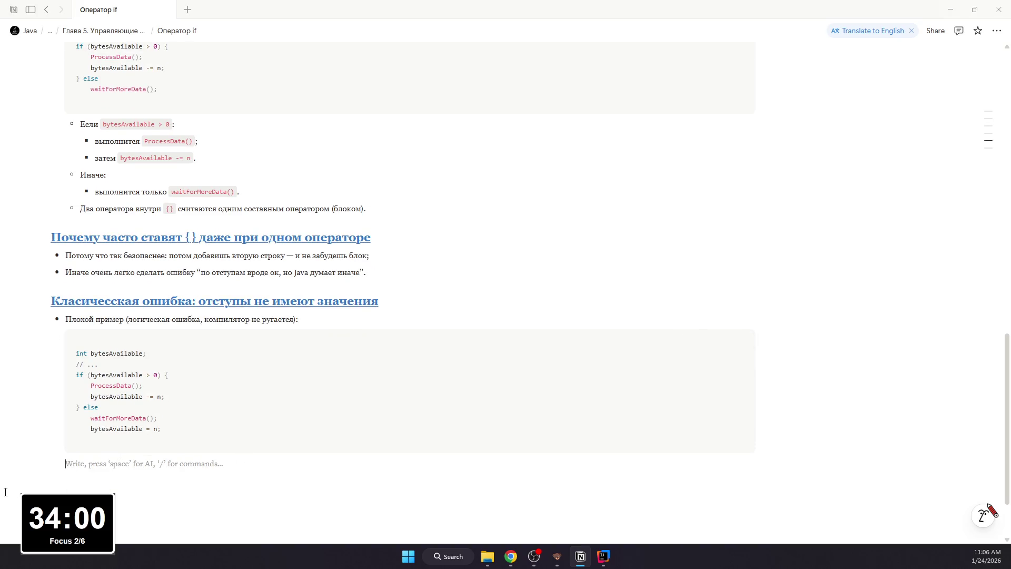
{"action": "scroll", "coordinate": [237, 466], "scroll_direction": "down", "scroll_amount": 2}
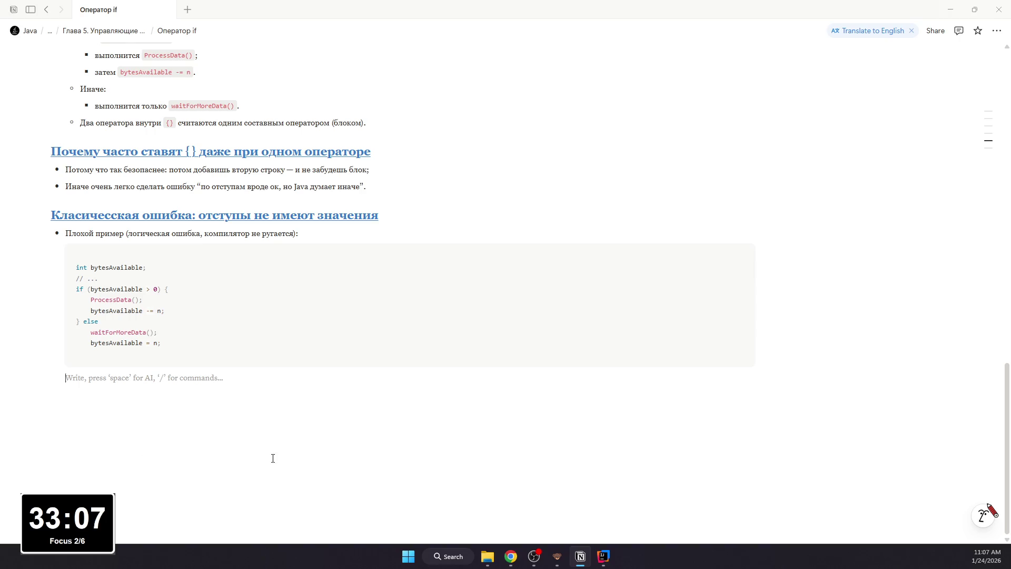
{"action": "mouse_move", "coordinate": [144, 464]}
{"action": "type", "text": "- "}
{"action": "type", "text": "Что дума"}
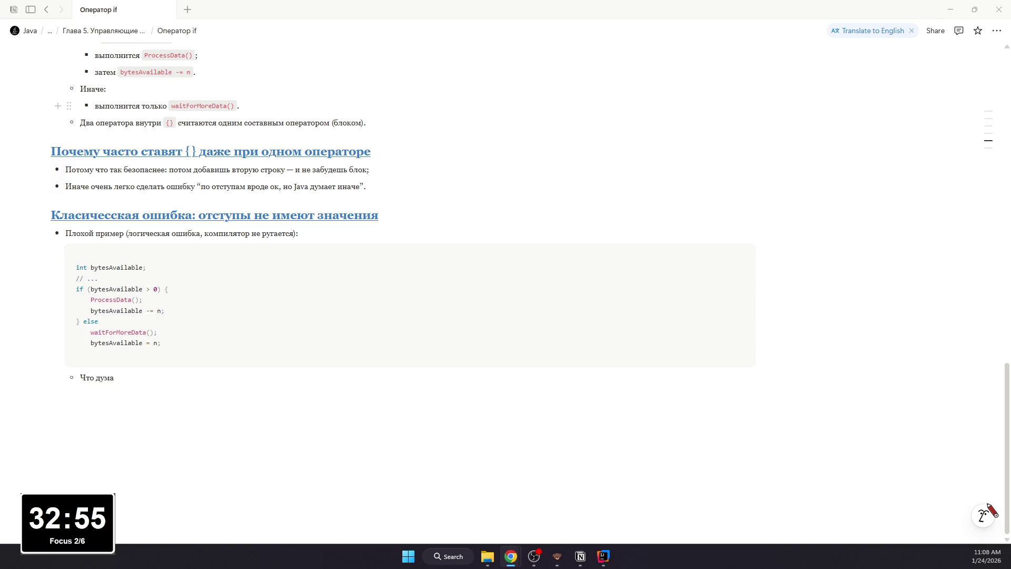
Step: Write nested bullets describing what a reader assumes from the indentation of the if/else
{"action": "left_click", "coordinate": [132, 379]}
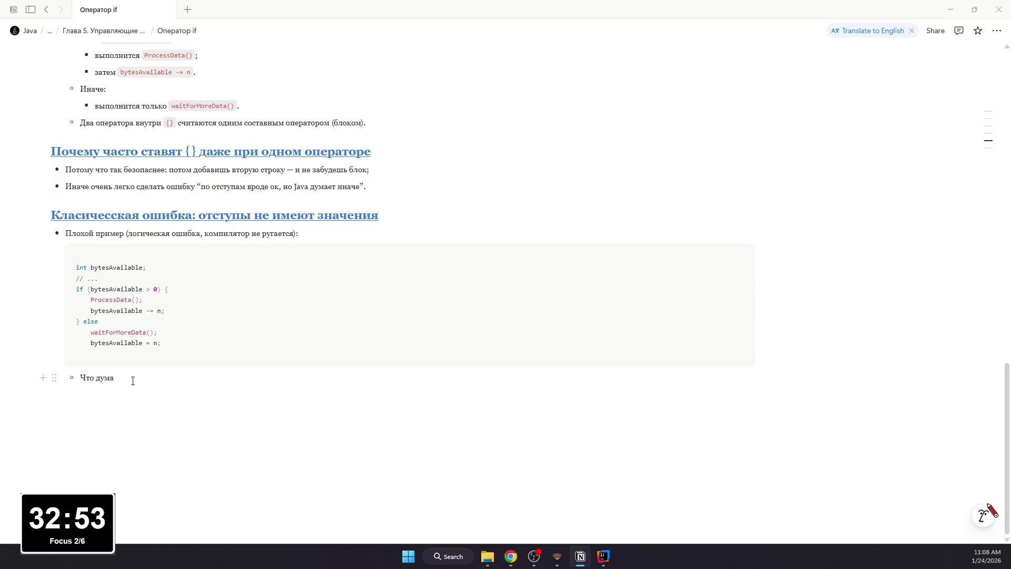
{"action": "type", "text": "ет человек оп"}
{"action": "key", "text": "BackSpace"}
{"action": "key", "text": "BackSpace"}
{"action": "type", "text": "по отступам:"}
{"action": "key", "text": "Return"}
{"action": "key", "text": "Tab"}
{"action": "type", "text": "Он часто думает, что"}
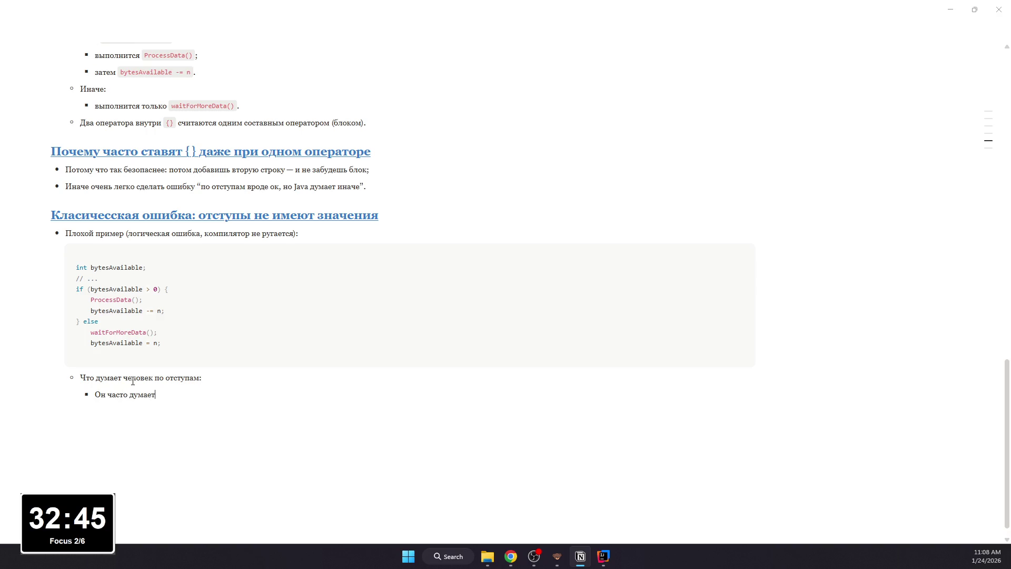
{"action": "type", "text": "о так:"}
{"action": "key", "text": "Return"}
{"action": "key", "text": "Tab"}
{"action": "type", "text": "если "}
{"action": "type", "text": "В"}
{"action": "key", "text": "BackSpace"}
{"action": "type", "text": "bytesA"}
{"action": "type", "text": "vailable > "}
{"action": "type", "text": "0 -"}
{"action": "type", "text": "> "}
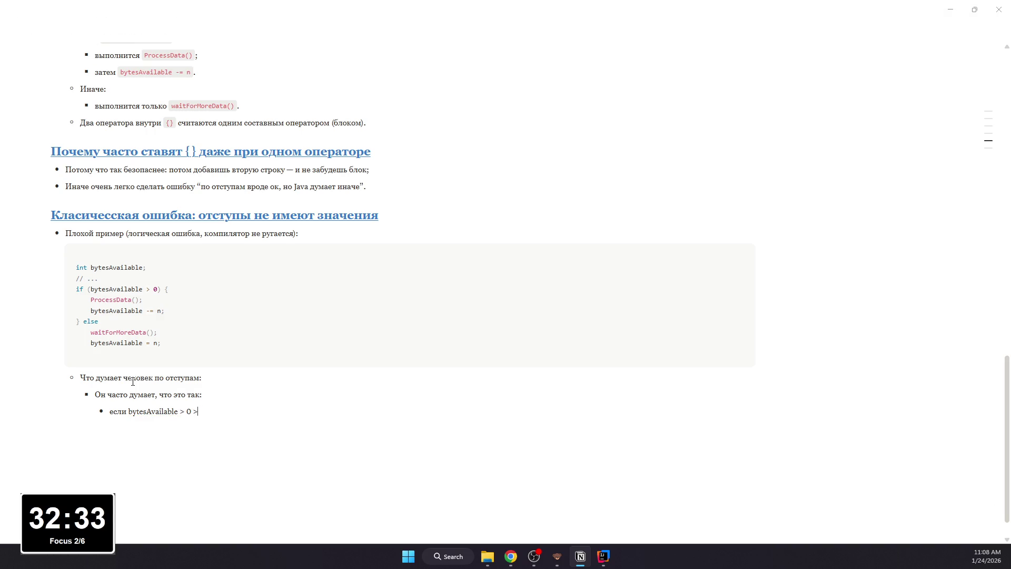
{"action": "type", "text": "обработать и уменьшить;"}
{"action": "key", "text": "Return"}
{"action": "type", "text": "иначе "}
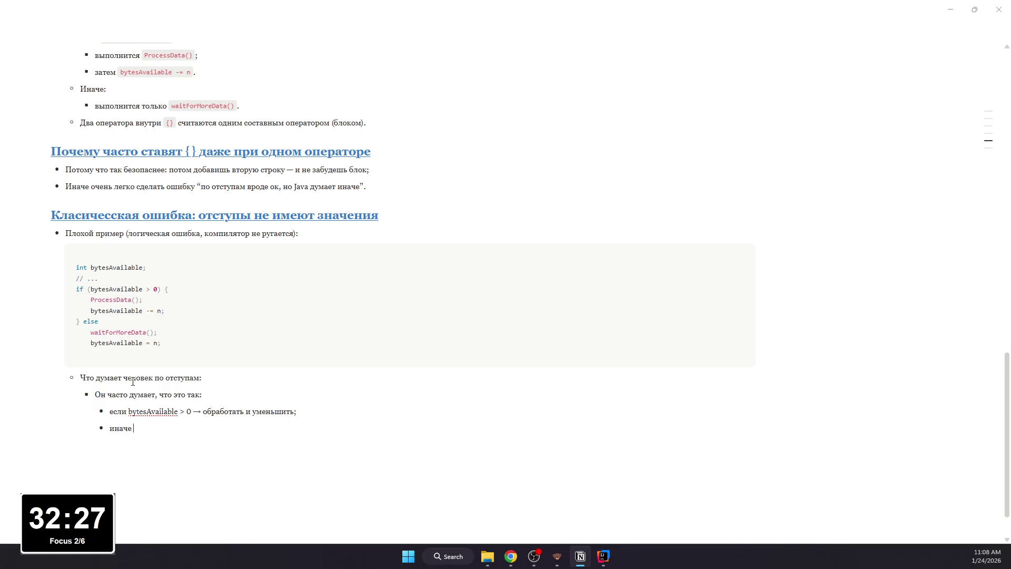
{"action": "type", "text": "-"}
{"action": "type", "text": "подождать и потом "}
{"action": "type", "text": "ру"}
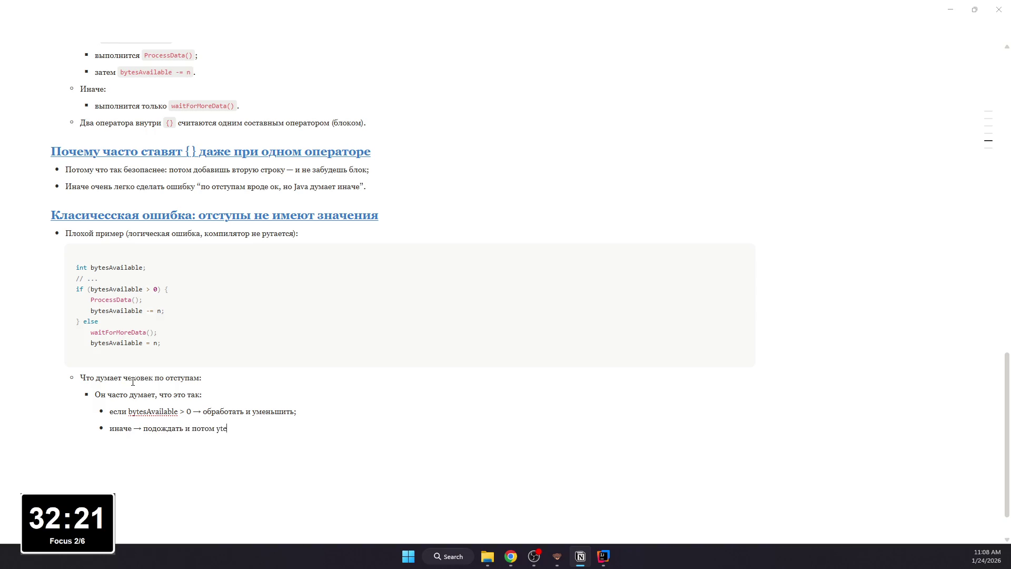
{"action": "key", "text": "BackSpace"}
{"action": "key", "text": "BackSpace"}
{"action": "type", "text": "bytesAva"}
{"action": "type", "text": "ilable"}
{"action": "type", "text": " = n."}
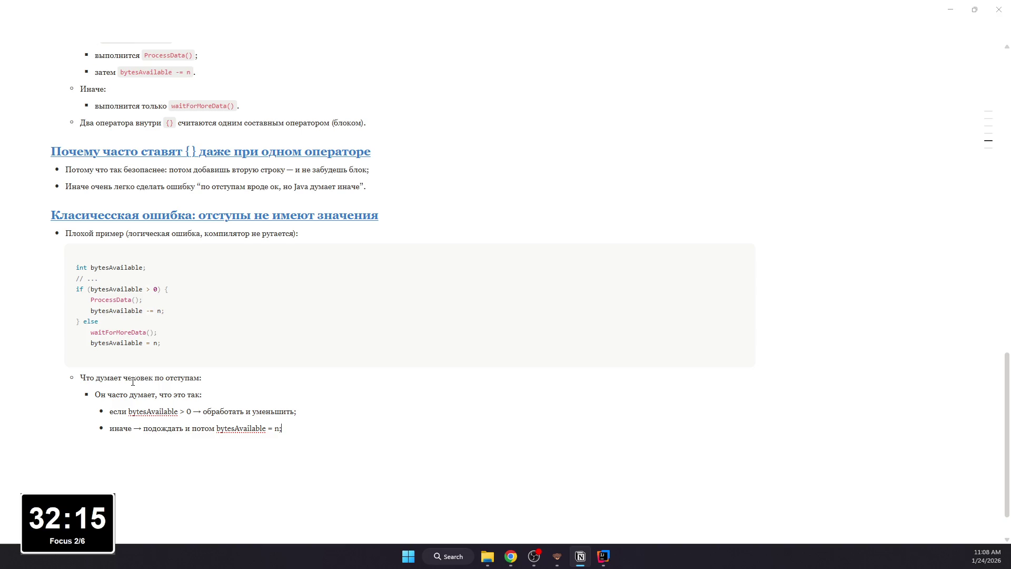
Step: Add the bullet 'Что на самом деле делает Java:' with an empty sub-bullet under it
{"action": "key", "text": "Return"}
{"action": "key", "text": "Return"}
{"action": "key", "text": "Return"}
{"action": "key", "text": "Return"}
{"action": "type", "text": "/"}
{"action": "key", "text": "BackSpace"}
{"action": "type", "text": "-"}
{"action": "key", "text": "Tab"}
{"action": "type", "text": "Что на самом деле делает Java:"}
{"action": "key", "text": "Return"}
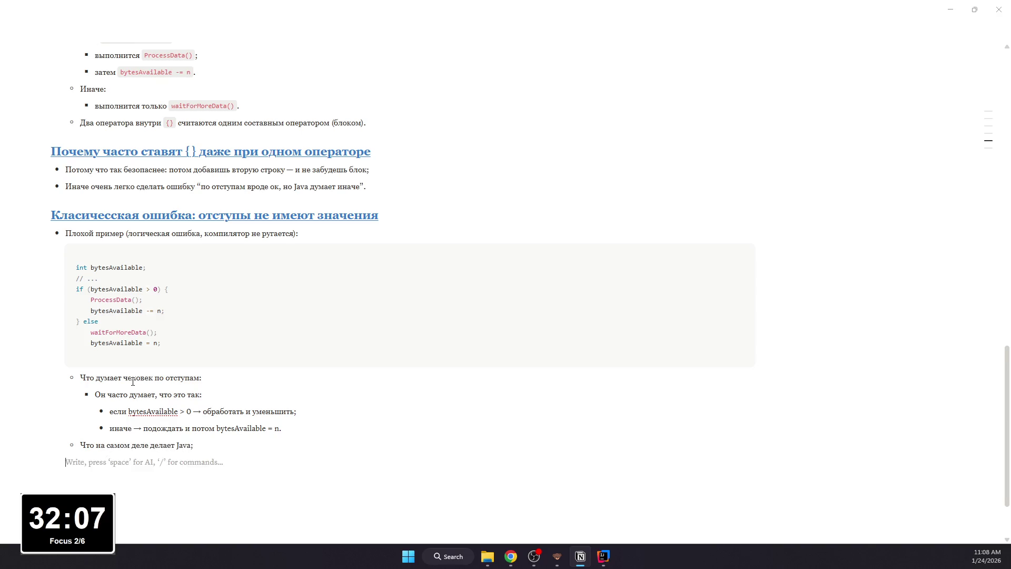
{"action": "key", "text": "Tab"}
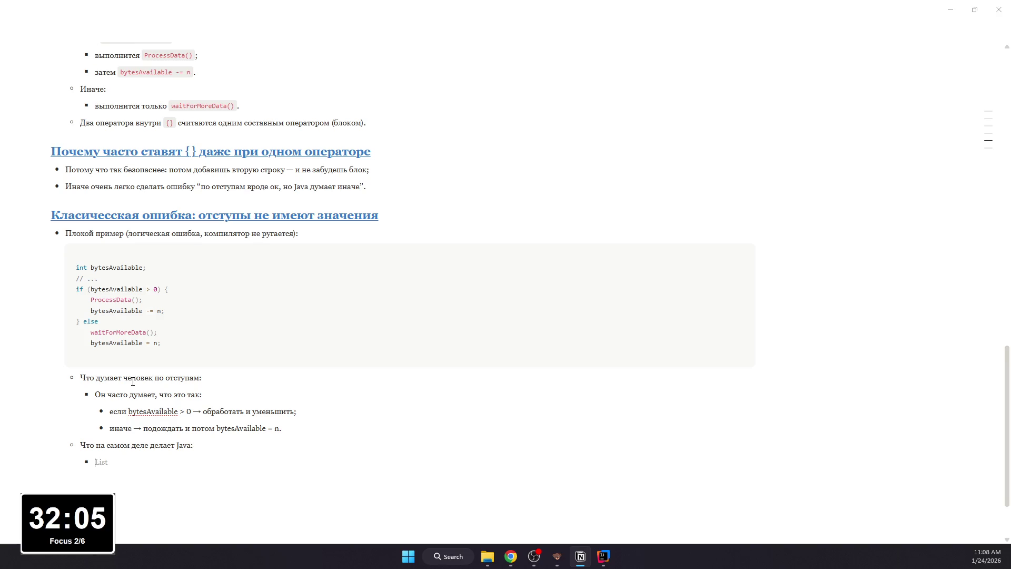
Step: Format bytesAvailable > 0 and bytesAvailable = n as inline code and start the bullet that only one command follows else
{"action": "left_click_drag", "start_coordinate": [192, 412], "coordinate": [130, 410]}
{"action": "key", "text": "ctrl+e"}
{"action": "left_click_drag", "start_coordinate": [215, 428], "coordinate": [279, 428]}
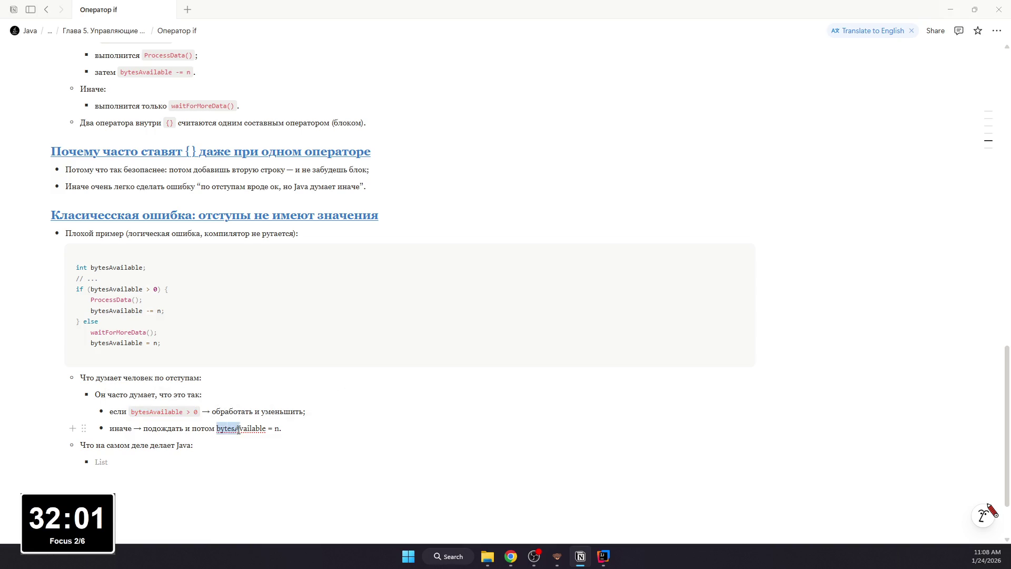
{"action": "key", "text": "ctrl+e"}
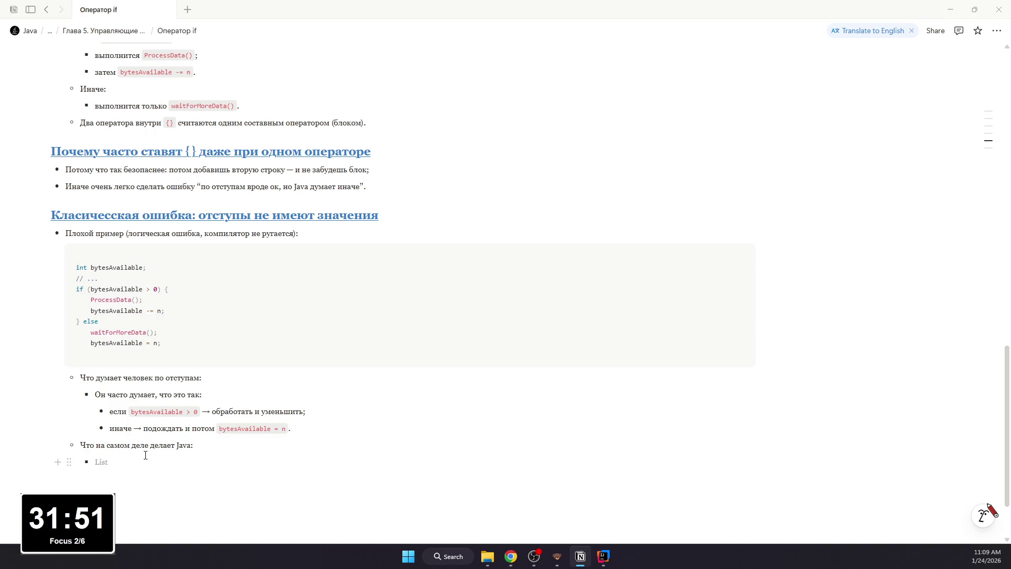
{"action": "type", "text": "Потому что после "}
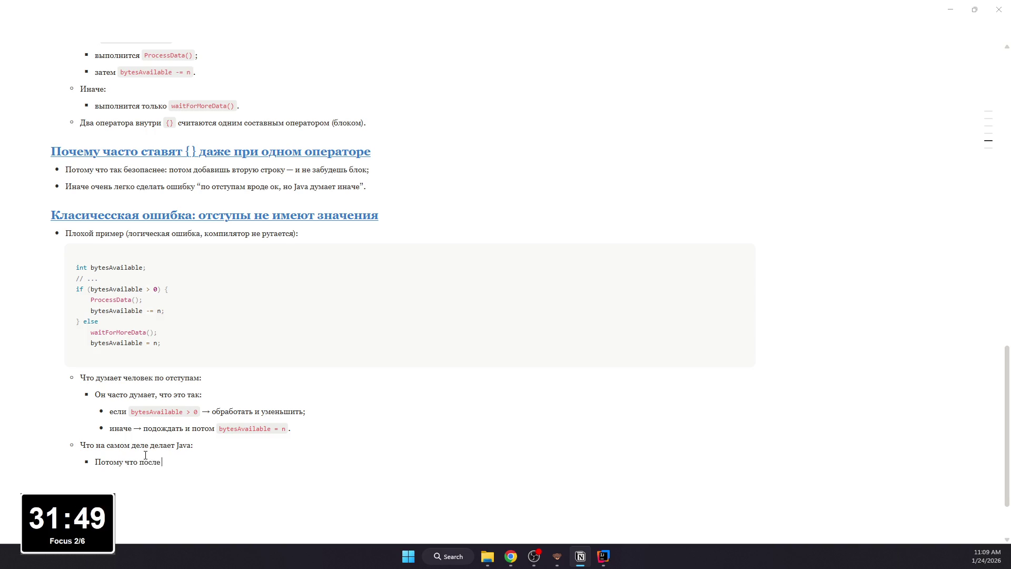
{"action": "type", "text": "else тольк"}
{"action": "type", "text": "о одна команда — это:"}
{"action": "key", "text": "Return"}
{"action": "type", "text": "/code"}
Step: Add a code block with the else snippet calling waitForMoreData() and mark 'else' as inline code
{"action": "key", "text": "Return"}
{"action": "scroll", "coordinate": [281, 395], "scroll_direction": "up", "scroll_amount": 3}
{"action": "scroll", "coordinate": [281, 395], "scroll_direction": "up", "scroll_amount": 8}
{"action": "scroll", "coordinate": [282, 395], "scroll_direction": "down", "scroll_amount": 10}
{"action": "scroll", "coordinate": [282, 395], "scroll_direction": "down", "scroll_amount": 3}
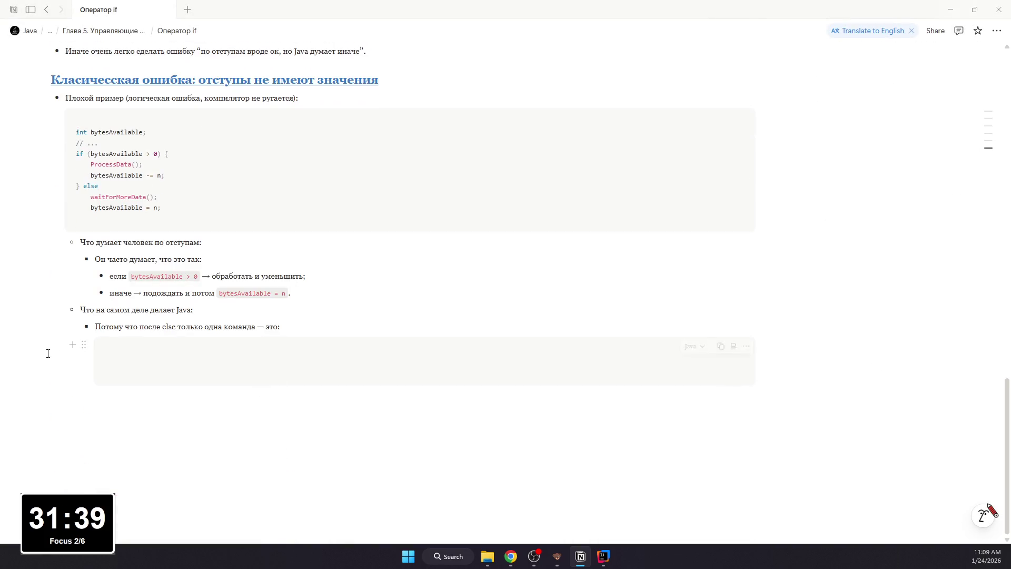
{"action": "left_click", "coordinate": [267, 363]}
{"action": "type", "text": "else     waitForMoreData();"}
{"action": "left_click", "coordinate": [209, 404]}
{"action": "left_click_drag", "start_coordinate": [162, 326], "coordinate": [177, 326]}
{"action": "key", "text": "ctrl+e"}
Step: Add the nested bullet 'А вот это:' followed by a code block holding 'bytesAvailable = n;'
{"action": "left_click", "coordinate": [185, 401]}
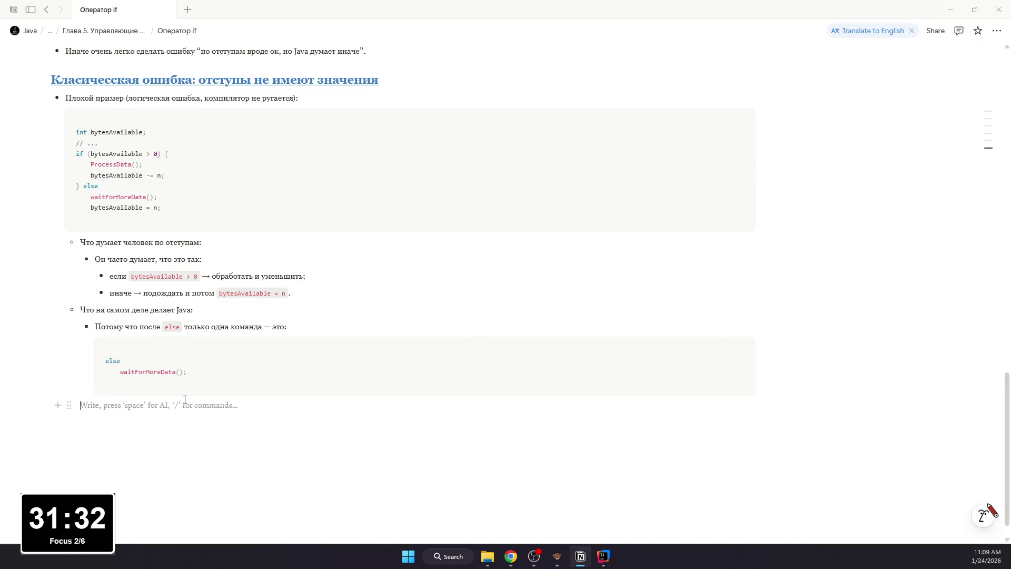
{"action": "type", "text": "-"}
{"action": "key", "text": "Tab"}
{"action": "type", "text": "А вот ж"}
{"action": "type", "text": "е это:"}
{"action": "key", "text": "Return"}
{"action": "type", "text": "/co"}
{"action": "key", "text": "Return"}
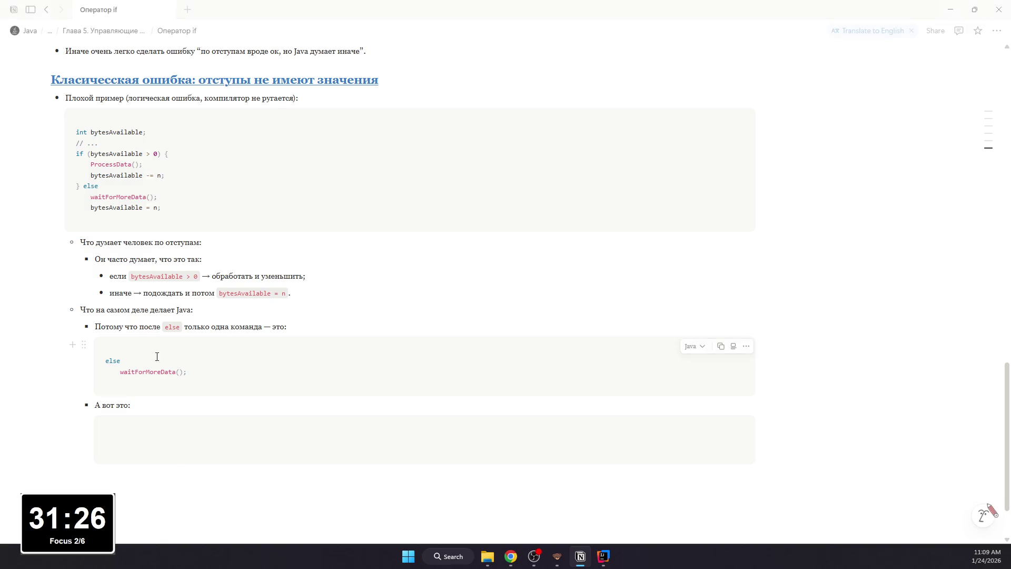
{"action": "scroll", "coordinate": [143, 395], "scroll_direction": "up", "scroll_amount": 5}
{"action": "scroll", "coordinate": [316, 316], "scroll_direction": "down", "scroll_amount": 2}
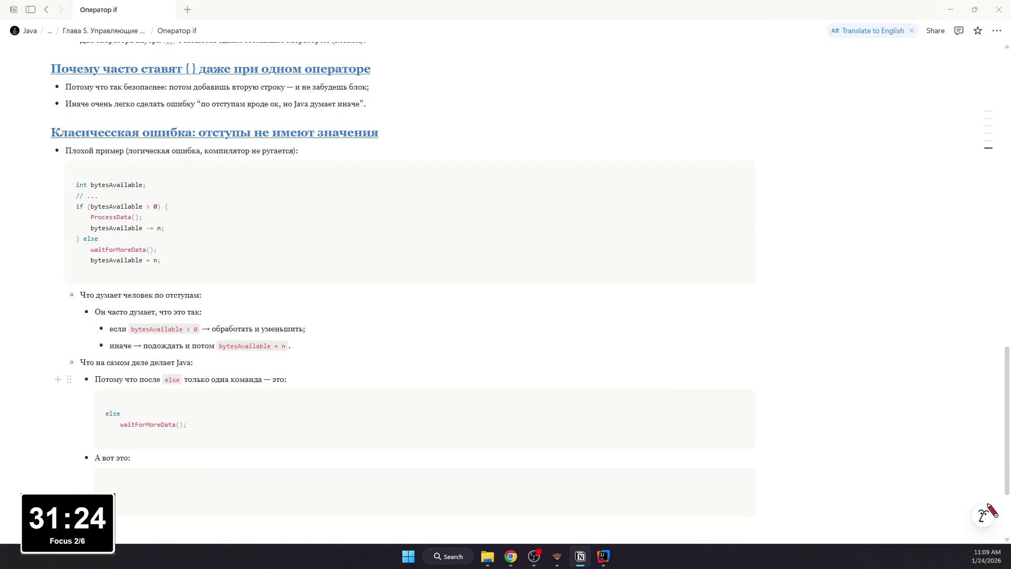
{"action": "left_click", "coordinate": [520, 478]}
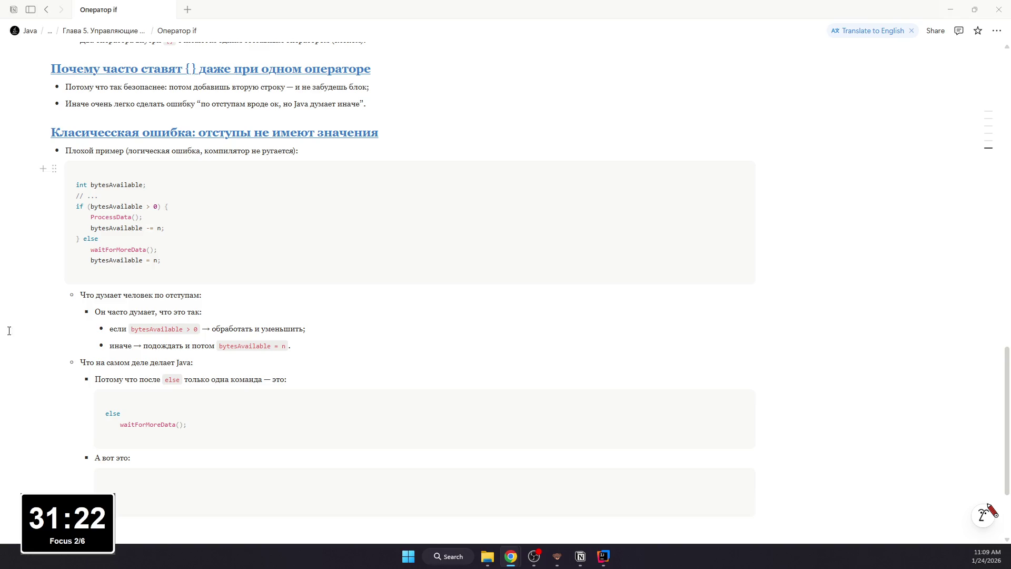
{"action": "type", "text": "bytesAvailable = n;"}
{"action": "scroll", "coordinate": [323, 476], "scroll_direction": "down", "scroll_amount": 3}
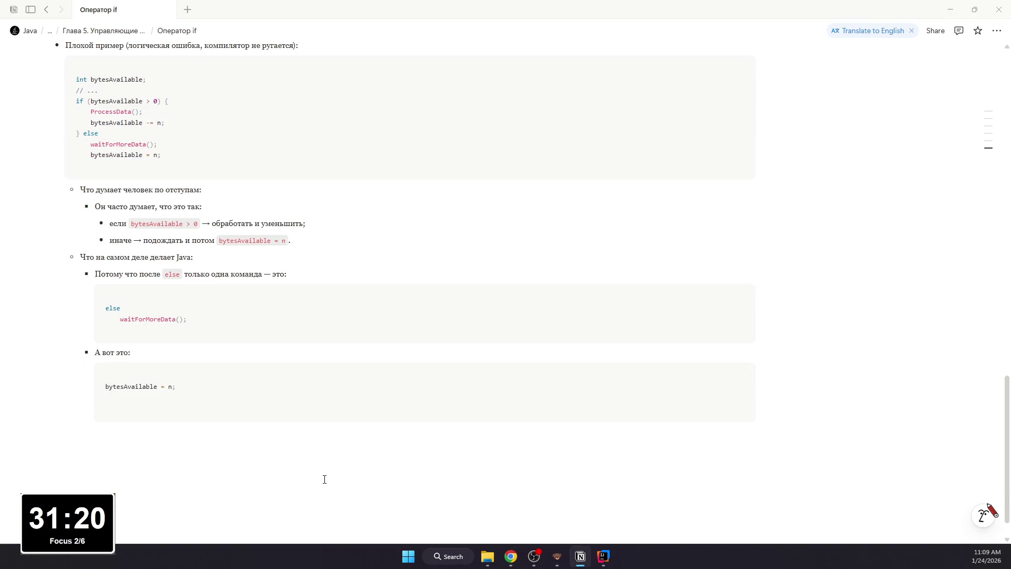
Step: Write a bullet noting that bytesAvailable = n; always executes, correcting typos along the way
{"action": "key", "text": "Return"}
{"action": "key", "text": "Tab"}
{"action": "type", "text": "иы"}
{"action": "key", "text": "BackSpace"}
{"action": "type", "text": "лняет"}
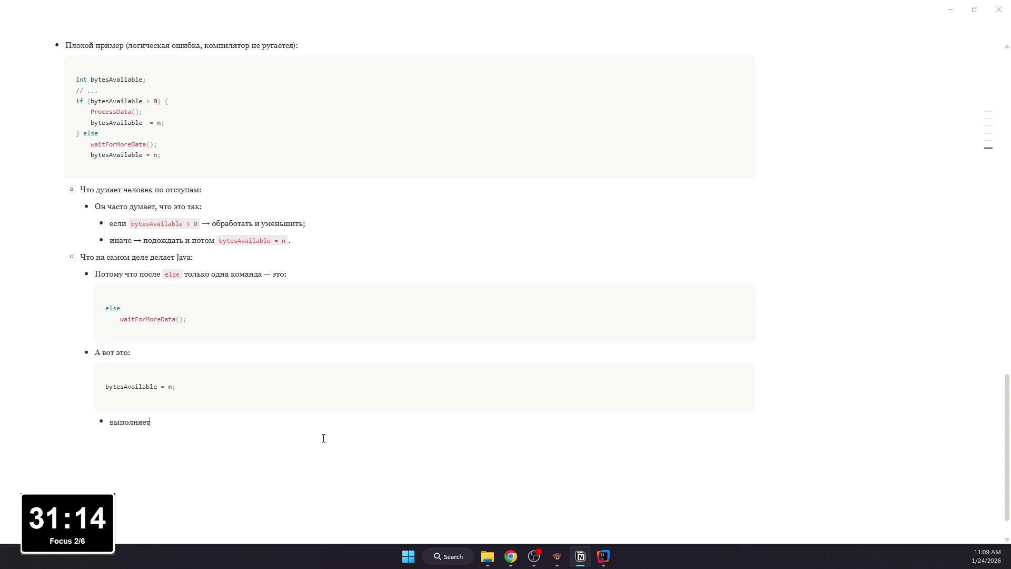
{"action": "type", "text": "ся всегда, з"}
{"action": "type", "text": "езависимо от суло"}
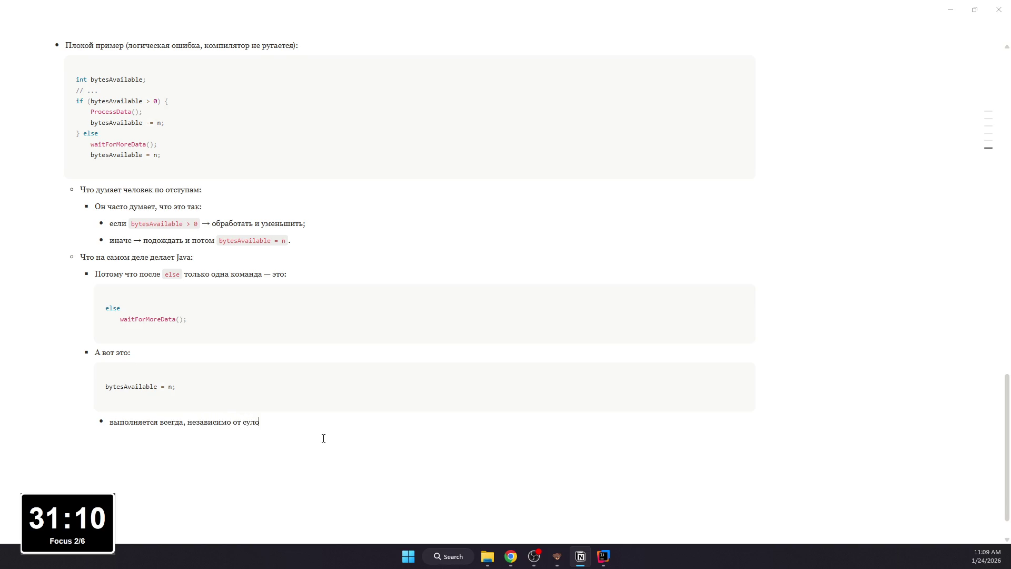
{"action": "key", "text": "BackSpace"}
{"action": "key", "text": "BackSpace"}
{"action": "key", "text": "BackSpace"}
{"action": "type", "text": "условия ("}
{"action": "type", "text": "и после if, "}
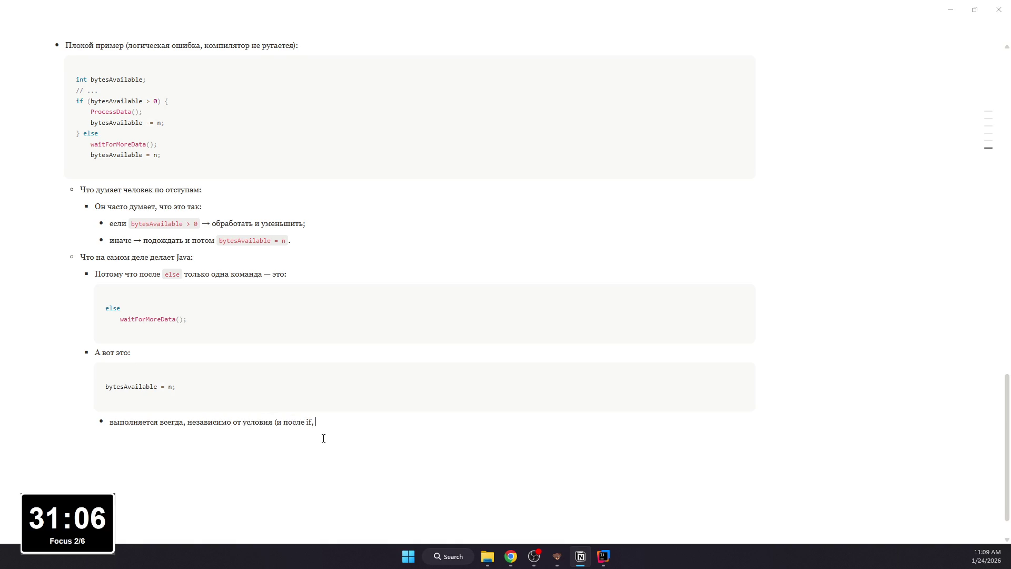
{"action": "type", "text": "и после else)."}
{"action": "scroll", "coordinate": [323, 438], "scroll_direction": "up", "scroll_amount": 5}
{"action": "scroll", "coordinate": [226, 414], "scroll_direction": "down", "scroll_amount": 3}
{"action": "scroll", "coordinate": [226, 414], "scroll_direction": "up", "scroll_amount": 3}
{"action": "scroll", "coordinate": [225, 414], "scroll_direction": "down", "scroll_amount": 3}
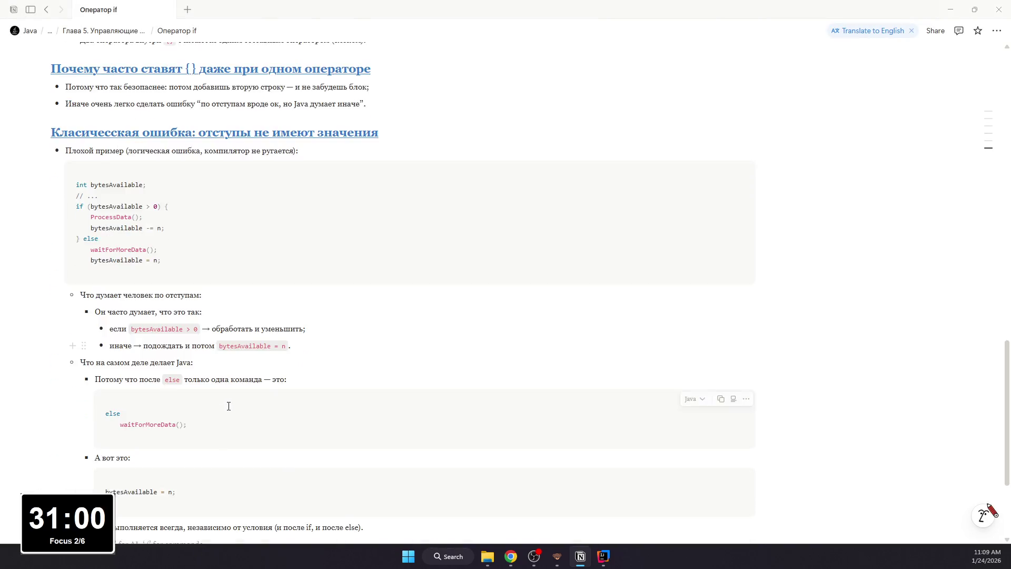
{"action": "scroll", "coordinate": [228, 406], "scroll_direction": "down", "scroll_amount": 3}
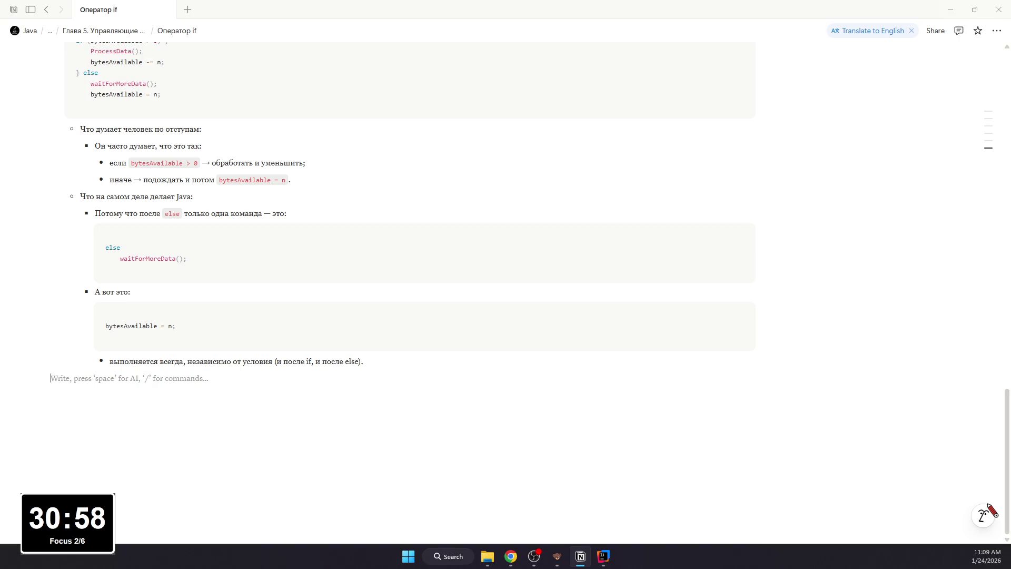
{"action": "scroll", "coordinate": [345, 373], "scroll_direction": "up", "scroll_amount": 3}
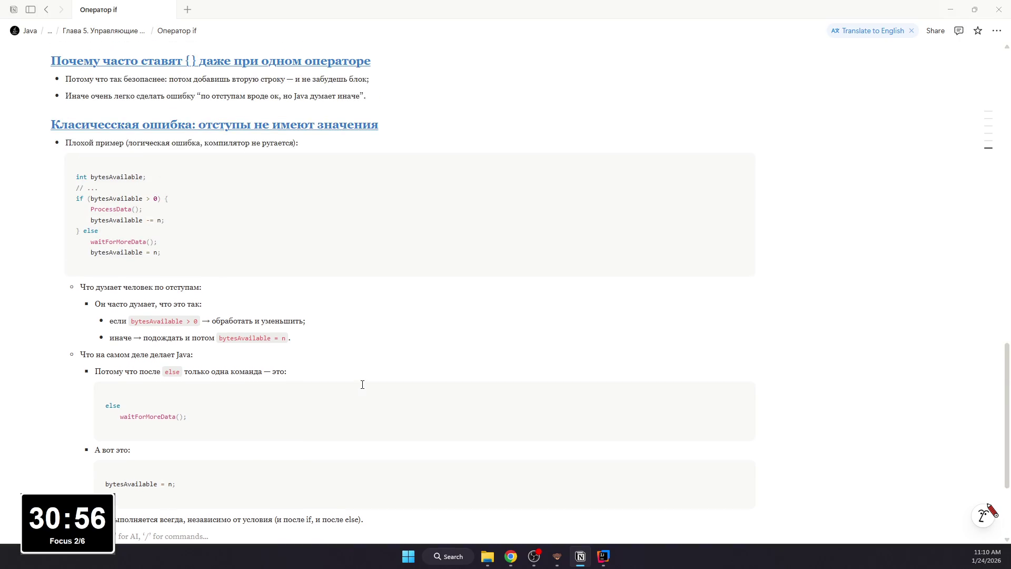
{"action": "scroll", "coordinate": [345, 374], "scroll_direction": "up", "scroll_amount": 1}
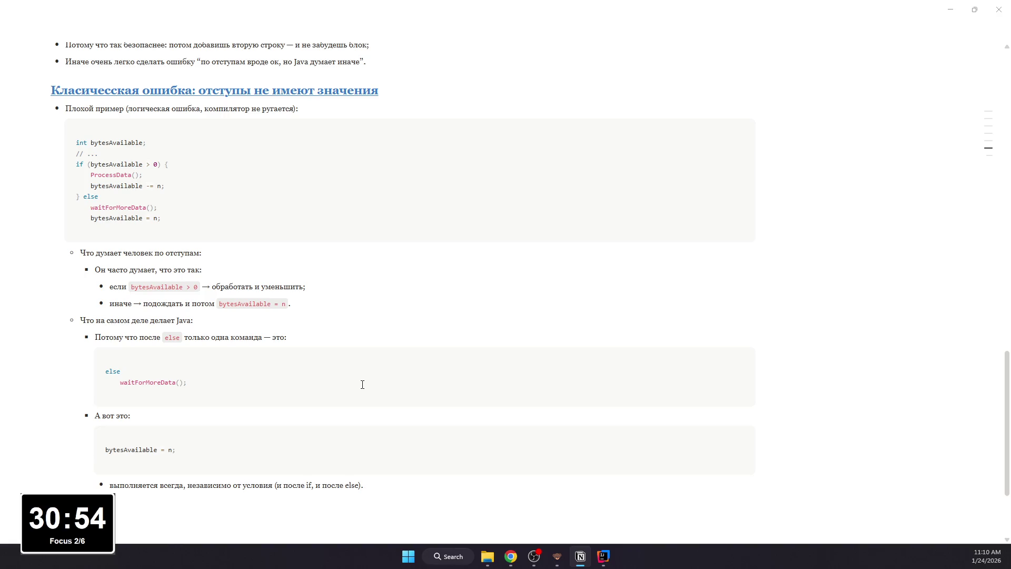
{"action": "type", "text": "исправление "}
{"action": "type", "text": ": блок д"}
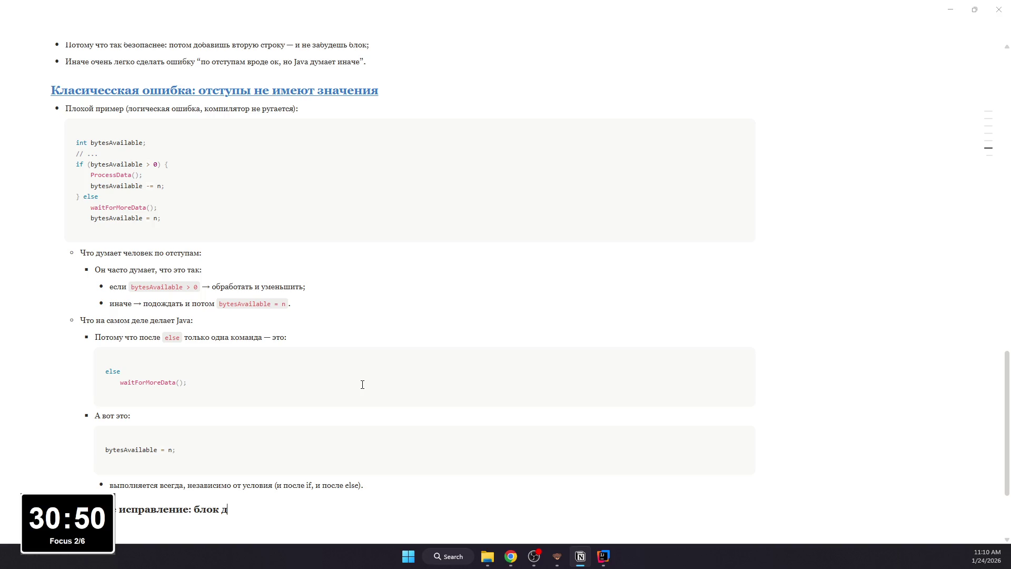
{"action": "type", "text": "ля else"}
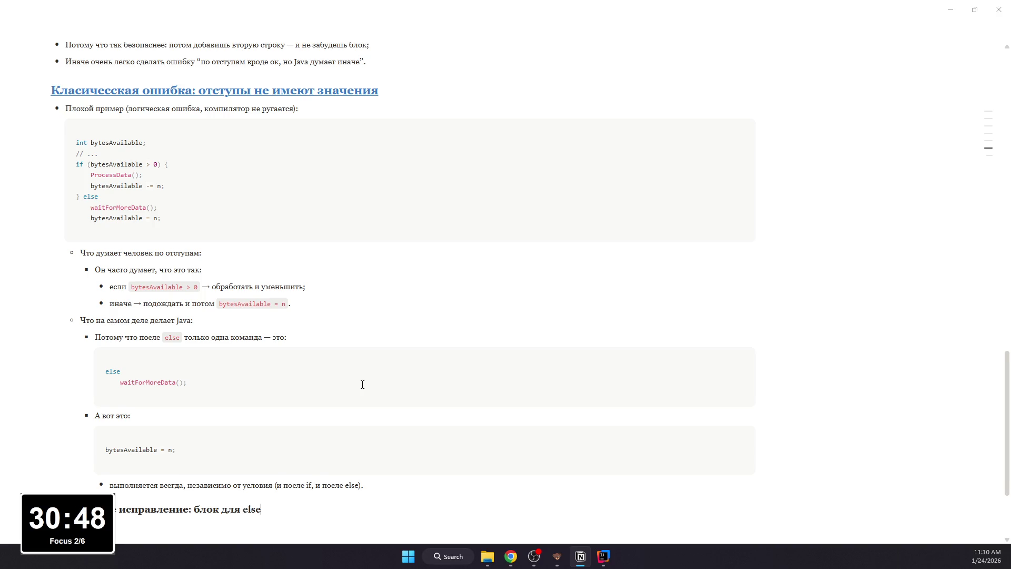
Step: Insert a code block under the new heading and paste the corrected if/else code with braces
{"action": "key", "text": "Return"}
{"action": "type", "text": "/code"}
{"action": "key", "text": "Return"}
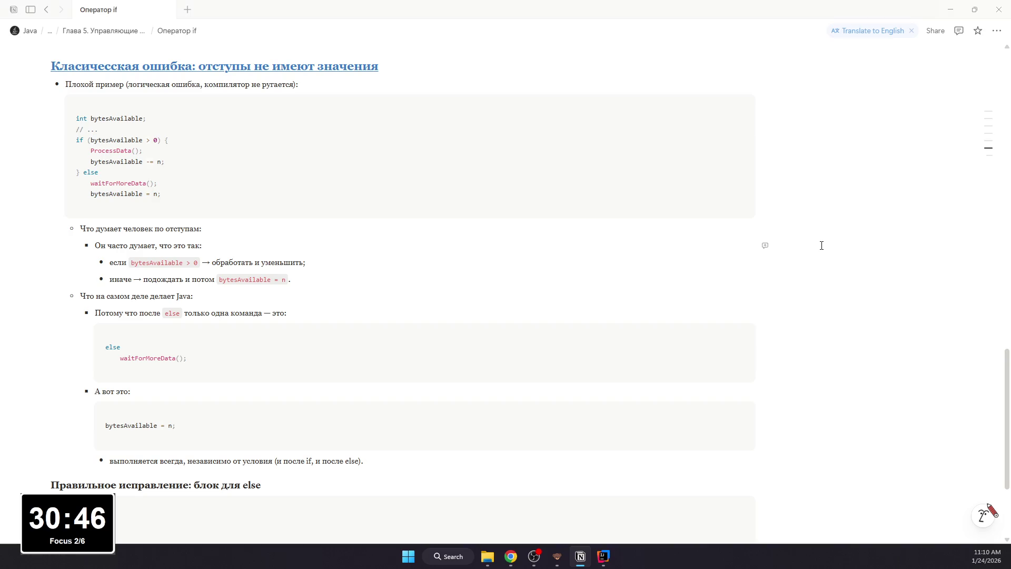
{"action": "scroll", "coordinate": [453, 469], "scroll_direction": "down", "scroll_amount": 2}
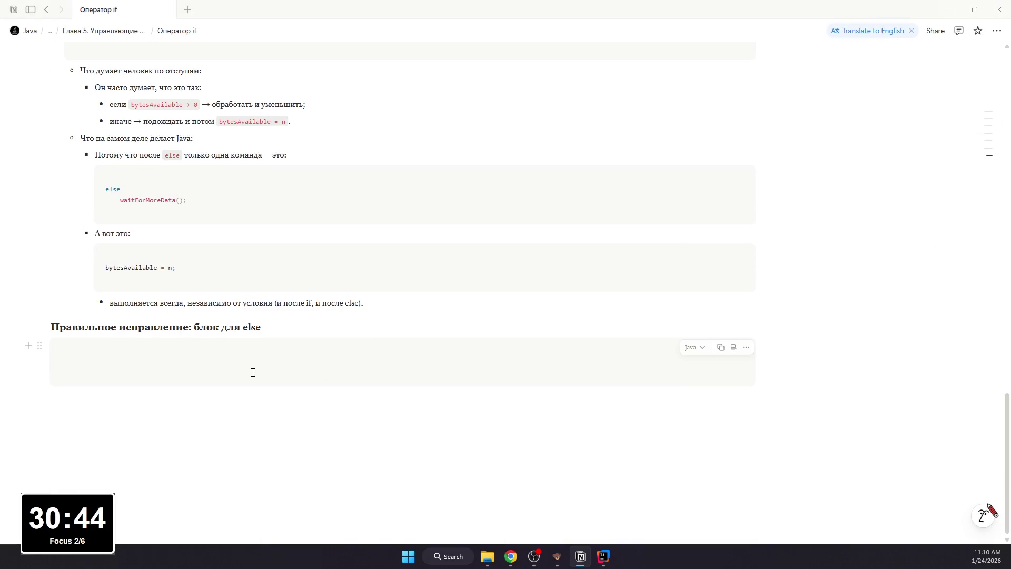
{"action": "key", "text": "alt+Tab"}
{"action": "left_click", "coordinate": [175, 366]}
{"action": "type", "text": "int bytesAvailable; // ... if (bytesAvailable > 0) {     ProcessData();     bytesAvailable -= n; } else {     waitForMoreData();     bytesAvailable = n; }"}
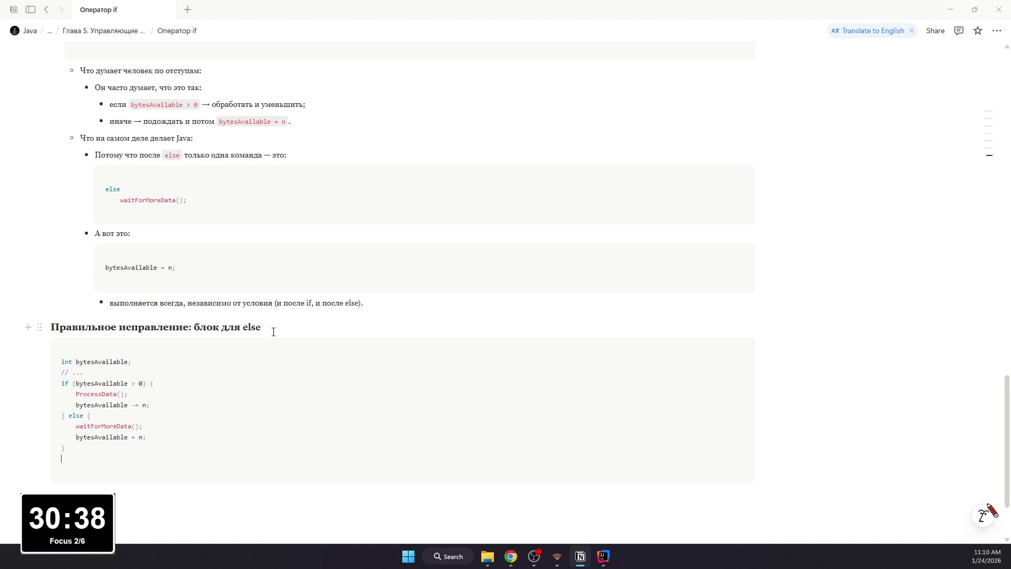
Step: Colour the heading 'Правильное исправление: блок для else' blue and underline it
{"action": "left_click_drag", "start_coordinate": [273, 330], "coordinate": [101, 302]}
{"action": "mouse_move", "coordinate": [282, 327]}
{"action": "left_mouse_down"}
{"action": "mouse_move", "coordinate": [277, 348]}
{"action": "mouse_move", "coordinate": [48, 327]}
{"action": "left_mouse_up"}
{"action": "left_click", "coordinate": [375, 305]}
{"action": "left_click", "coordinate": [378, 339]}
{"action": "left_click", "coordinate": [296, 306]}
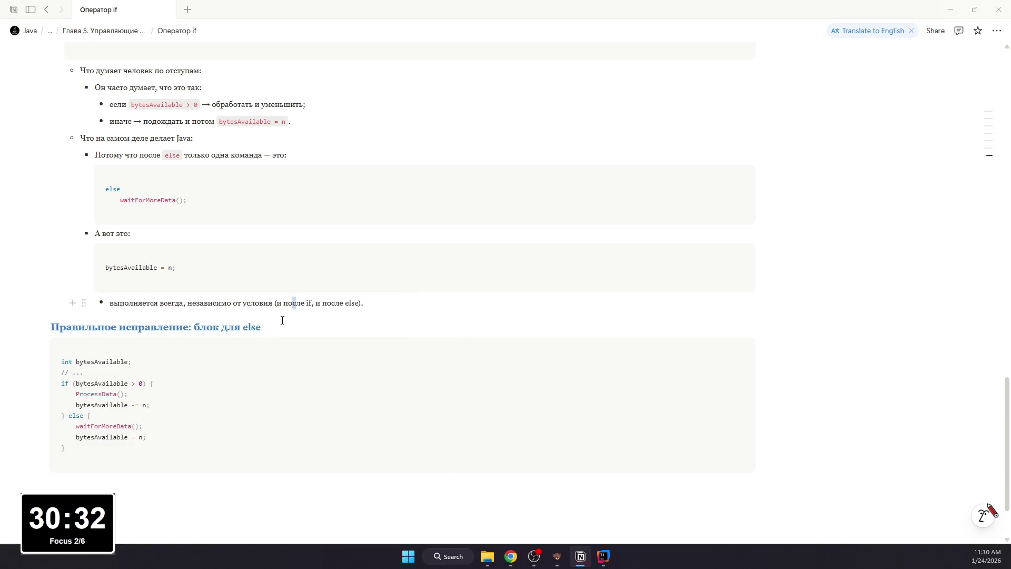
{"action": "left_click_drag", "start_coordinate": [262, 328], "coordinate": [50, 328]}
{"action": "left_click", "coordinate": [291, 307]}
{"action": "left_click", "coordinate": [225, 498]}
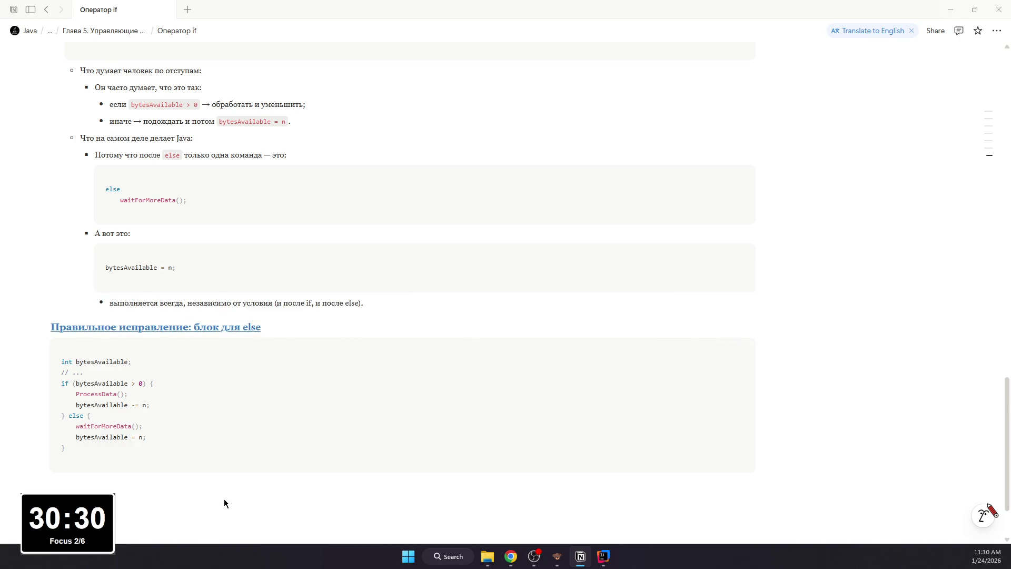
{"action": "scroll", "coordinate": [231, 474], "scroll_direction": "up", "scroll_amount": 5}
{"action": "scroll", "coordinate": [230, 474], "scroll_direction": "down", "scroll_amount": 6}
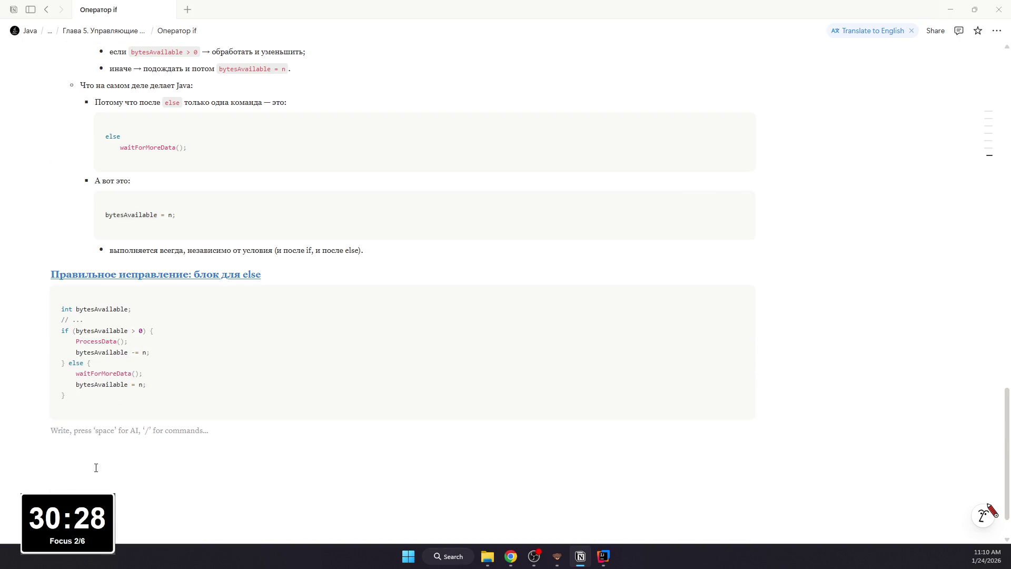
{"action": "type", "text": "- "}
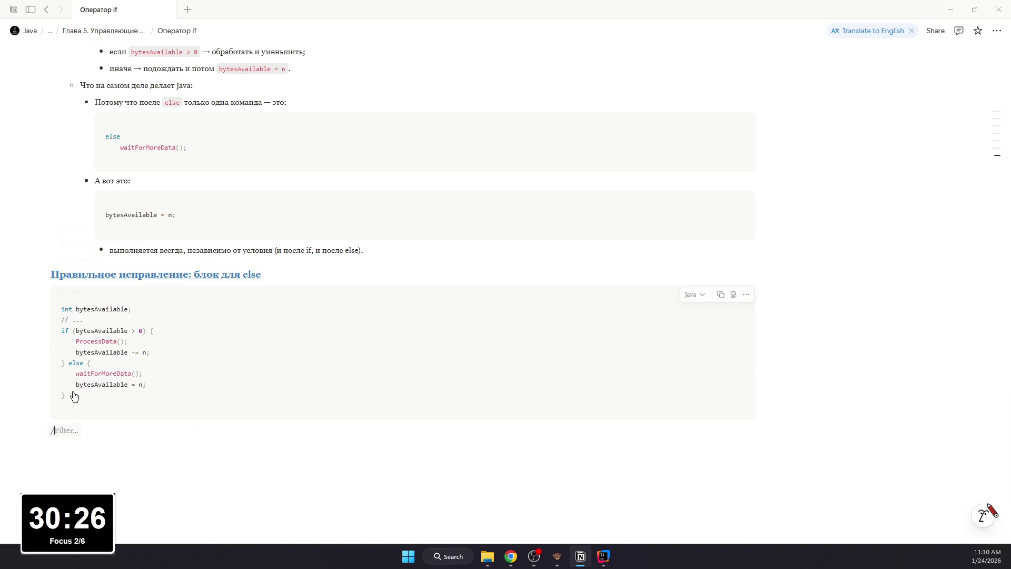
{"action": "type", "text": "Теперь "}
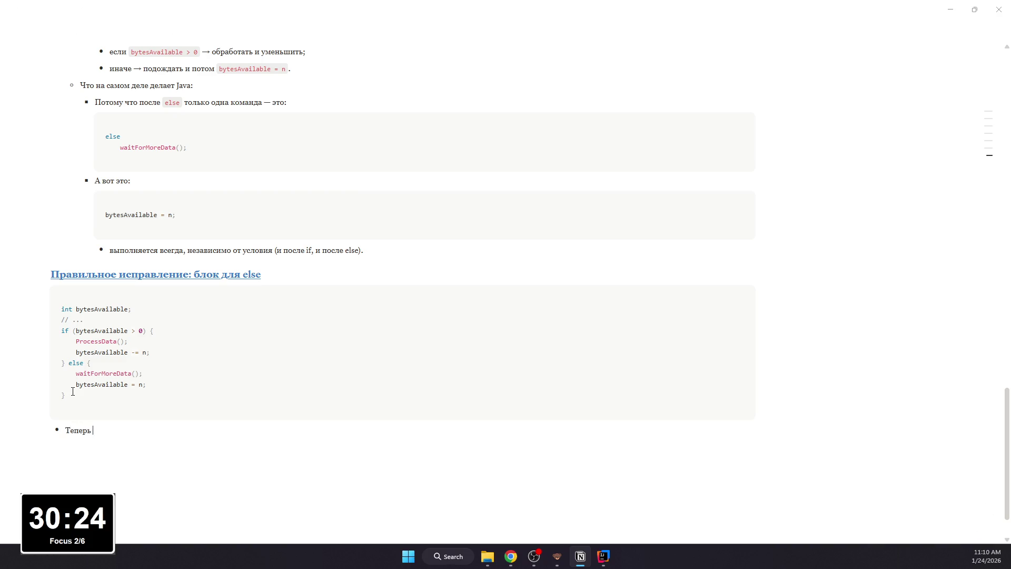
{"action": "type", "text": "bytes"}
{"action": "type", "text": "Available ="}
{"action": "type", "text": " n;"}
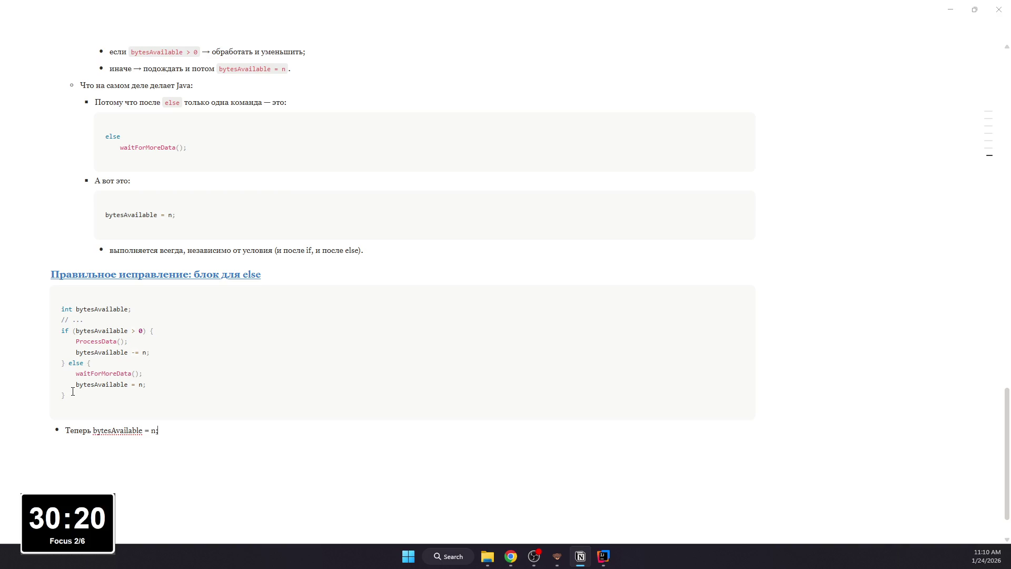
{"action": "type", "text": " вып"}
{"action": "type", "text": "олня"}
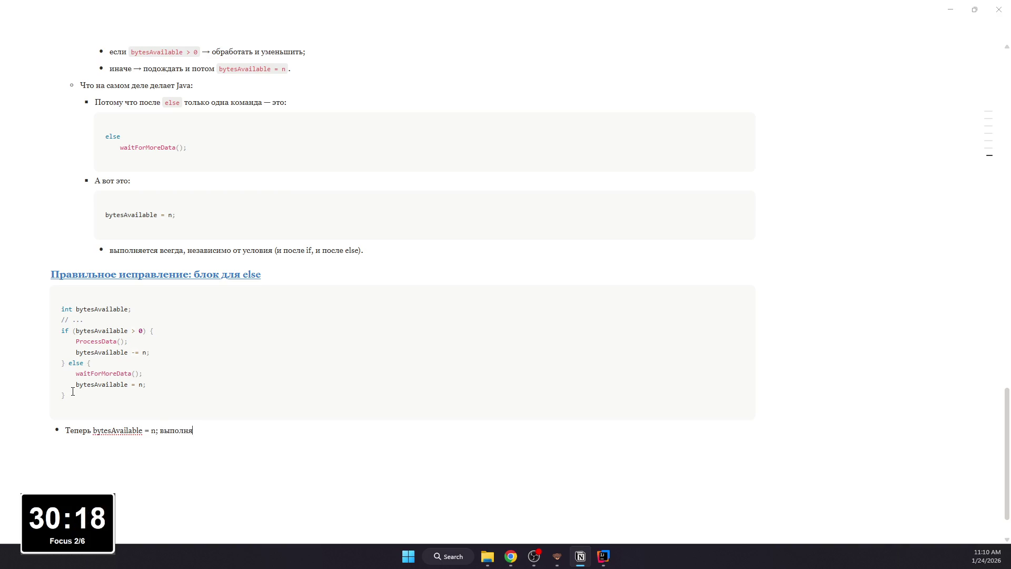
{"action": "type", "text": "ется только если условие false."}
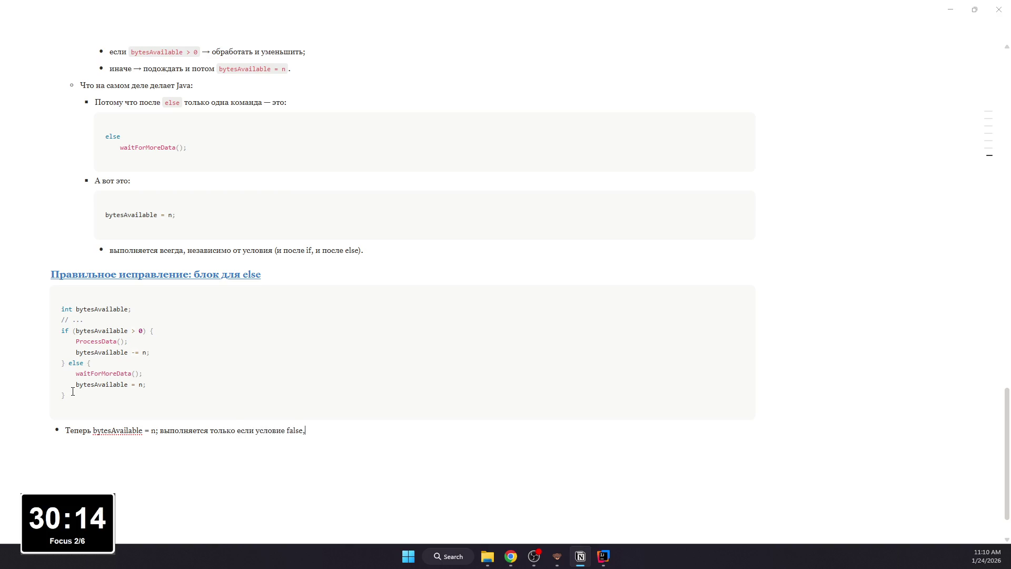
{"action": "type", "text": " потому что он внутри блока else."}
Step: Format 'bytesAvailable = n;', 'false' and 'else' in the new bullet as inline code, then return to the chapter page
{"action": "left_click_drag", "start_coordinate": [158, 430], "coordinate": [94, 429]}
{"action": "key", "text": "ctrl+e"}
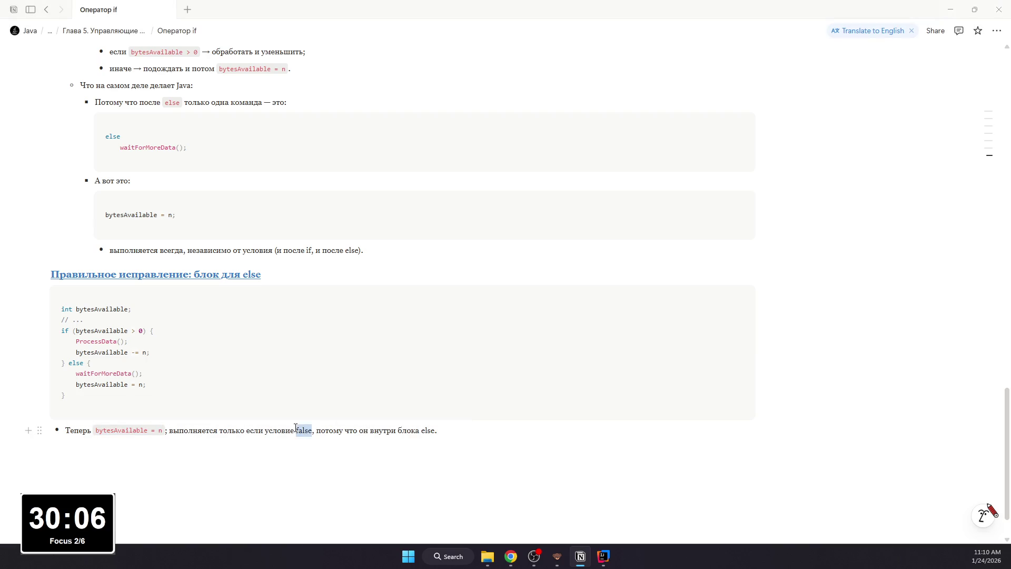
{"action": "double_click", "coordinate": [306, 430]}
{"action": "key", "text": "ctrl+e"}
{"action": "double_click", "coordinate": [435, 430]}
{"action": "key", "text": "ctrl+e"}
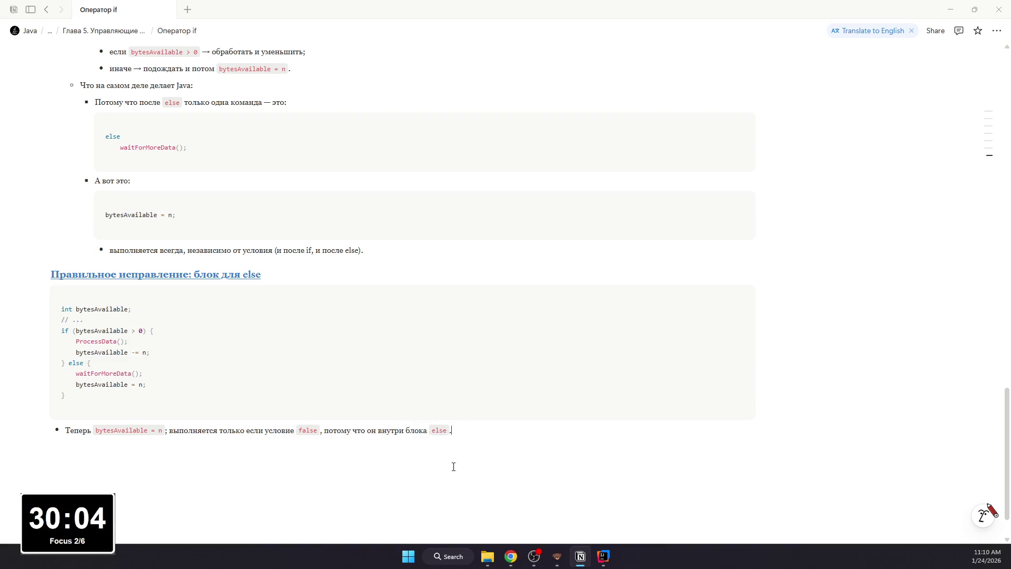
{"action": "scroll", "coordinate": [371, 472], "scroll_direction": "up", "scroll_amount": 5}
{"action": "scroll", "coordinate": [370, 472], "scroll_direction": "up", "scroll_amount": 10}
{"action": "scroll", "coordinate": [370, 471], "scroll_direction": "up", "scroll_amount": 5}
{"action": "scroll", "coordinate": [362, 462], "scroll_direction": "down", "scroll_amount": 1}
{"action": "scroll", "coordinate": [361, 461], "scroll_direction": "up", "scroll_amount": 1}
{"action": "scroll", "coordinate": [362, 462], "scroll_direction": "down", "scroll_amount": 5}
{"action": "scroll", "coordinate": [362, 462], "scroll_direction": "down", "scroll_amount": 4}
{"action": "scroll", "coordinate": [362, 461], "scroll_direction": "down", "scroll_amount": 4}
{"action": "scroll", "coordinate": [348, 457], "scroll_direction": "down", "scroll_amount": 3}
{"action": "left_click", "coordinate": [47, 9]}
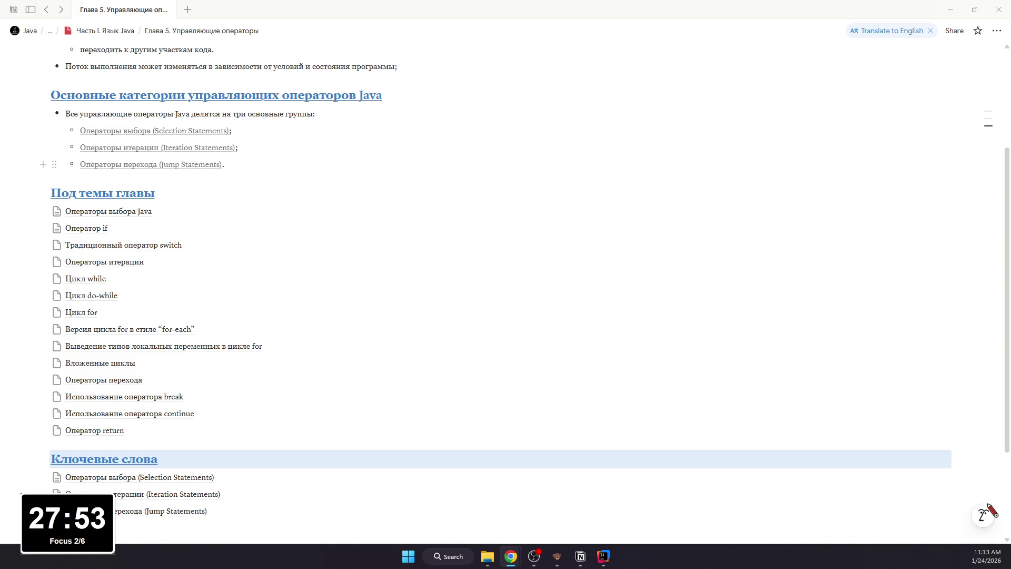
{"action": "scroll", "coordinate": [182, 219], "scroll_direction": "up", "scroll_amount": 2}
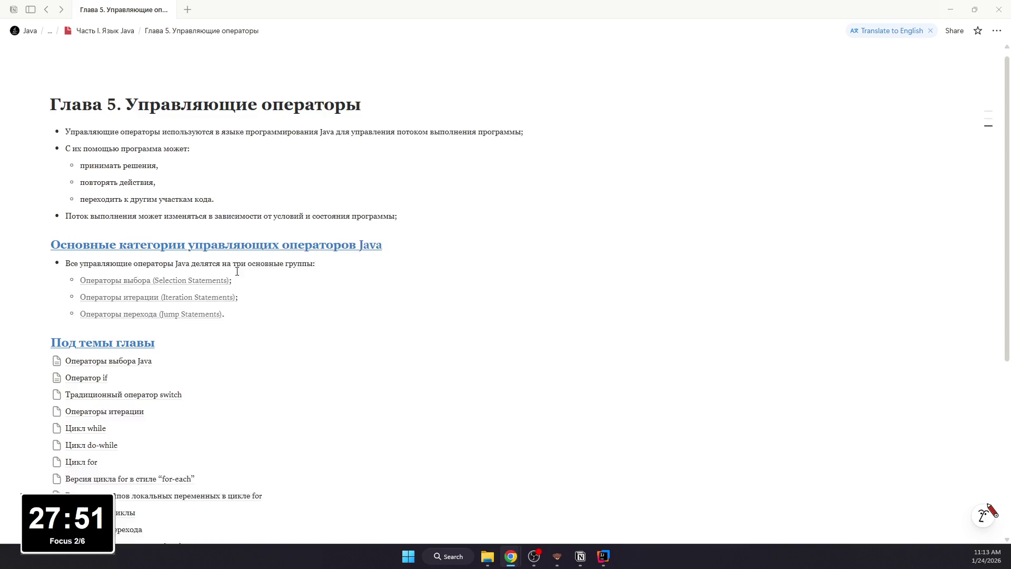
Step: Open the 'Оператор if' sub-page from the subtopics list and go to the end of its notes
{"action": "left_click", "coordinate": [120, 386]}
{"action": "scroll", "coordinate": [221, 300], "scroll_direction": "down", "scroll_amount": 8}
{"action": "scroll", "coordinate": [221, 301], "scroll_direction": "down", "scroll_amount": 6}
{"action": "scroll", "coordinate": [221, 301], "scroll_direction": "down", "scroll_amount": 4}
{"action": "scroll", "coordinate": [278, 367], "scroll_direction": "up", "scroll_amount": 8}
{"action": "scroll", "coordinate": [279, 368], "scroll_direction": "up", "scroll_amount": 8}
{"action": "scroll", "coordinate": [278, 368], "scroll_direction": "down", "scroll_amount": 2}
{"action": "scroll", "coordinate": [278, 368], "scroll_direction": "down", "scroll_amount": 2}
{"action": "key", "text": "alt+Tab"}
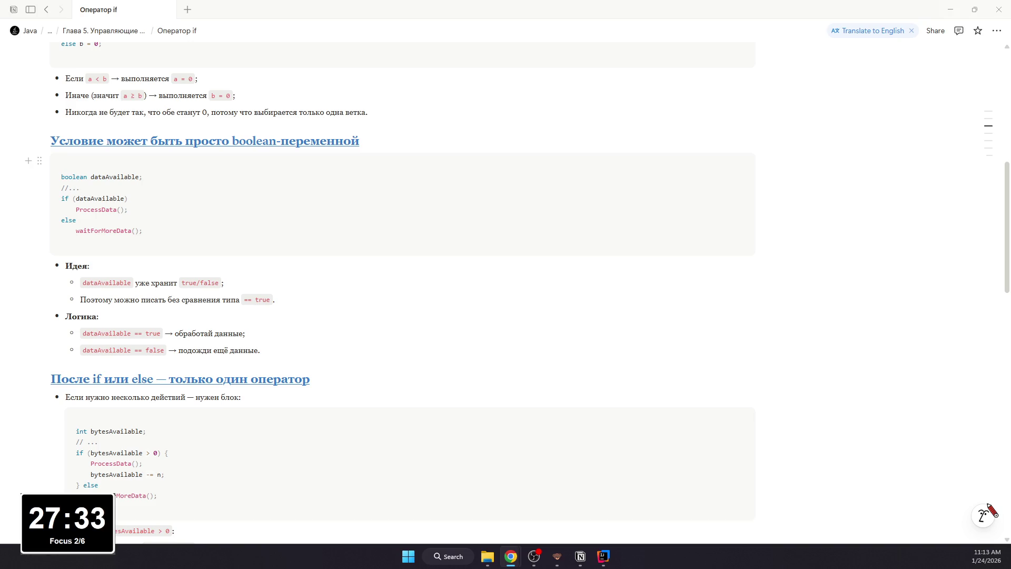
{"action": "scroll", "coordinate": [317, 389], "scroll_direction": "down", "scroll_amount": 2}
{"action": "scroll", "coordinate": [318, 389], "scroll_direction": "down", "scroll_amount": 2}
{"action": "scroll", "coordinate": [318, 390], "scroll_direction": "down", "scroll_amount": 2}
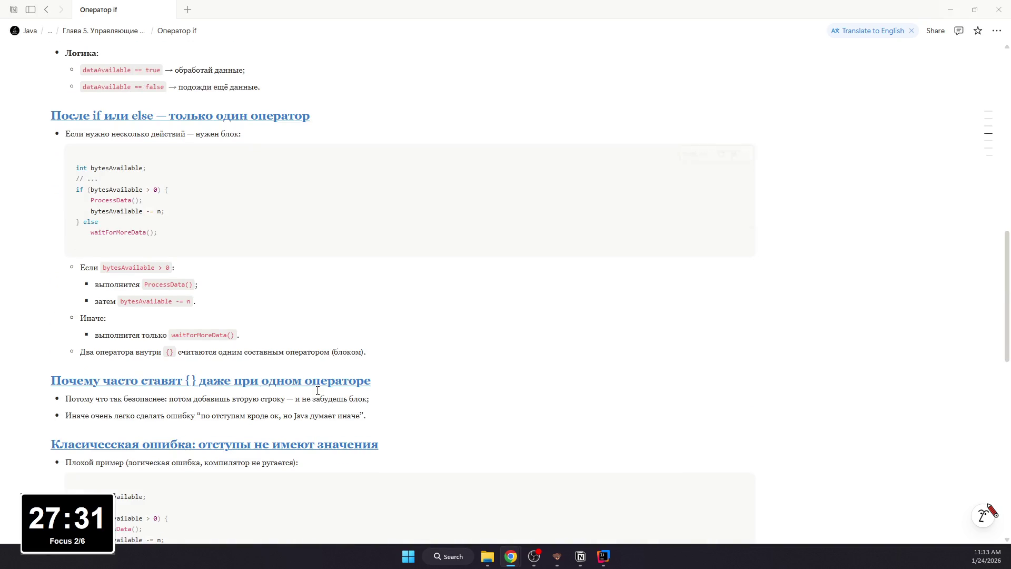
{"action": "scroll", "coordinate": [317, 390], "scroll_direction": "down", "scroll_amount": 2}
{"action": "scroll", "coordinate": [318, 390], "scroll_direction": "down", "scroll_amount": 3}
{"action": "scroll", "coordinate": [258, 464], "scroll_direction": "down", "scroll_amount": 3}
{"action": "scroll", "coordinate": [258, 463], "scroll_direction": "down", "scroll_amount": 3}
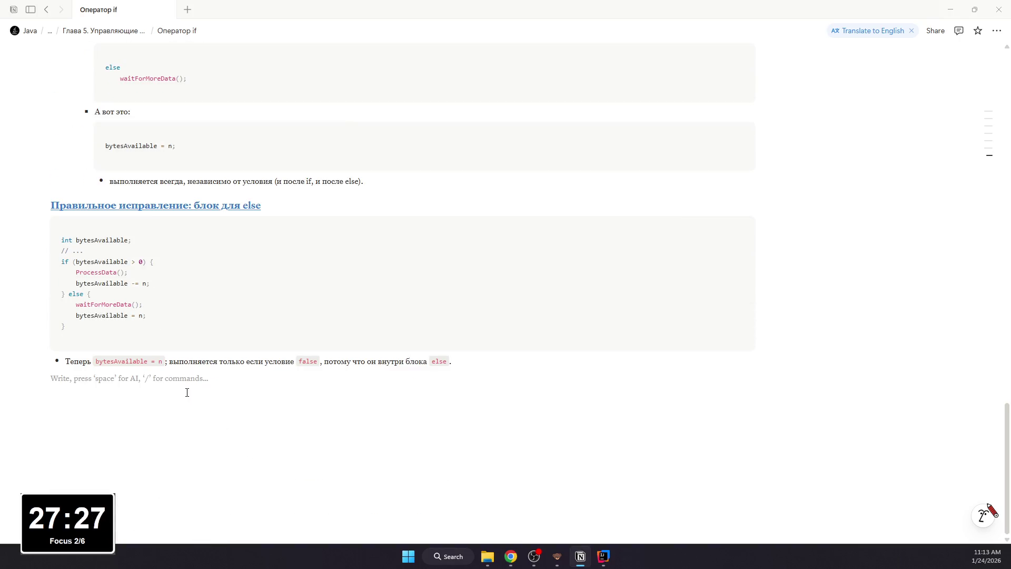
{"action": "type", "text": "## "}
{"action": "type", "text": "Задачи"}
Step: Make the 'Задачи' heading blue and underlined, then create a new sub-page beneath it
{"action": "key", "text": "shift+Home"}
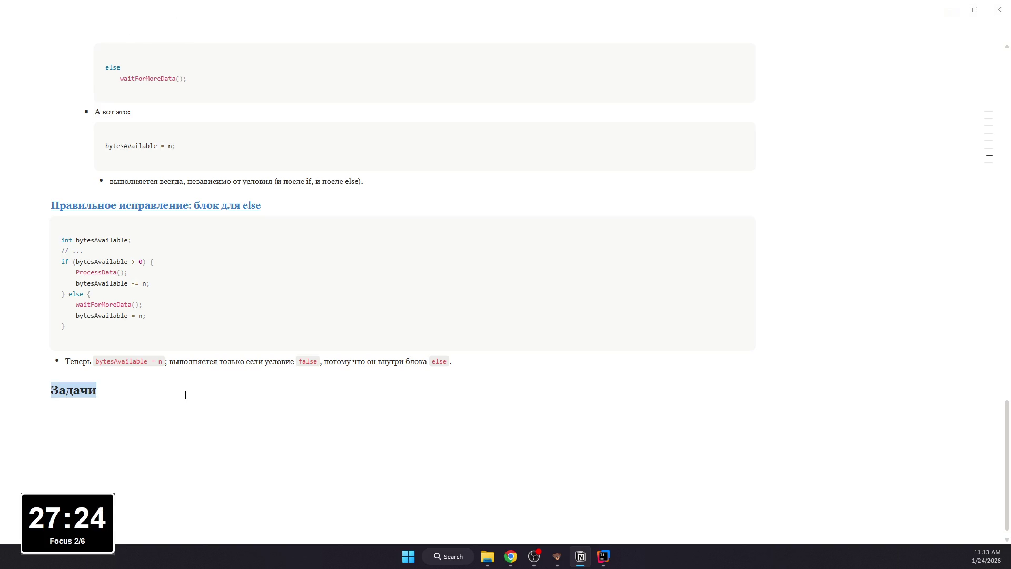
{"action": "key", "text": "ctrl+u"}
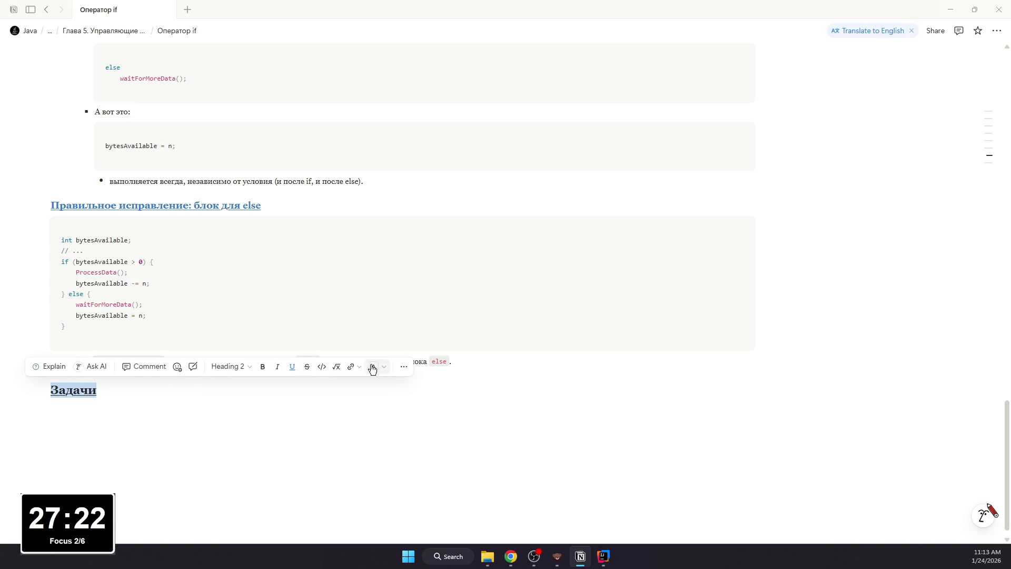
{"action": "left_click", "coordinate": [371, 366]}
{"action": "left_click", "coordinate": [395, 439]}
{"action": "left_click", "coordinate": [310, 414]}
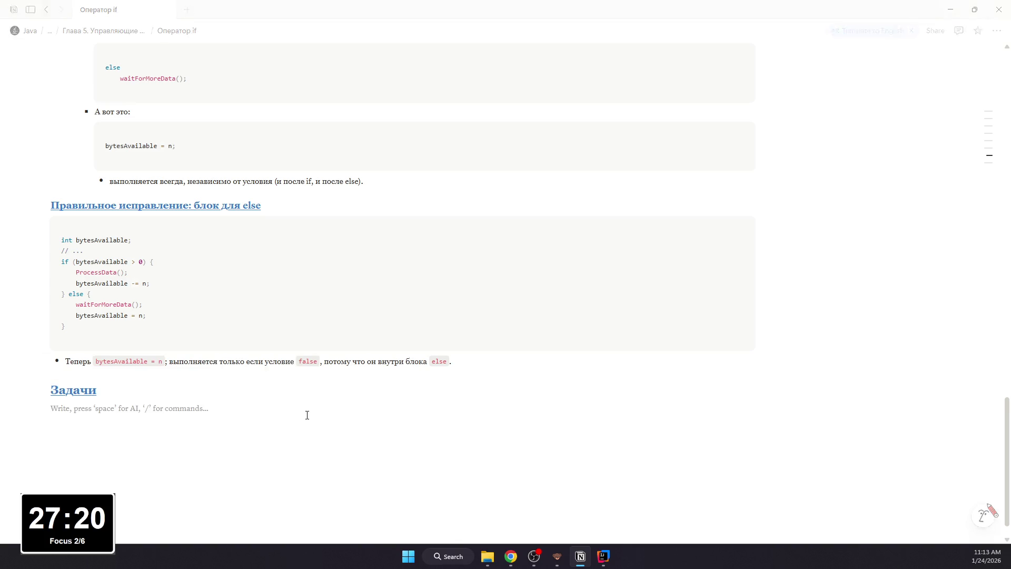
{"action": "type", "text": "/pa"}
{"action": "key", "text": "Return"}
{"action": "type", "text": "Задача 1 - са"}
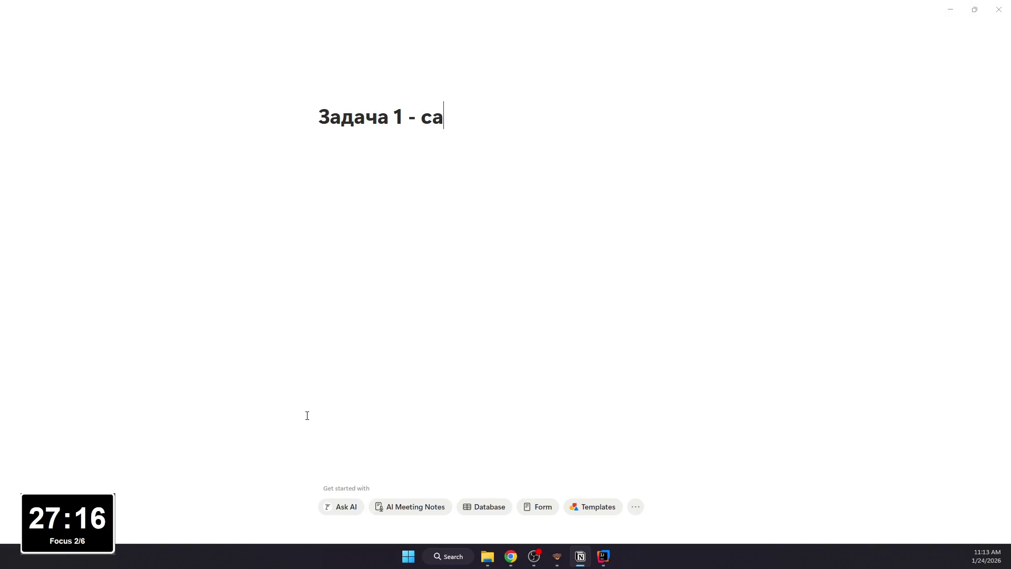
{"action": "type", "text": "мый базовый If"}
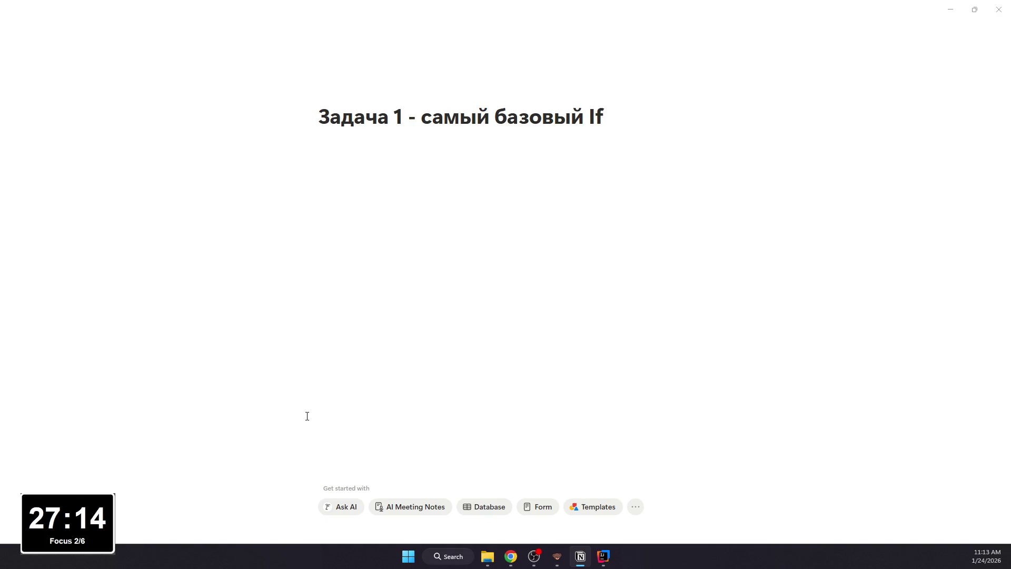
Step: Correct the title to 'Задача 1 - самый базовый if' and set the page to Serif, Small text and Full width
{"action": "key", "text": "BackSpace"}
{"action": "key", "text": "BackSpace"}
{"action": "key", "text": "BackSpace"}
{"action": "type", "text": "if"}
{"action": "key", "text": "BackSpace"}
{"action": "key", "text": "BackSpace"}
{"action": "type", "text": "if"}
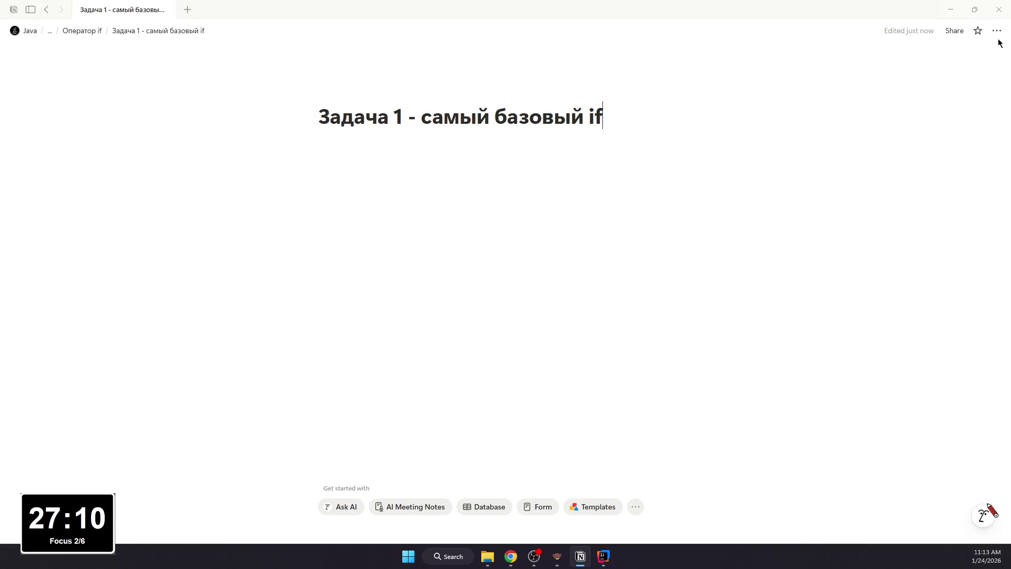
{"action": "left_click", "coordinate": [997, 31]}
{"action": "left_click", "coordinate": [935, 82]}
{"action": "left_click", "coordinate": [935, 195]}
{"action": "left_click", "coordinate": [516, 100]}
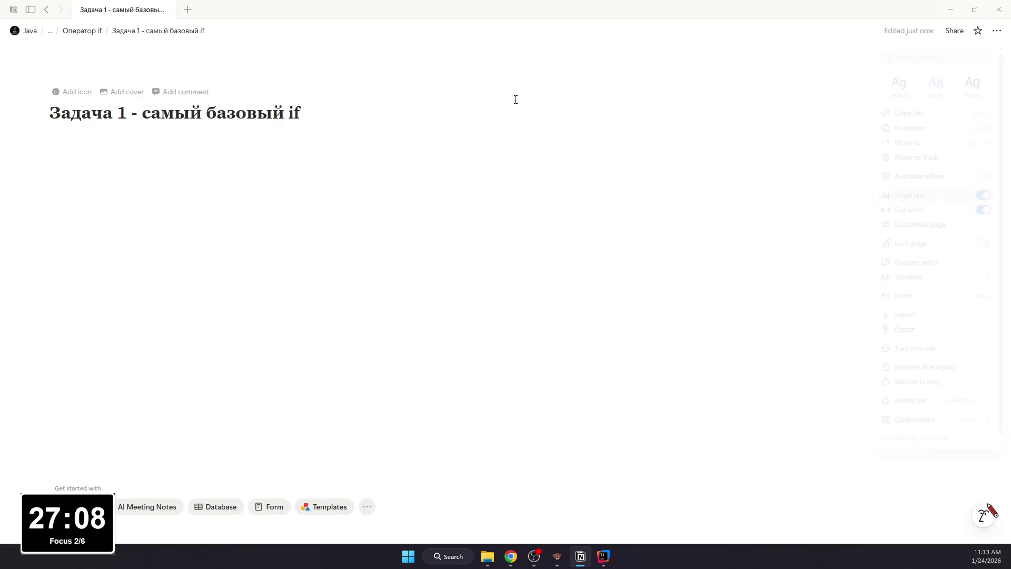
Step: Write the bullet 'Вопрос: что выведется?' in the page body and add an empty code block below it
{"action": "left_click", "coordinate": [45, 9]}
{"action": "scroll", "coordinate": [256, 187], "scroll_direction": "down", "scroll_amount": 5}
{"action": "left_click", "coordinate": [162, 407]}
{"action": "left_click", "coordinate": [302, 283]}
{"action": "type", "text": "- "}
{"action": "type", "text": "Вопрос%"}
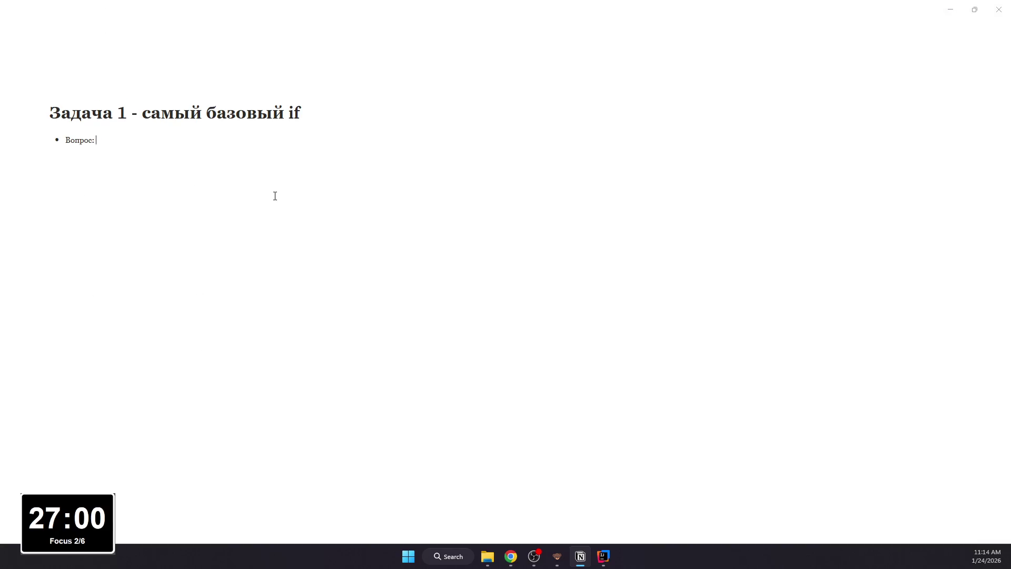
{"action": "type", "text": " что выведется?"}
{"action": "key", "text": "Return"}
{"action": "key", "text": "BackSpace"}
{"action": "type", "text": "/cod"}
{"action": "key", "text": "Return"}
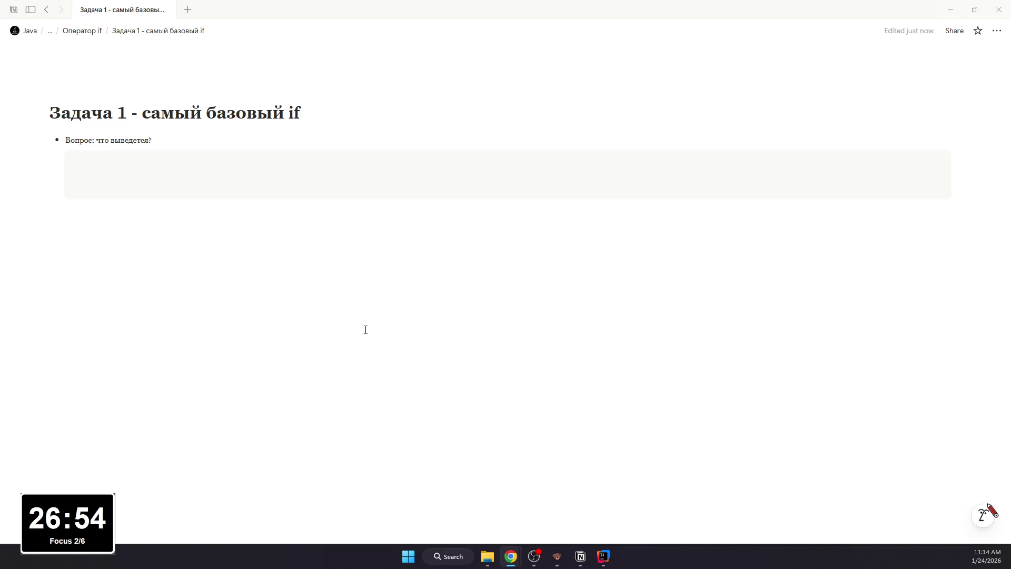
Step: Paste the Java snippet with x = 7 printing A and B, trim its blank line, and add a text line below
{"action": "type", "text": "int x = 7;  if (x > 5)     System.out.println(\"A\");  System.out.println(\"B\");"}
{"action": "key", "text": "BackSpace"}
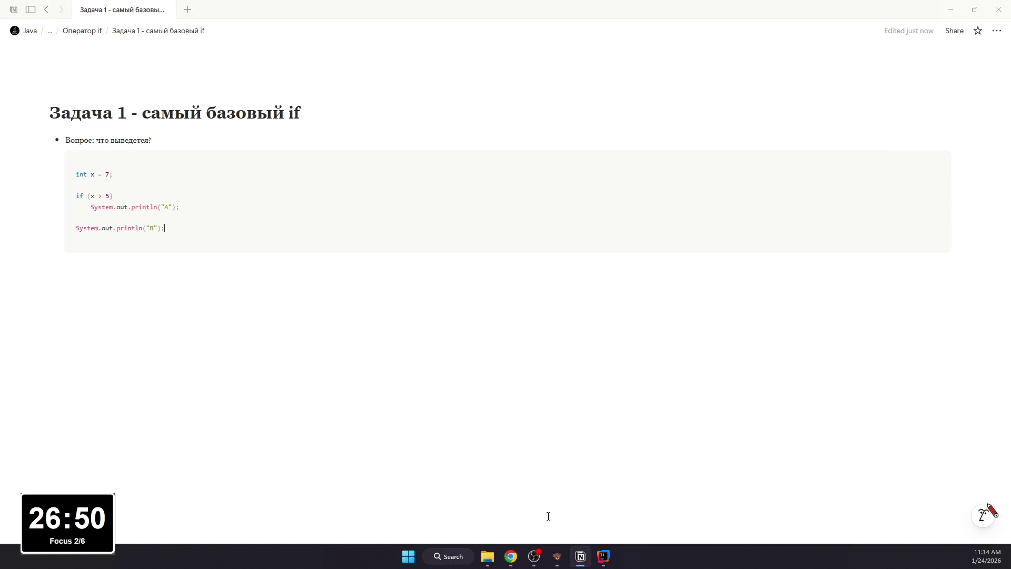
{"action": "left_click", "coordinate": [603, 556]}
{"action": "left_click", "coordinate": [580, 556]}
{"action": "left_click", "coordinate": [260, 291]}
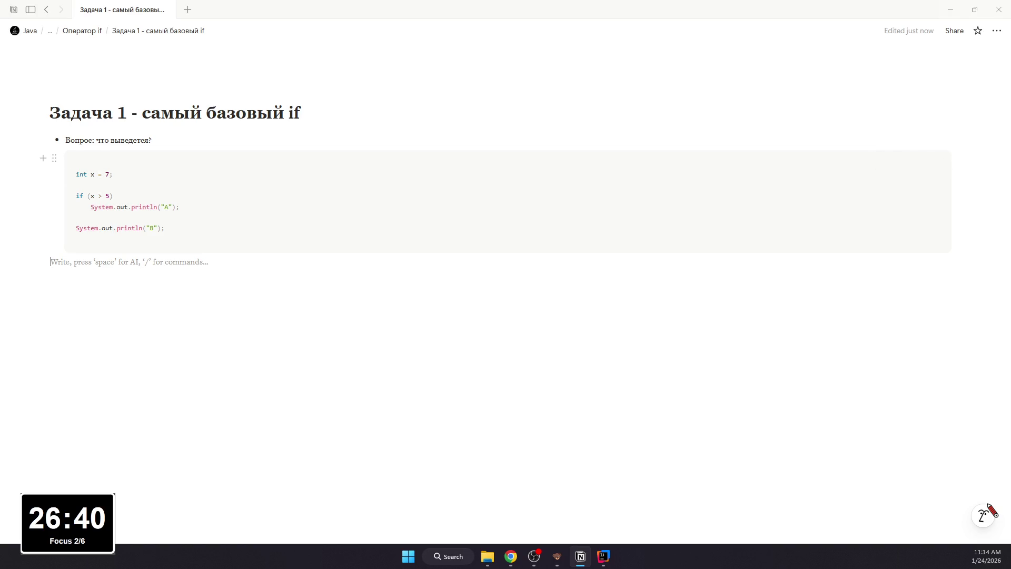
{"action": "type", "text": "В"}
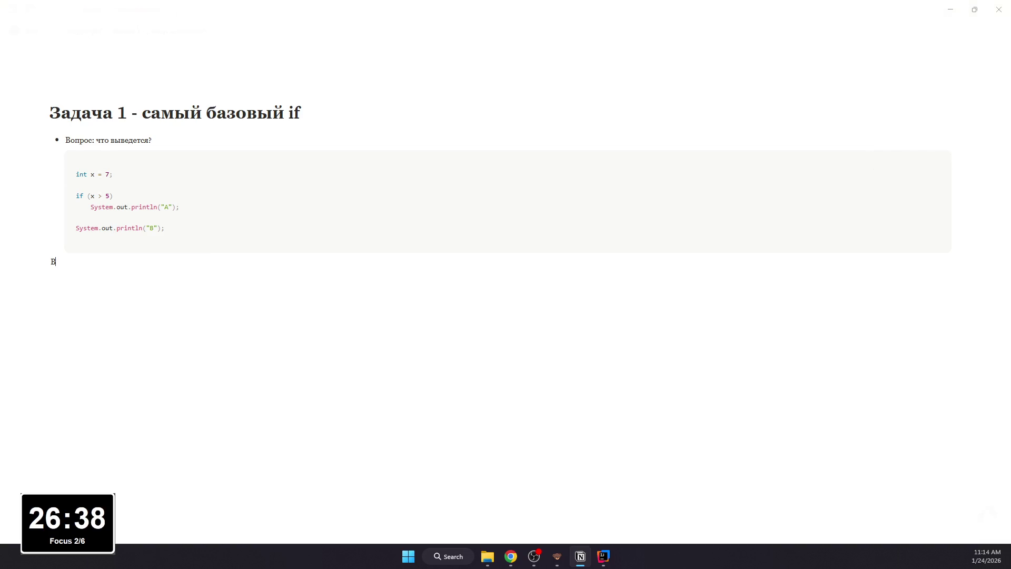
Step: Start the answer line 'В' under the code block and switch over to IntelliJ IDEA
{"action": "key", "text": "alt+Tab"}
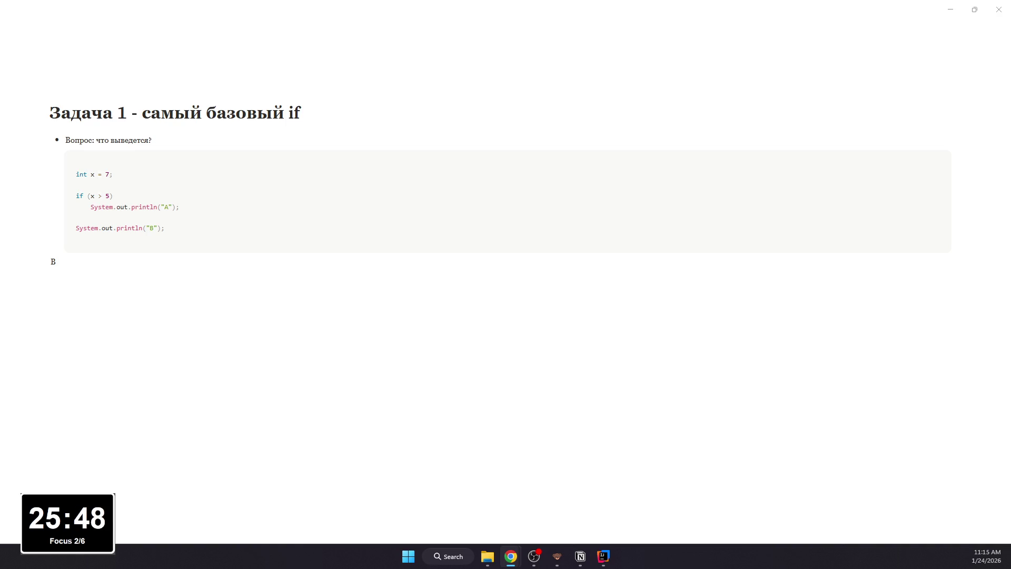
{"action": "key", "text": "alt+Tab"}
Step: Create a new Java class BasicIfDemo in the src folder, dismissing a stray Project Structure dialog
{"action": "right_click", "coordinate": [64, 75]}
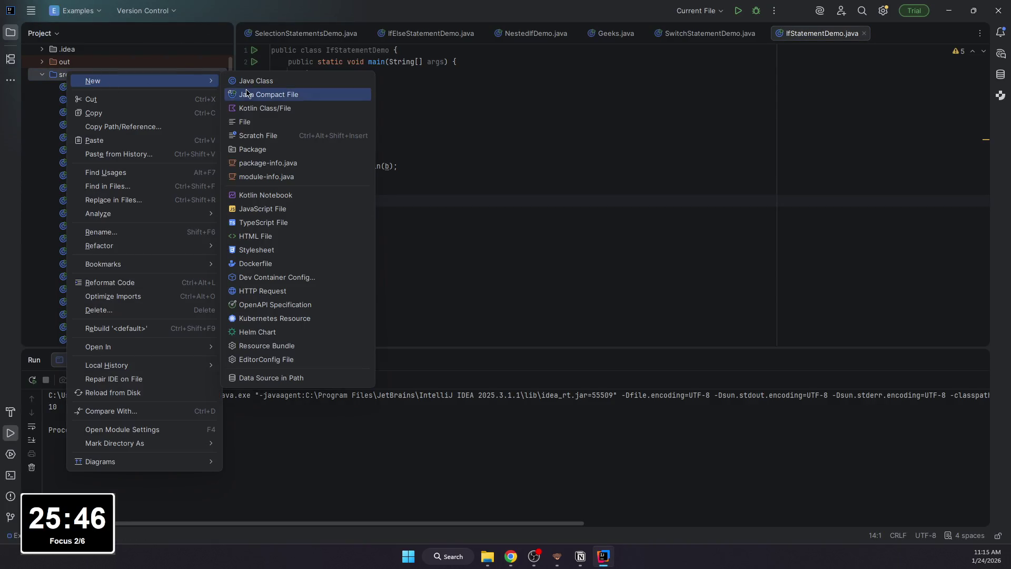
{"action": "left_click", "coordinate": [293, 94]}
{"action": "key", "text": "Escape"}
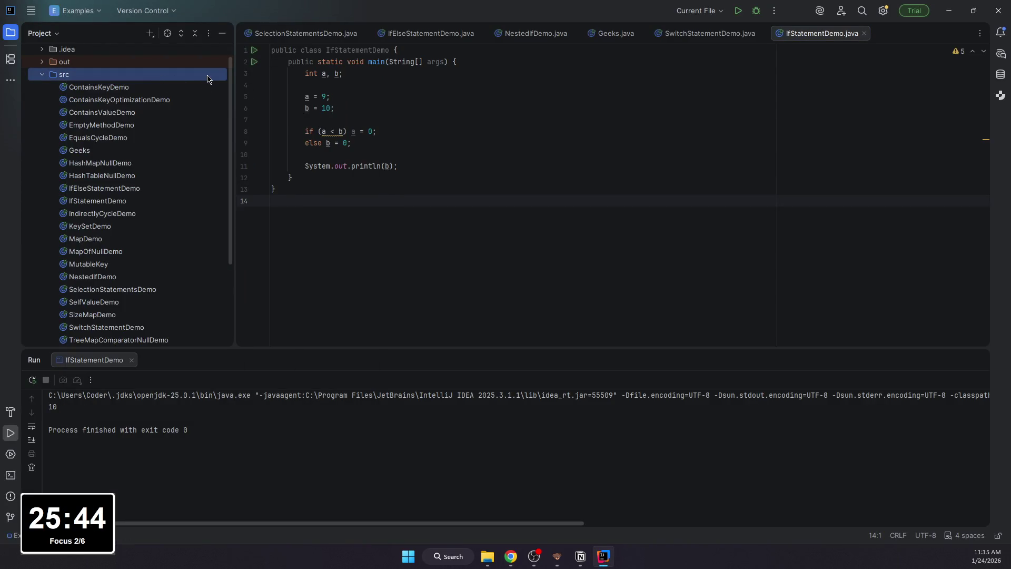
{"action": "key", "text": "ctrl+alt+shift+s"}
{"action": "left_click", "coordinate": [764, 54]}
{"action": "right_click", "coordinate": [152, 76]}
{"action": "left_click", "coordinate": [321, 79]}
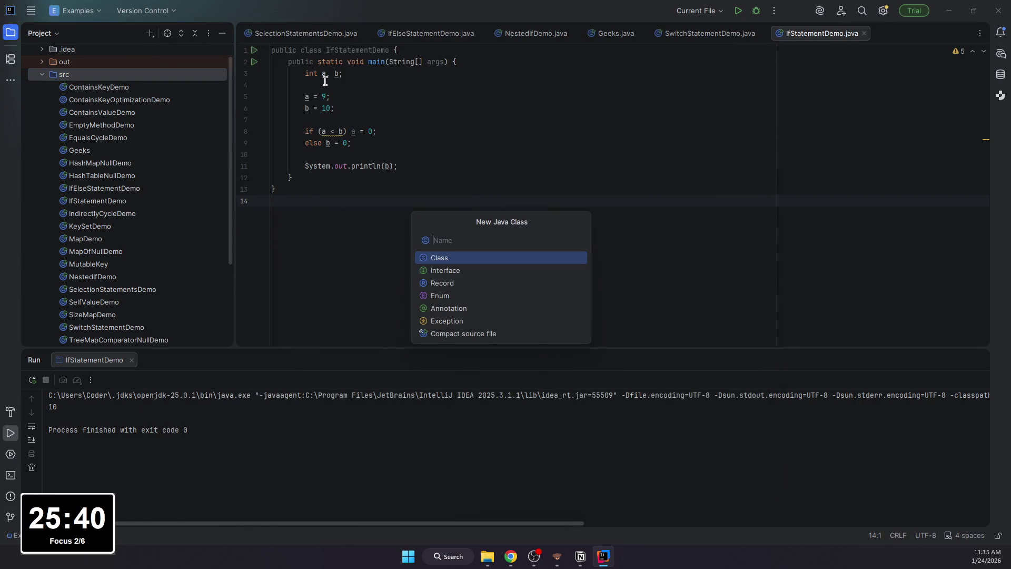
{"action": "type", "text": "Basic"}
{"action": "type", "text": "IfDemo"}
{"action": "key", "text": "Return"}
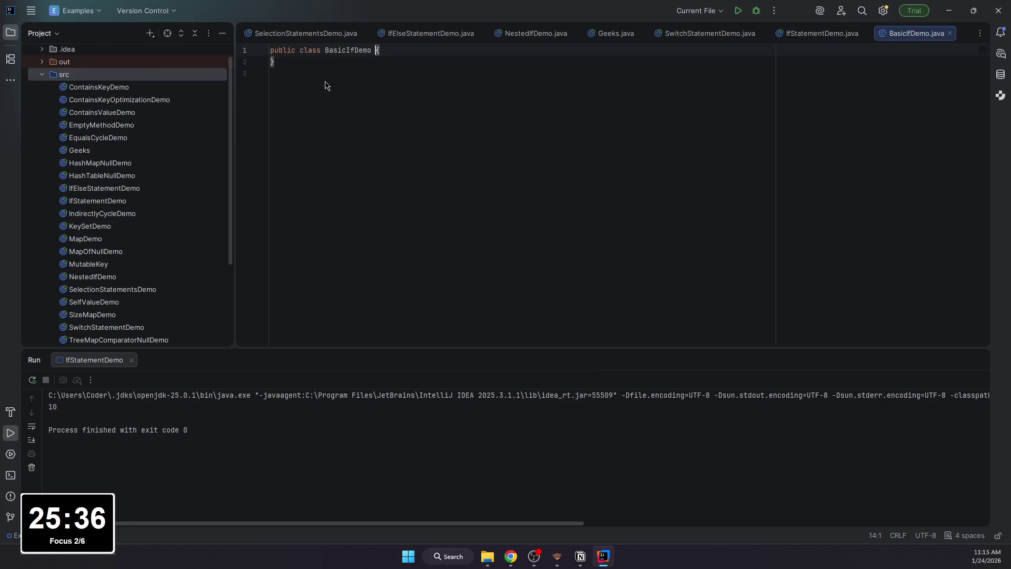
Step: Write main with x = 7, an if (x > 5) printing A, and a following line printing B
{"action": "key", "text": "Return"}
{"action": "type", "text": "publ"}
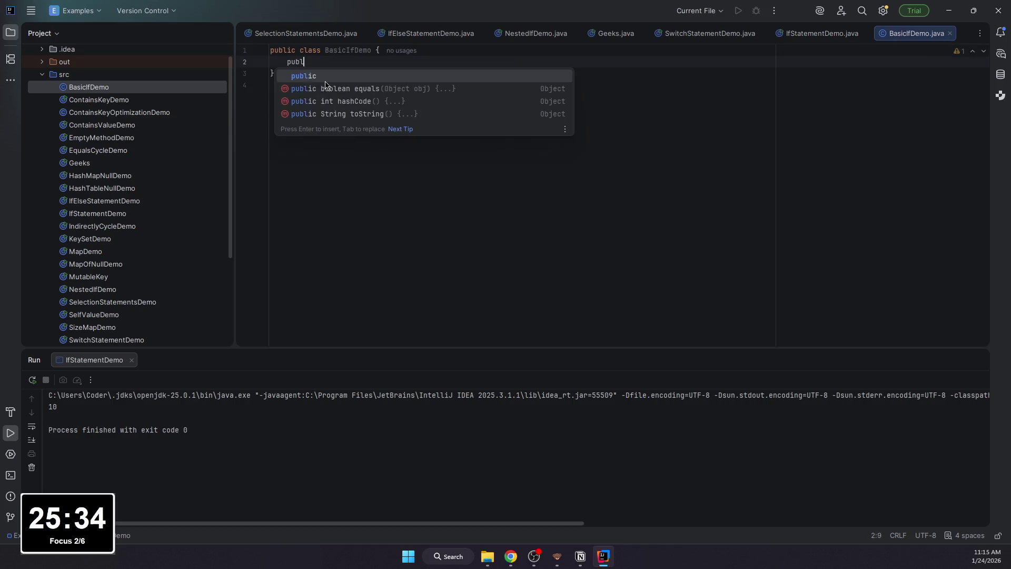
{"action": "type", "text": "ic static void main(S"}
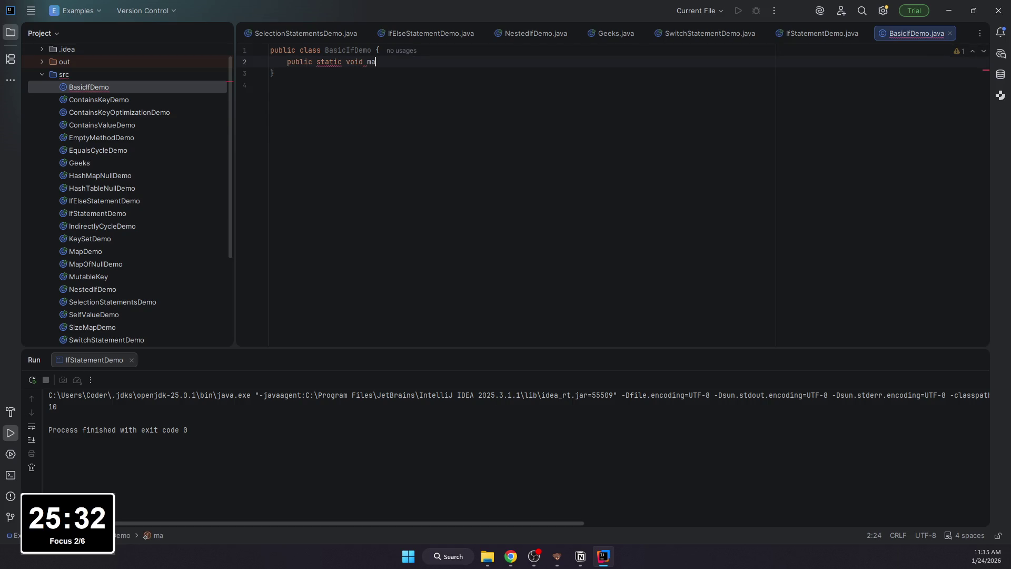
{"action": "type", "text": "tring"}
{"action": "type", "text": "[] rag"}
{"action": "key", "text": "BackSpace"}
{"action": "key", "text": "BackSpace"}
{"action": "key", "text": "BackSpace"}
{"action": "type", "text": "args"}
{"action": "key", "text": "End"}
{"action": "type", "text": "}"}
{"action": "key", "text": "Return"}
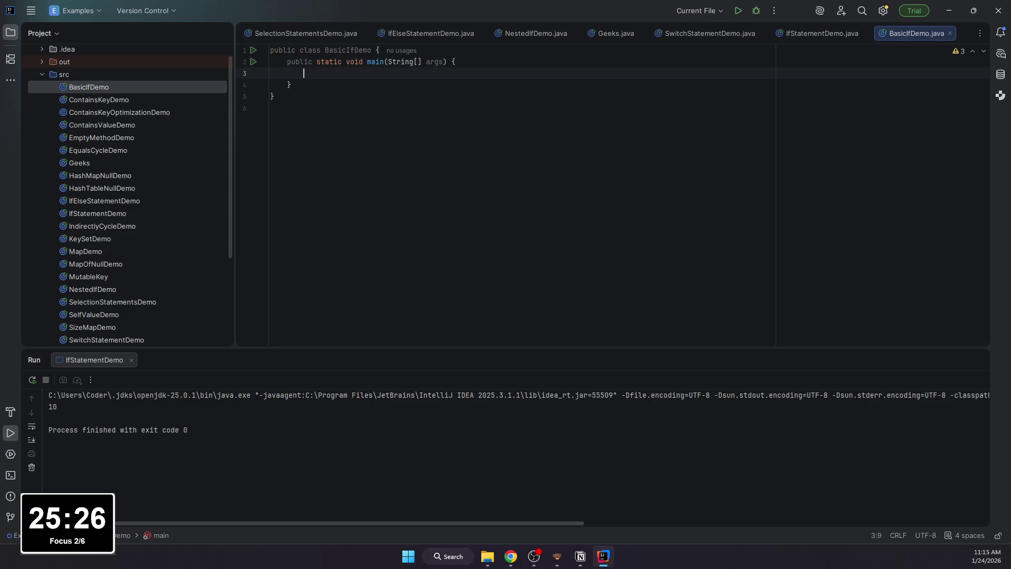
{"action": "type", "text": "int x = 7;"}
{"action": "key", "text": "Return"}
{"action": "key", "text": "Return"}
{"action": "type", "text": "if (x > 5) "}
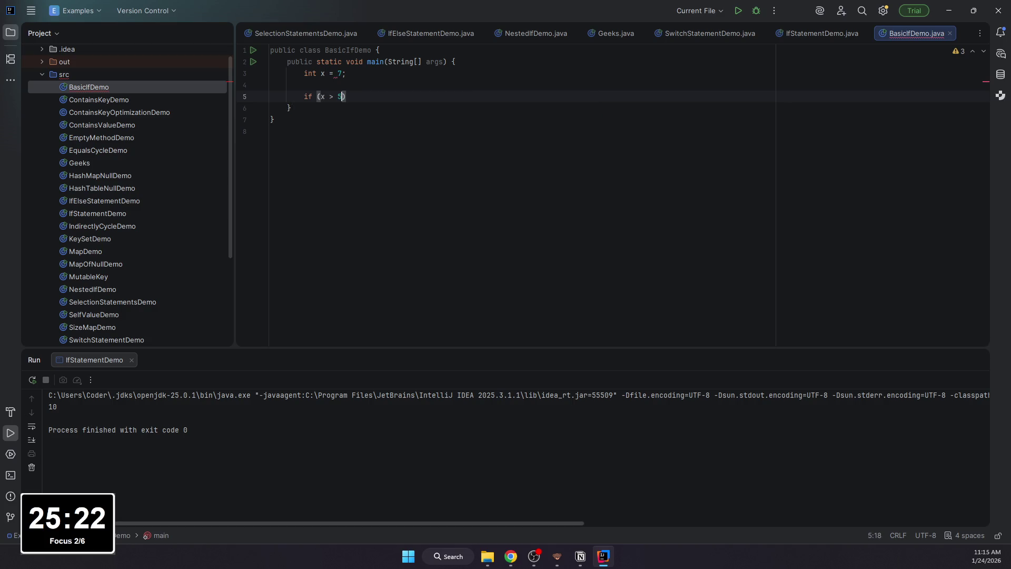
{"action": "type", "text": "{"}
{"action": "key", "text": "Return"}
{"action": "type", "text": "m"}
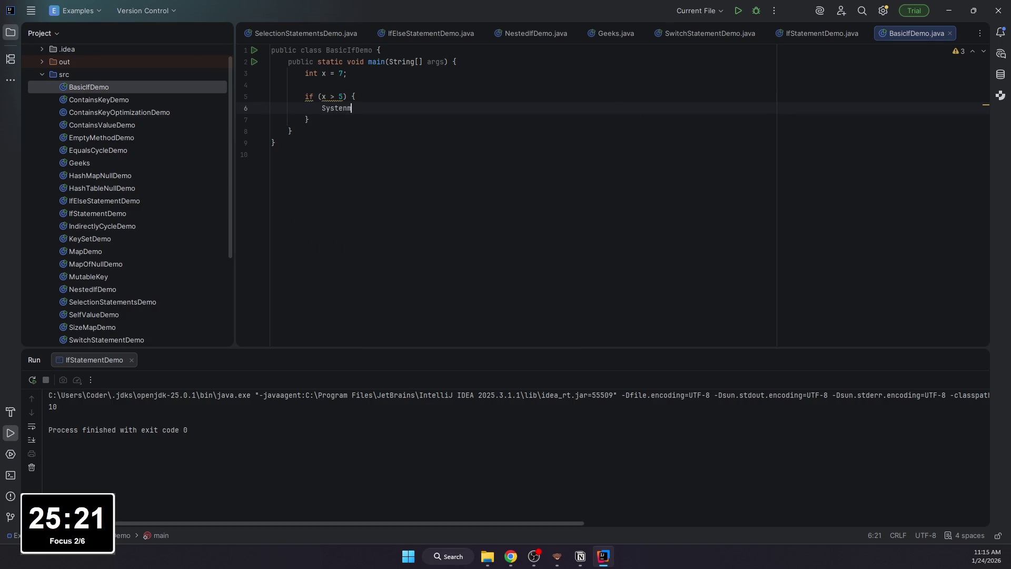
{"action": "type", "text": ".out.println"}
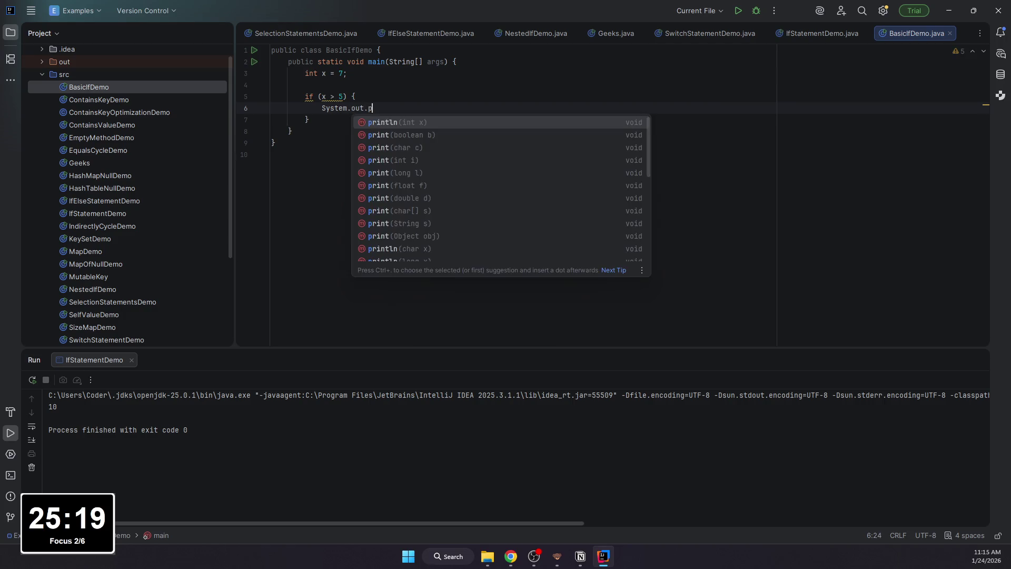
{"action": "type", "text": "(\"A\");"}
{"action": "key", "text": "Down"}
{"action": "key", "text": "Return"}
{"action": "key", "text": "Return"}
{"action": "type", "text": "System.oi"}
{"action": "key", "text": "BackSpace"}
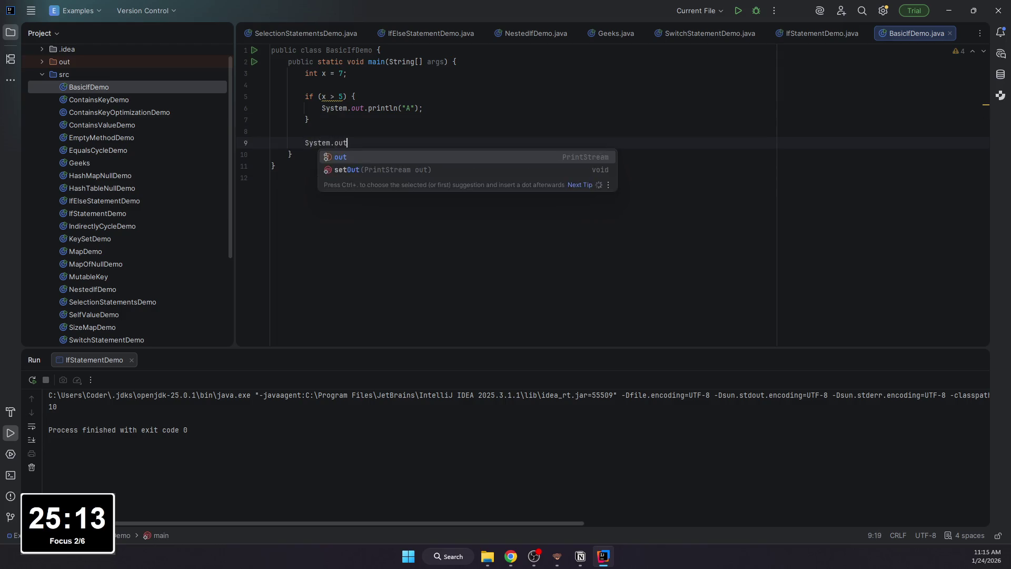
{"action": "type", "text": "ut.println(\"B\");"}
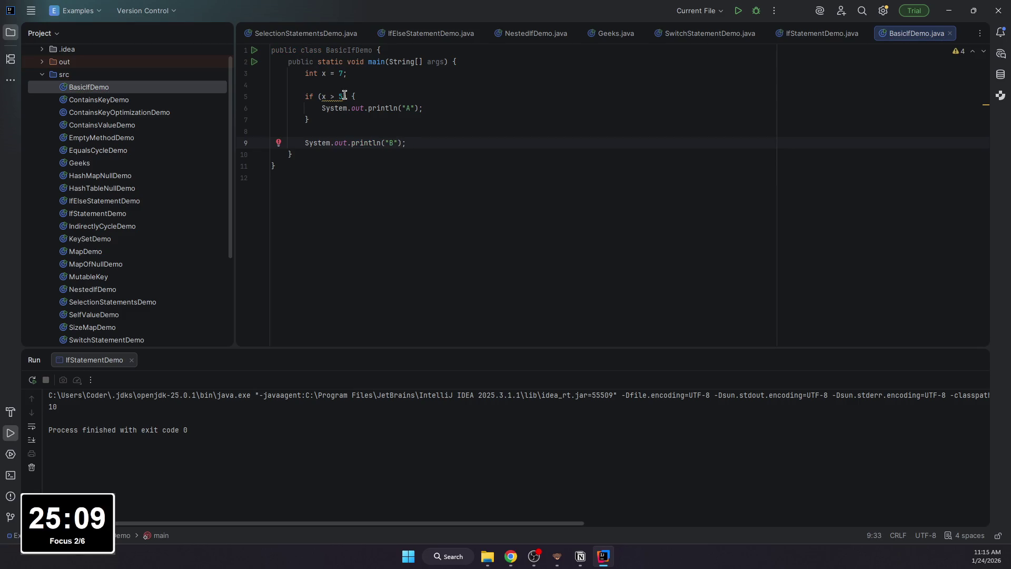
Step: Run BasicIfDemo to see the output A then B, and switch back to Notion
{"action": "left_click", "coordinate": [738, 11]}
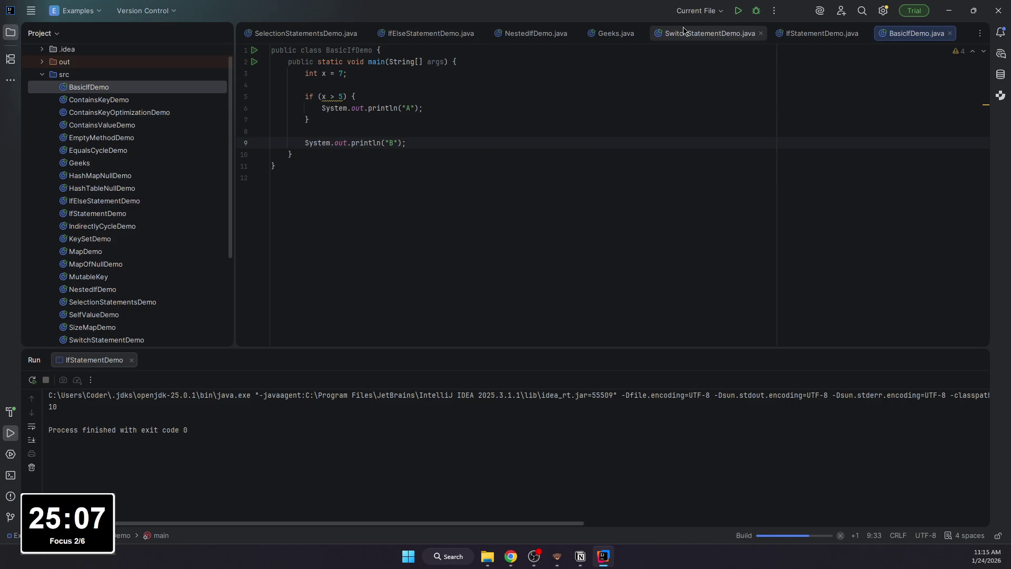
{"action": "left_click", "coordinate": [310, 225]}
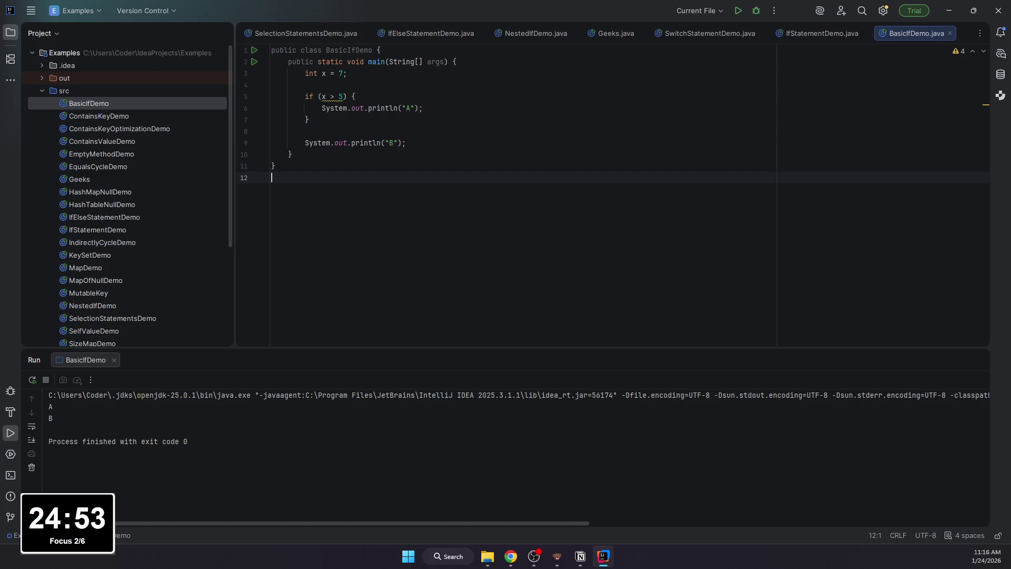
{"action": "key", "text": "alt+Tab"}
{"action": "key", "text": "alt+Tab"}
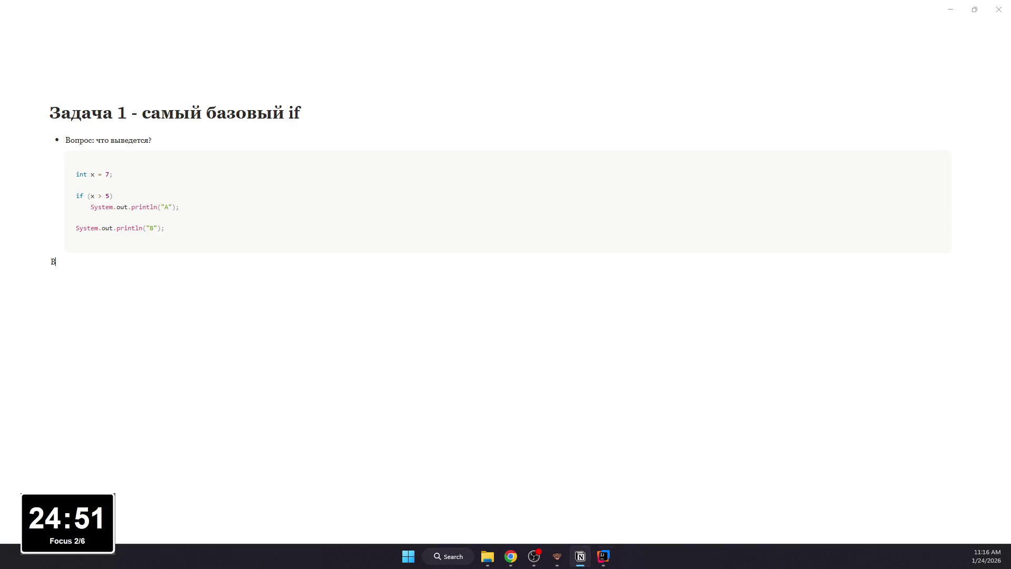
Step: Replace the stray B with a 'Решение:' bullet and a code block holding the commented solution
{"action": "key", "text": "BackSpace"}
{"action": "key", "text": "BackSpace"}
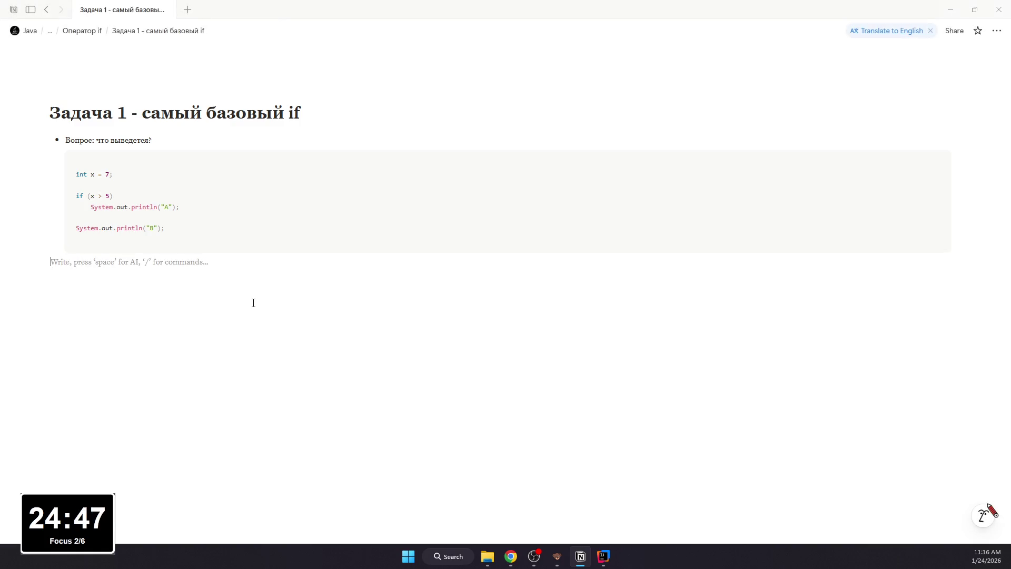
{"action": "type", "text": "/b"}
{"action": "key", "text": "Return"}
{"action": "type", "text": "Решение:"}
{"action": "key", "text": "Return"}
{"action": "type", "text": "/code"}
{"action": "key", "text": "Return"}
{"action": "type", "text": "int x = 7;          // x = 7 if (x > 5)          // 7 > 5 → true     System.out.println(\"A\"); // печатает A System.out.println(\"B\");     // эта строка вне if → печатает B всегда"}
{"action": "key", "text": "BackSpace"}
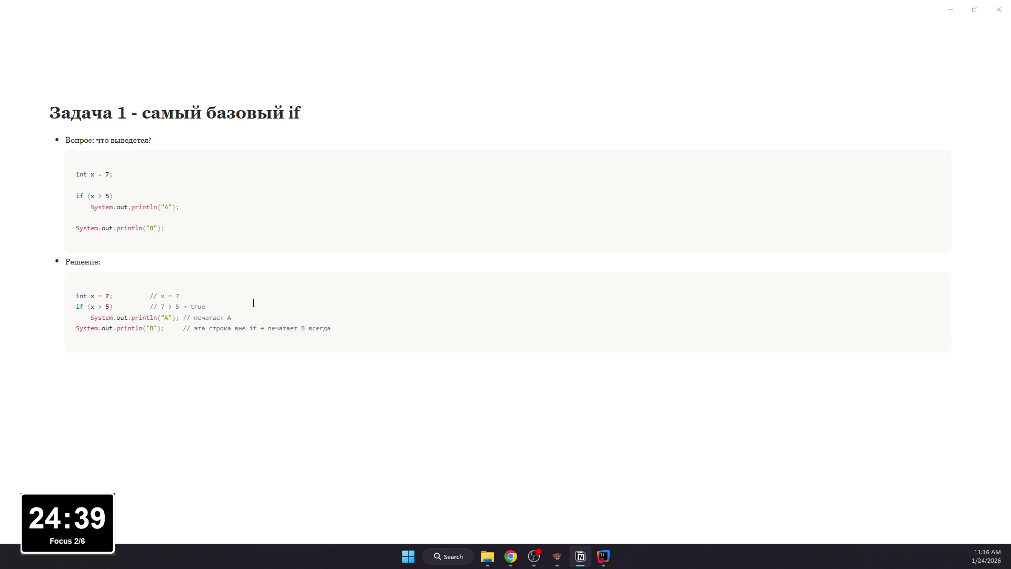
Step: Add the 'Вывод будет:' bullet below the solution code showing A and B
{"action": "left_click", "coordinate": [149, 383]}
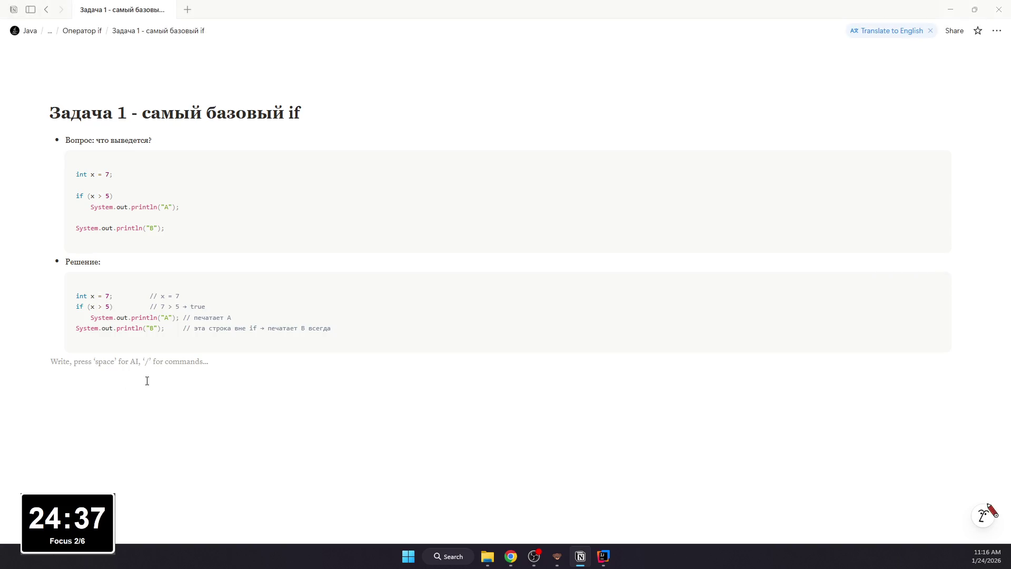
{"action": "type", "text": "/- Выв"}
{"action": "type", "text": "ет:"}
{"action": "key", "text": "Return"}
{"action": "key", "text": "BackSpace"}
{"action": "type", "text": "/code"}
Step: Add a code block under 'Вывод будет:' listing the output A and B
{"action": "key", "text": "Return"}
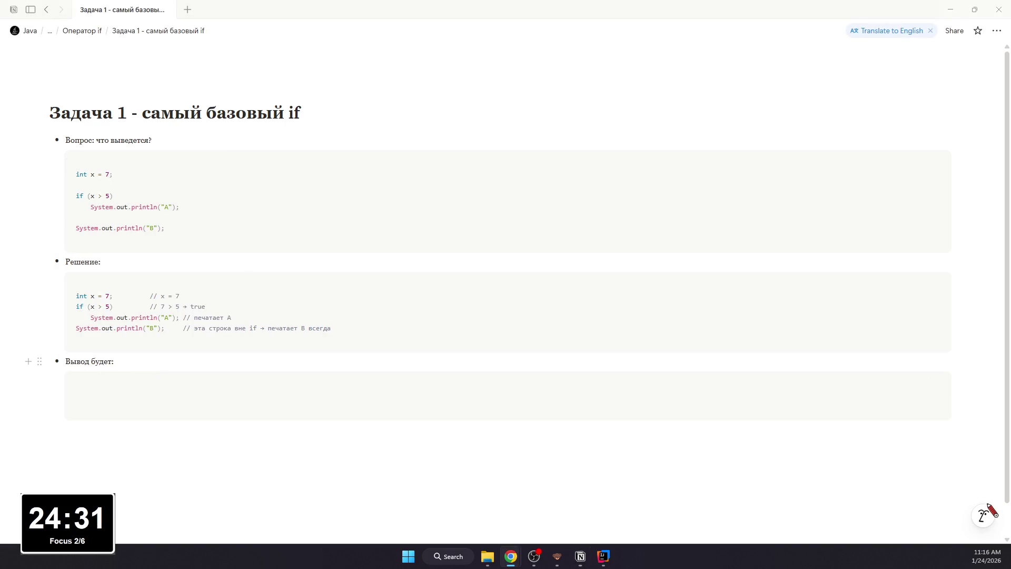
{"action": "mouse_move", "coordinate": [139, 396]}
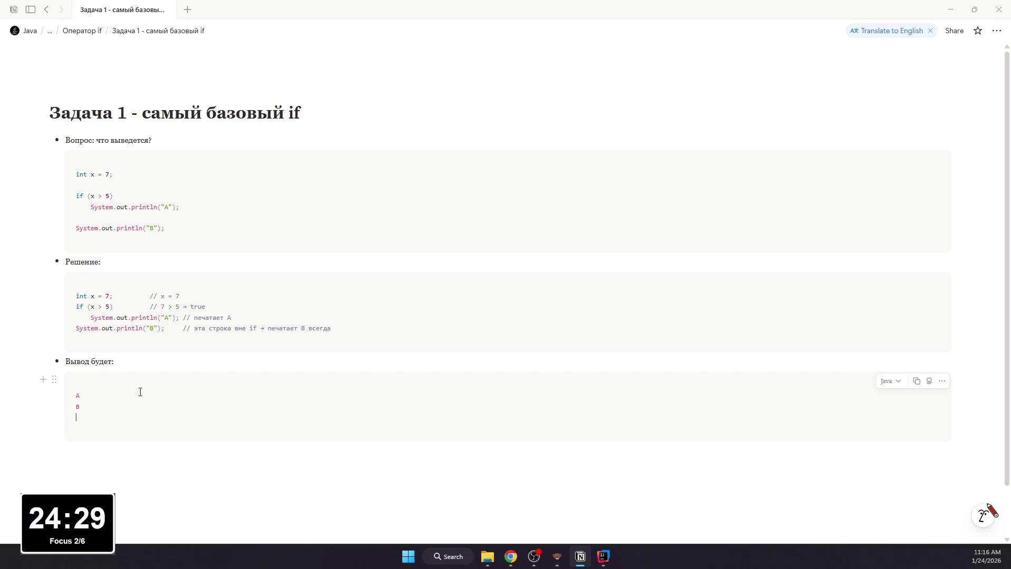
{"action": "key", "text": "BackSpace"}
{"action": "left_click", "coordinate": [166, 466]}
Step: Return to the 'Оператор if' page and start a new line below the Задача 1 link
{"action": "left_click", "coordinate": [46, 9]}
{"action": "scroll", "coordinate": [154, 291], "scroll_direction": "up", "scroll_amount": 8}
{"action": "scroll", "coordinate": [153, 291], "scroll_direction": "up", "scroll_amount": 5}
{"action": "scroll", "coordinate": [153, 291], "scroll_direction": "up", "scroll_amount": 5}
{"action": "scroll", "coordinate": [153, 291], "scroll_direction": "down", "scroll_amount": 5}
{"action": "scroll", "coordinate": [153, 291], "scroll_direction": "down", "scroll_amount": 8}
{"action": "scroll", "coordinate": [79, 300], "scroll_direction": "down", "scroll_amount": 8}
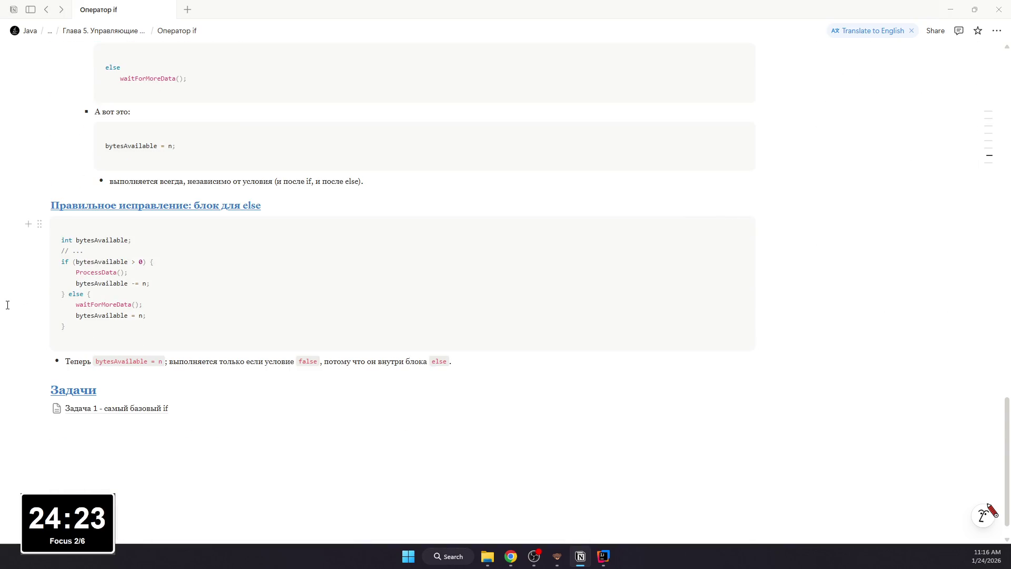
{"action": "key", "text": "alt+Tab"}
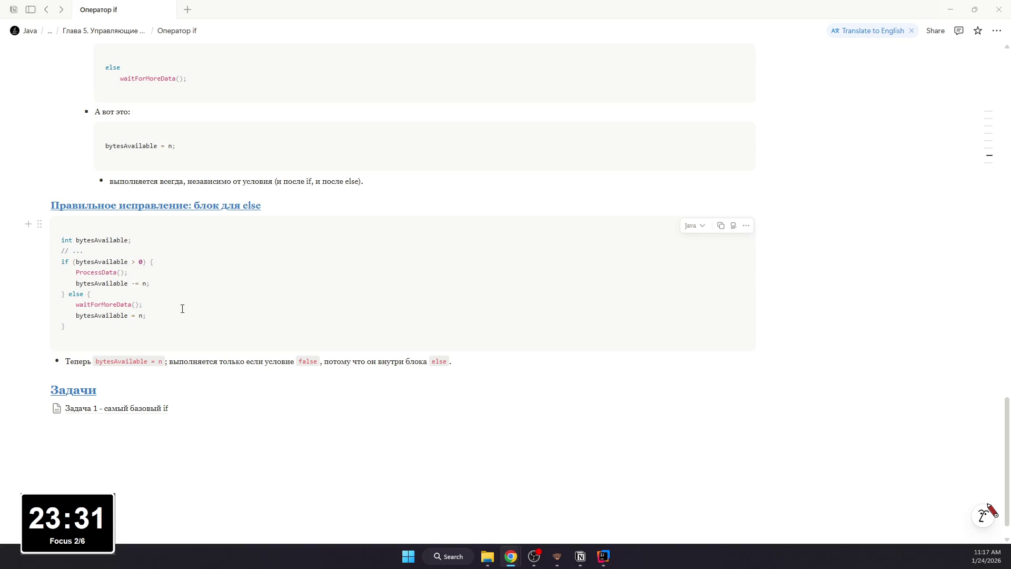
{"action": "left_click", "coordinate": [115, 429]}
{"action": "type", "text": "/p"}
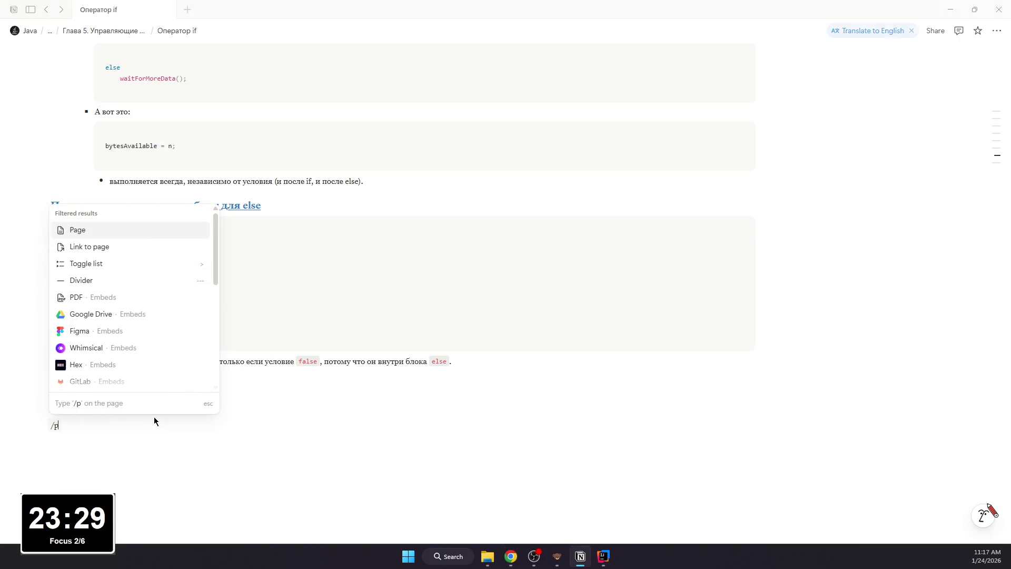
{"action": "type", "text": "age"}
Step: Create the sub-page 'Задача 2. Минимум из двух чисел'
{"action": "key", "text": "Return"}
{"action": "type", "text": "Задача 2ю"}
{"action": "key", "text": "BackSpace"}
{"action": "type", "text": ". Минимум "}
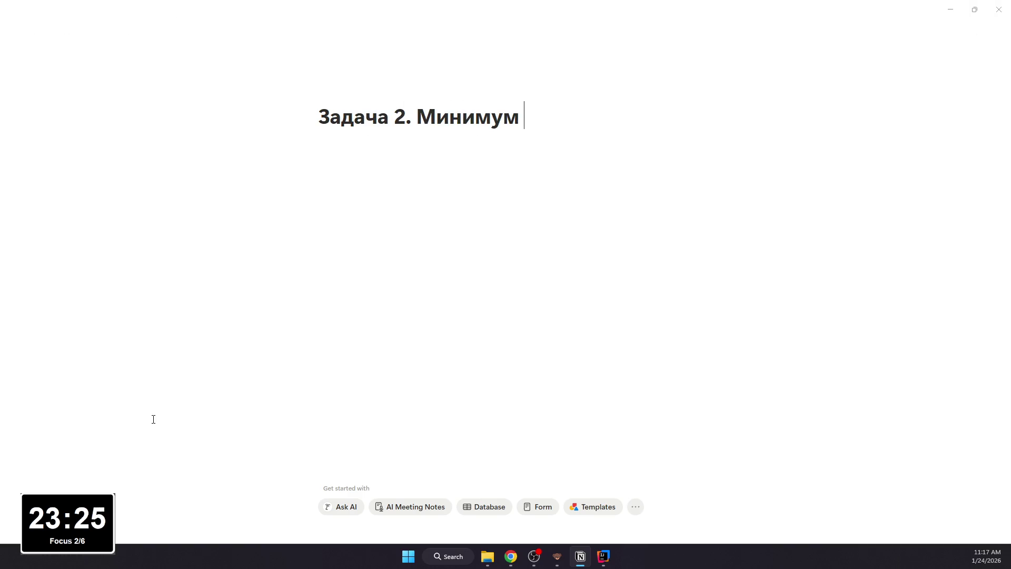
{"action": "type", "text": "из двух ч"}
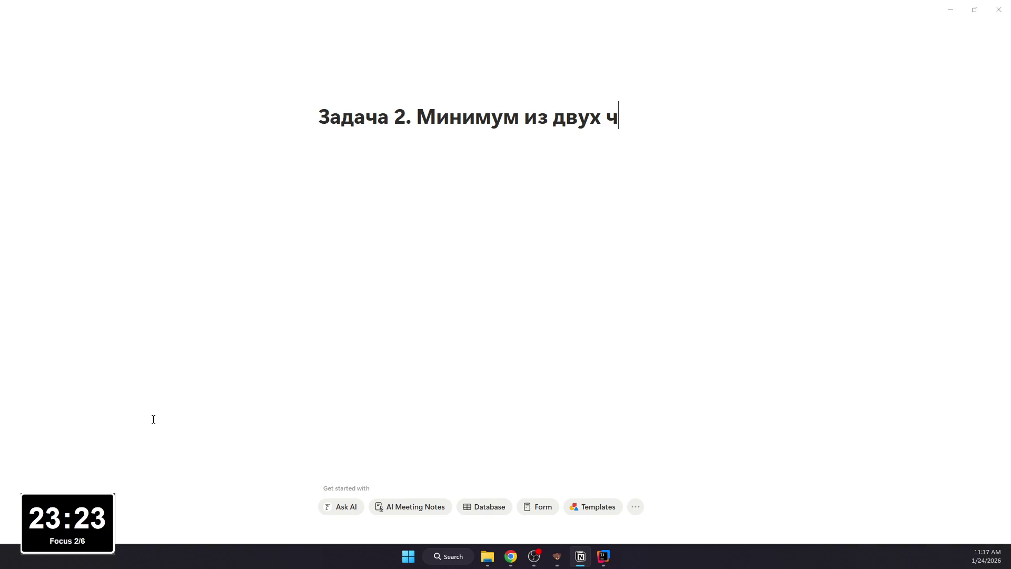
{"action": "type", "text": "исел"}
{"action": "key", "text": "Return"}
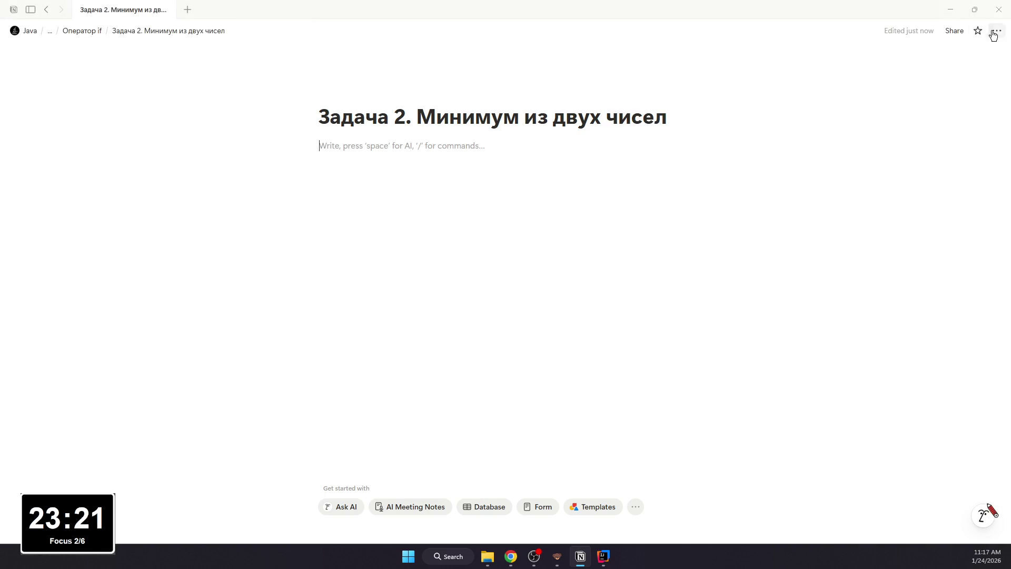
Step: Give the page the Serif font, Small text and Full width layout
{"action": "left_click", "coordinate": [997, 30]}
{"action": "left_click", "coordinate": [933, 83]}
{"action": "left_click", "coordinate": [982, 200]}
{"action": "left_click", "coordinate": [443, 201]}
{"action": "type", "text": "-"}
Step: Add a 'Дано:' bullet with a Java code block setting a = 12, b = -3
{"action": "key", "text": "space"}
{"action": "type", "text": "д:"}
{"action": "key", "text": "Return"}
{"action": "type", "text": "/cod"}
{"action": "key", "text": "Return"}
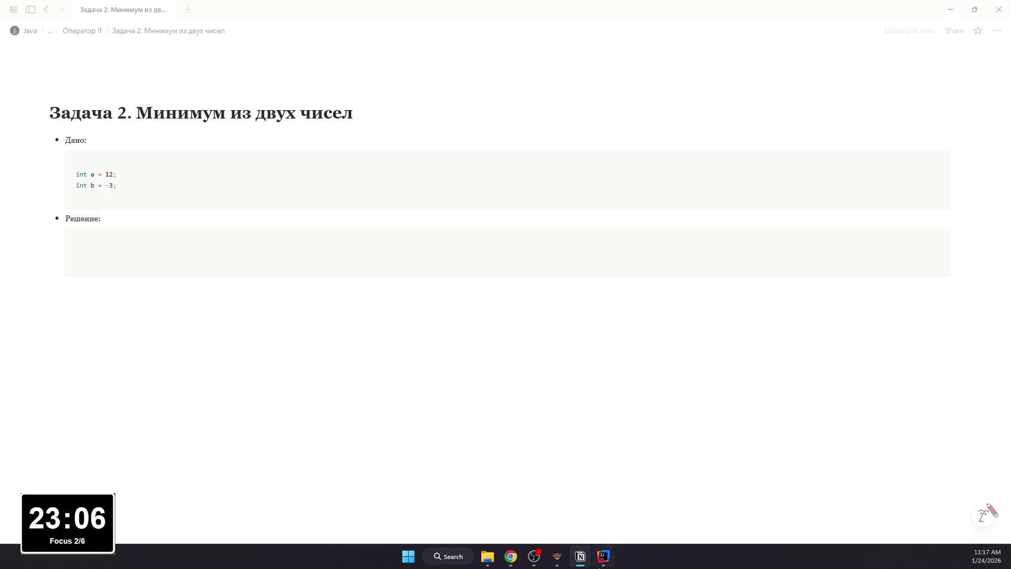
{"action": "key", "text": "alt+Tab"}
Step: Undo a first Java class created in src with a mistyped name
{"action": "right_click", "coordinate": [64, 91]}
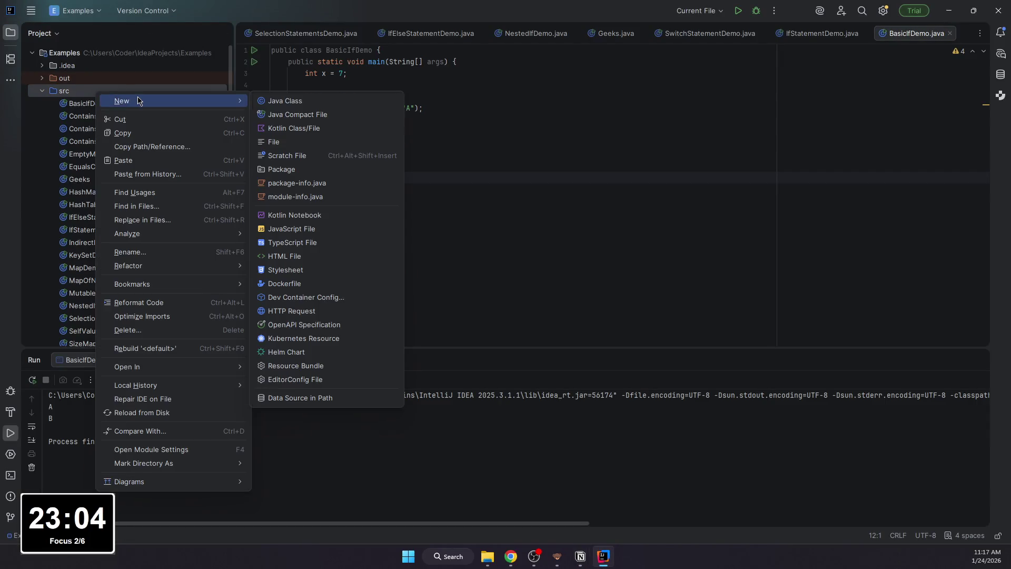
{"action": "left_click", "coordinate": [285, 103]}
{"action": "type", "text": "imu"}
{"action": "type", "text": "umbe"}
{"action": "type", "text": "emo"}
{"action": "key", "text": "Return"}
{"action": "key", "text": "ctrl+z"}
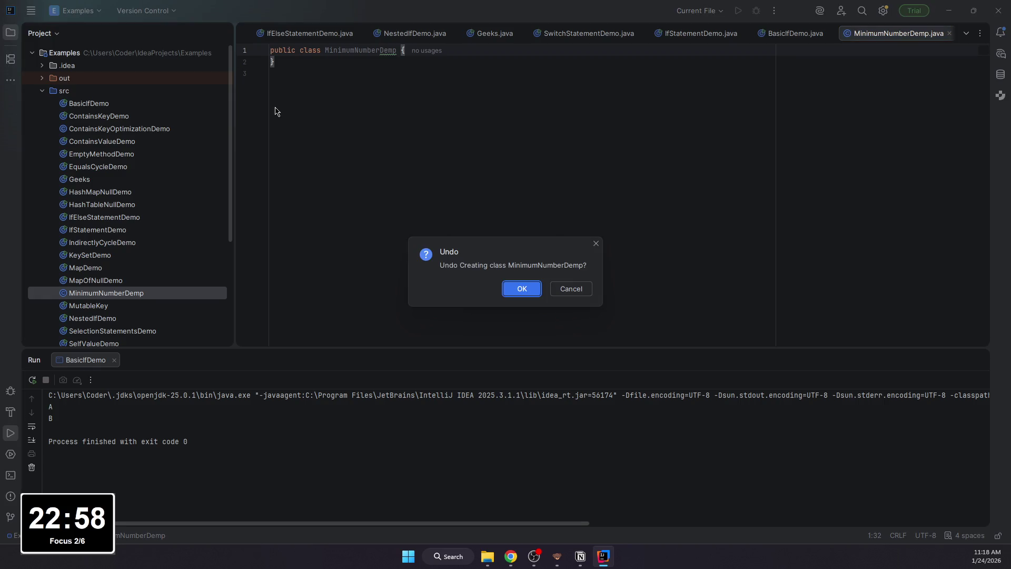
{"action": "left_click", "coordinate": [522, 288]}
Step: Create the Java class MinimumNumber in the src folder
{"action": "right_click", "coordinate": [109, 91]}
{"action": "mouse_move", "coordinate": [133, 94]}
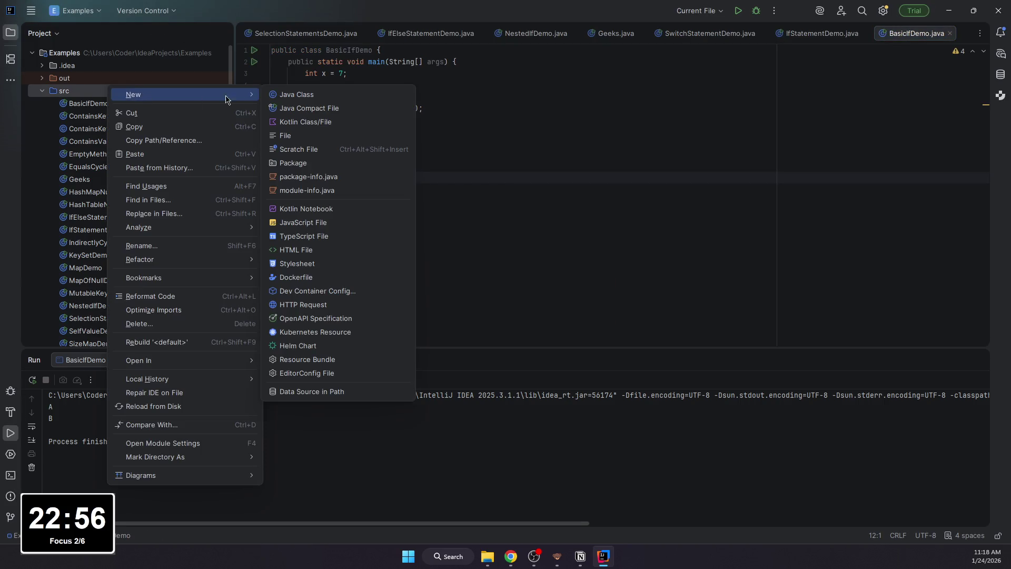
{"action": "left_click", "coordinate": [300, 95]}
{"action": "type", "text": "Minimym"}
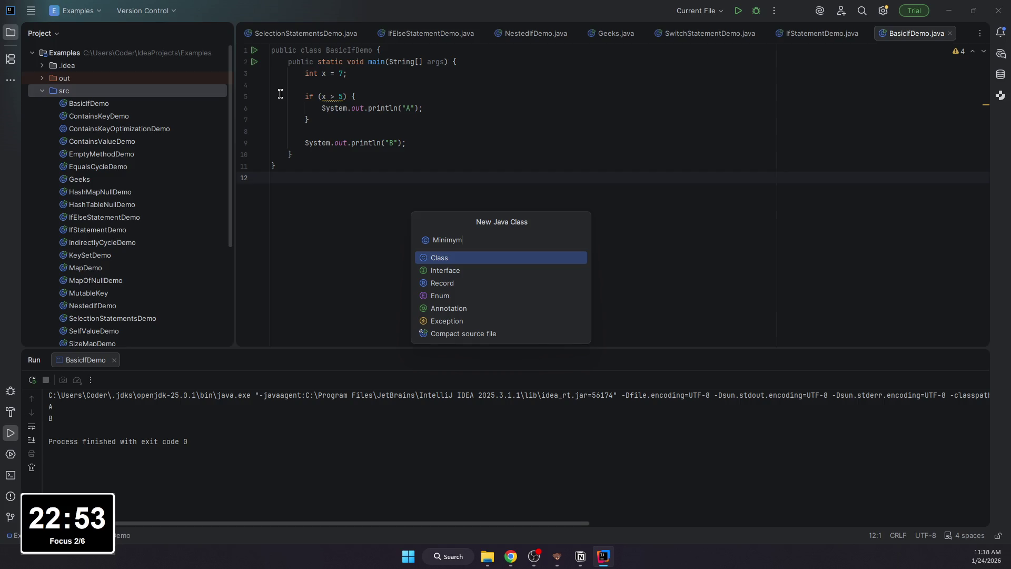
{"action": "key", "text": "BackSpace"}
{"action": "type", "text": "N"}
{"action": "type", "text": "mber"}
{"action": "key", "text": "Return"}
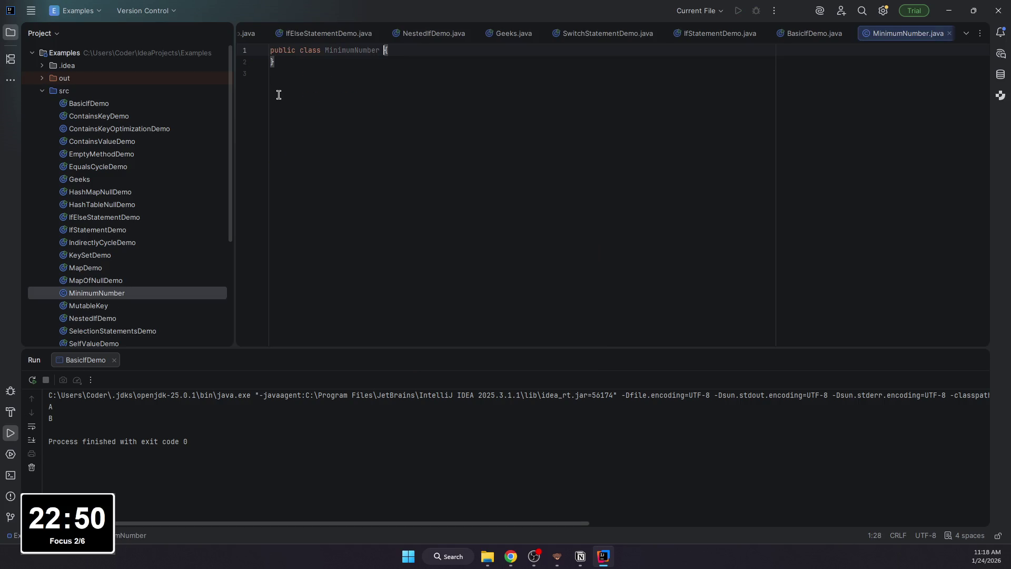
Step: Add a main method declaring int a = 12 and int b = -3 and begin the if statement
{"action": "key", "text": "shift+Return"}
{"action": "type", "text": "public "}
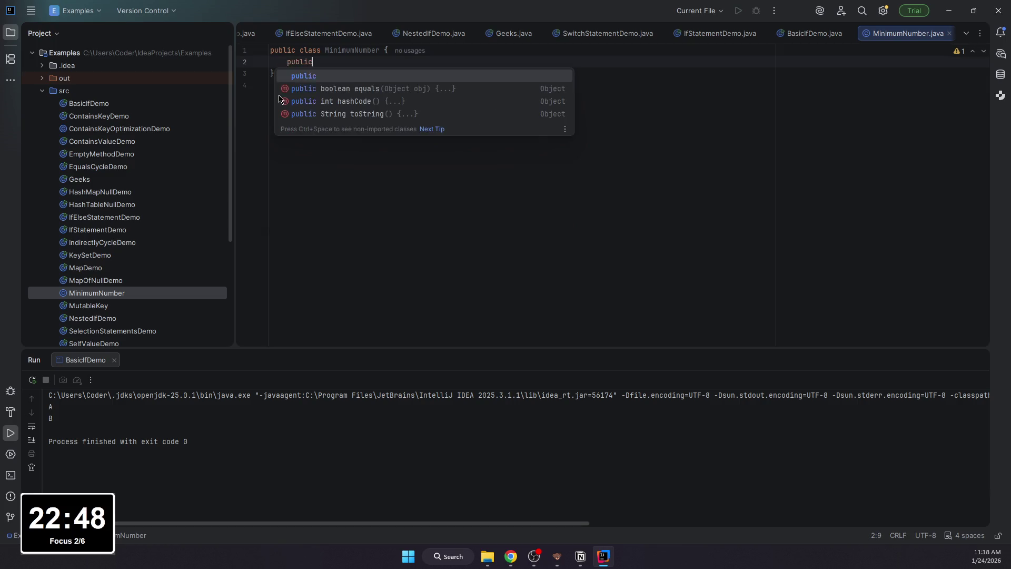
{"action": "type", "text": "static void main"}
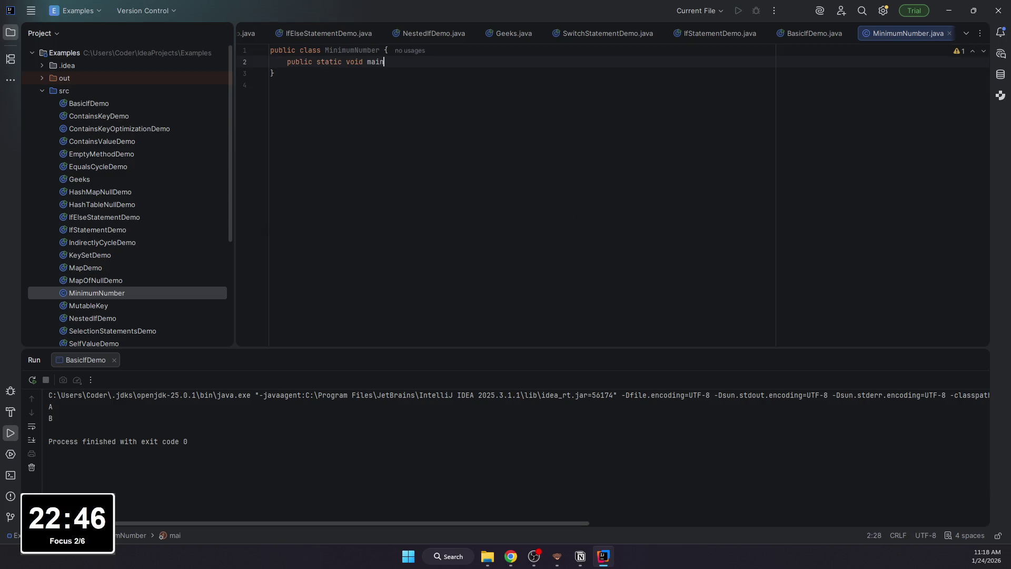
{"action": "type", "text": "(String[] args) {"}
{"action": "key", "text": "Return"}
{"action": "type", "text": "int a = 12"}
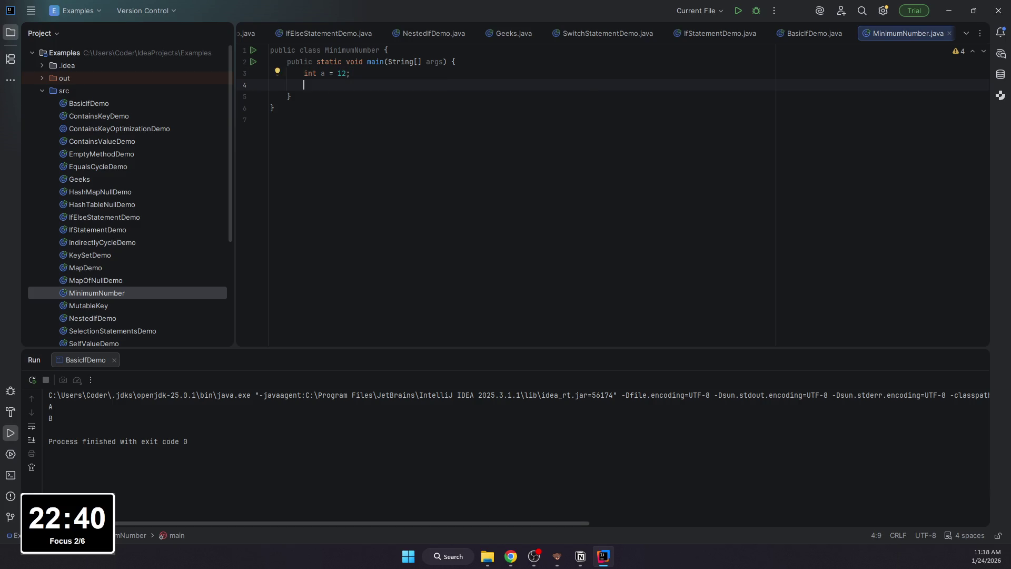
{"action": "type", "text": "int b "}
{"action": "type", "text": "= -3"}
{"action": "key", "text": "Return"}
{"action": "type", "text": "-"}
{"action": "key", "text": "BackSpace"}
{"action": "key", "text": "BackSpace"}
{"action": "type", "text": ";"}
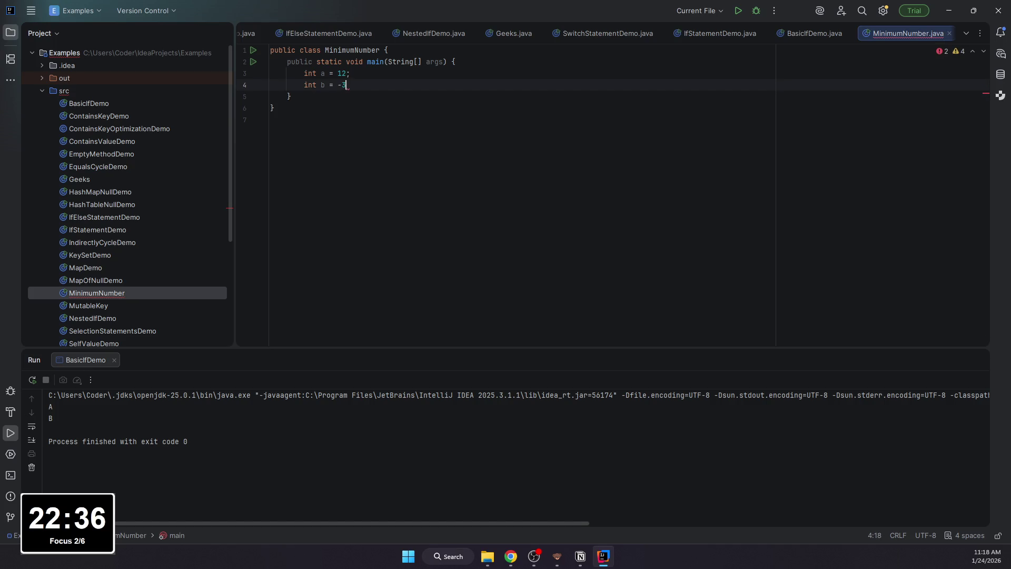
{"action": "key", "text": "Return"}
{"action": "key", "text": "Return"}
{"action": "type", "text": "if ("}
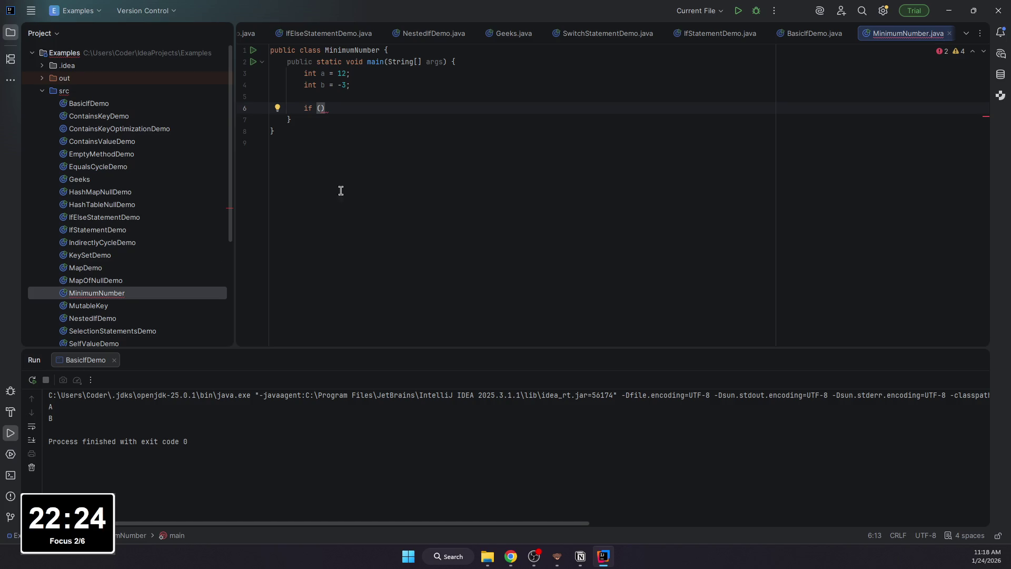
{"action": "type", "text": "a < b) {"}
Step: Write the if branch so it prints a, fixing a stray quote after println(a)
{"action": "key", "text": "Return"}
{"action": "type", "text": "Syste"}
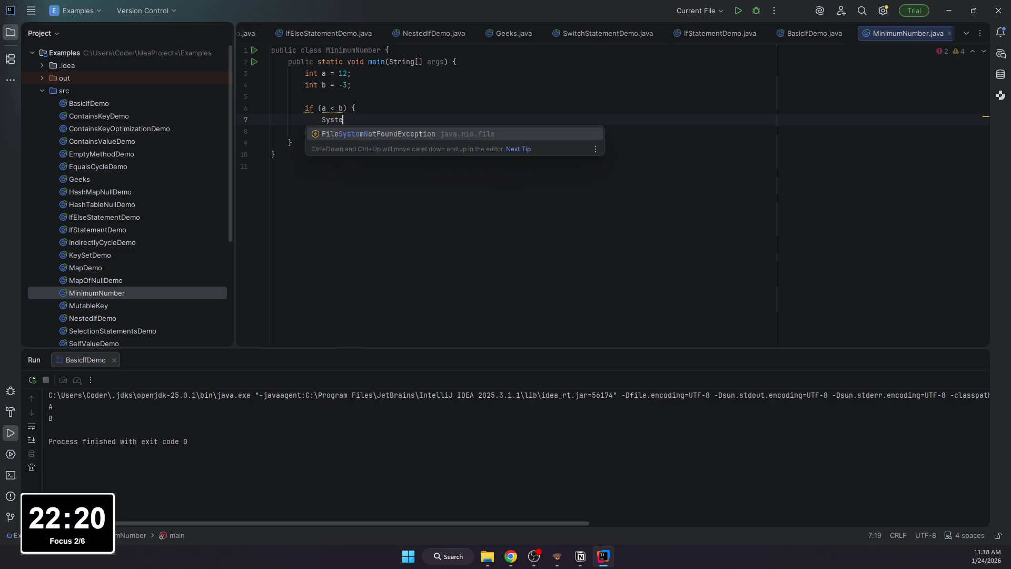
{"action": "type", "text": "m.out.printn"}
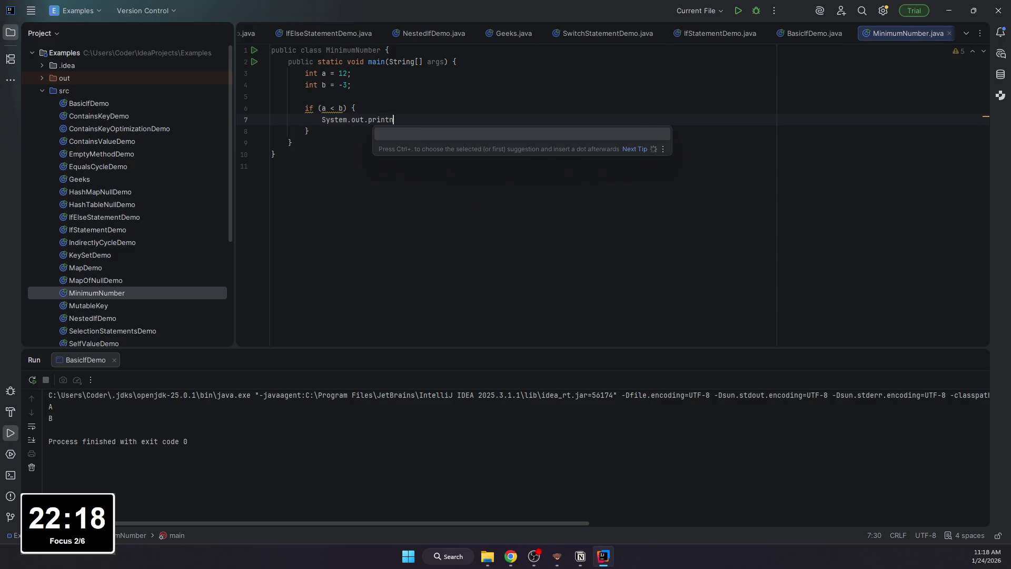
{"action": "key", "text": "BackSpace"}
{"action": "type", "text": "ln("}
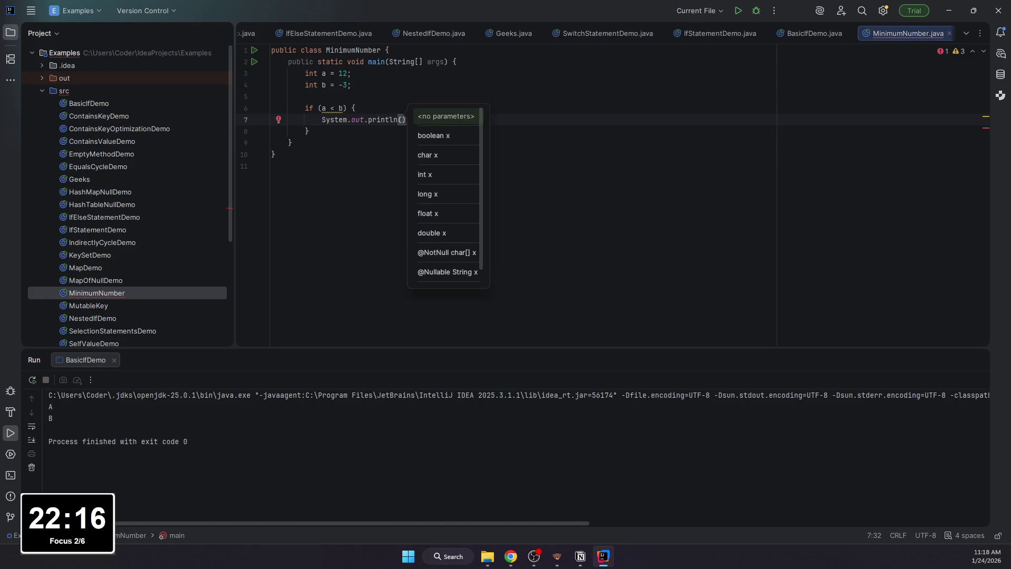
{"action": "type", "text": "a"}
{"action": "key", "text": "End"}
{"action": "type", "text": "'"}
{"action": "key", "text": "Return"}
{"action": "type", "text": "}"}
{"action": "key", "text": "Left"}
{"action": "key", "text": "Left"}
{"action": "key", "text": "Up"}
{"action": "key", "text": "End"}
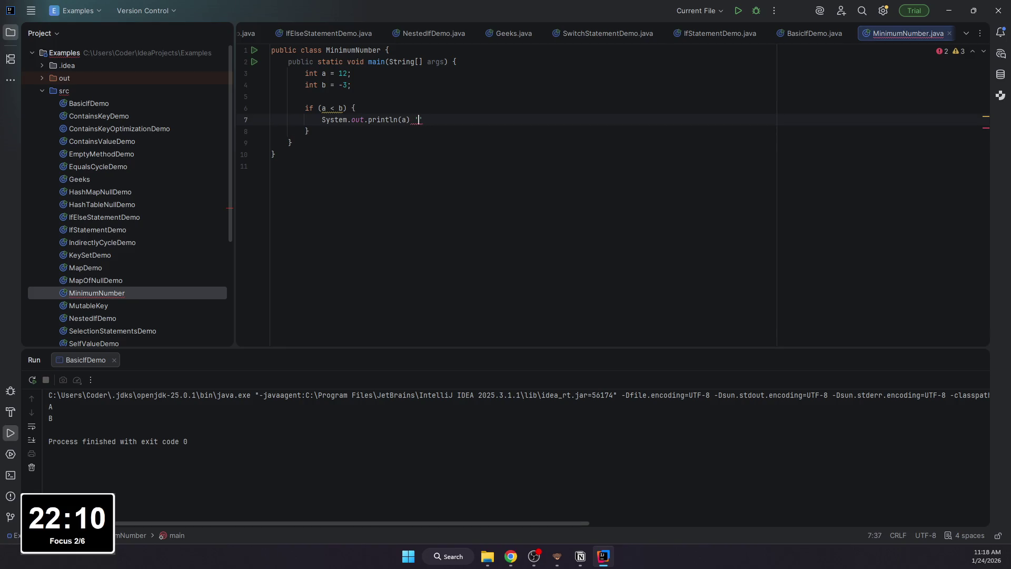
{"action": "key", "text": "BackSpace"}
{"action": "key", "text": "BackSpace"}
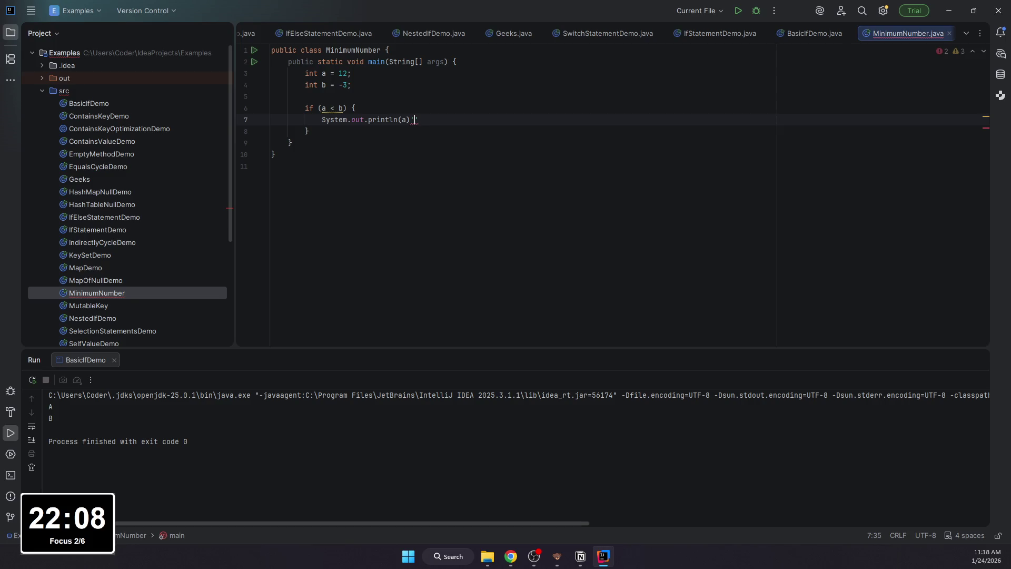
{"action": "type", "text": ";"}
{"action": "key", "text": "Down"}
{"action": "key", "text": "End"}
{"action": "type", "text": "else {"}
Step: Complete the else branch with System.out.println(b); and save the file
{"action": "key", "text": "Return"}
{"action": "type", "text": "Systen."}
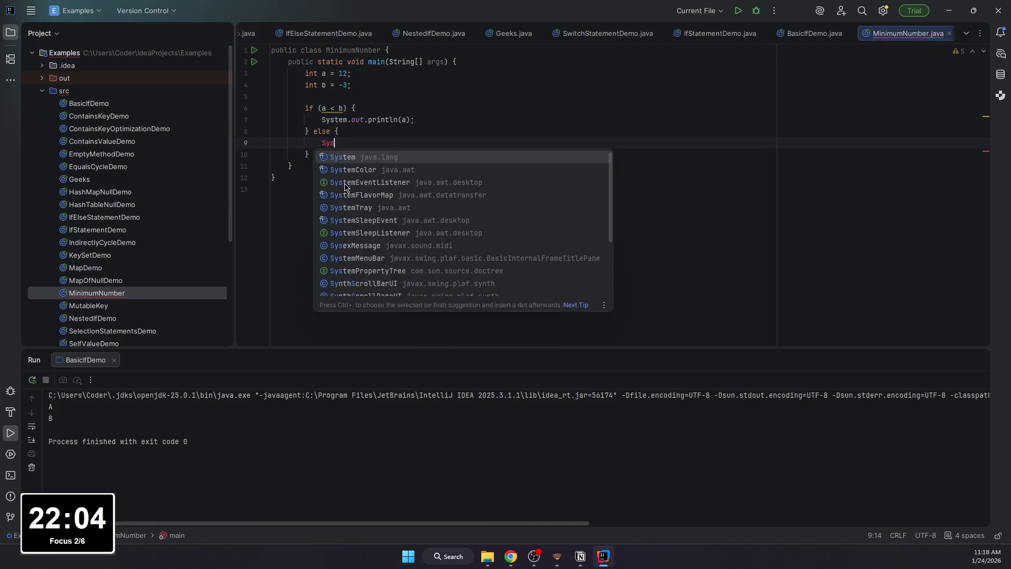
{"action": "key", "text": "BackSpace"}
{"action": "key", "text": "BackSpace"}
{"action": "type", "text": "m.out.pri"}
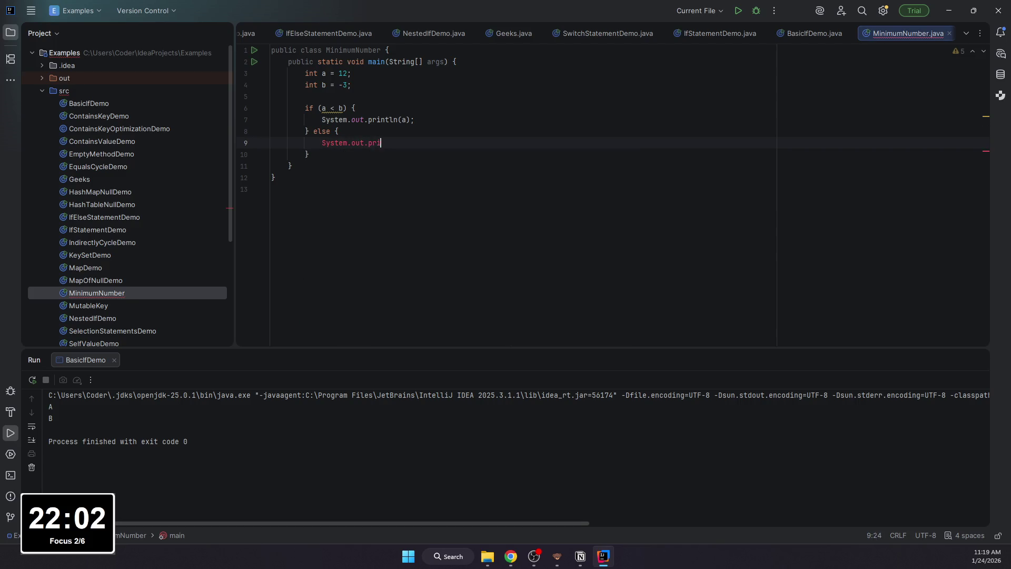
{"action": "type", "text": "ntln(b);"}
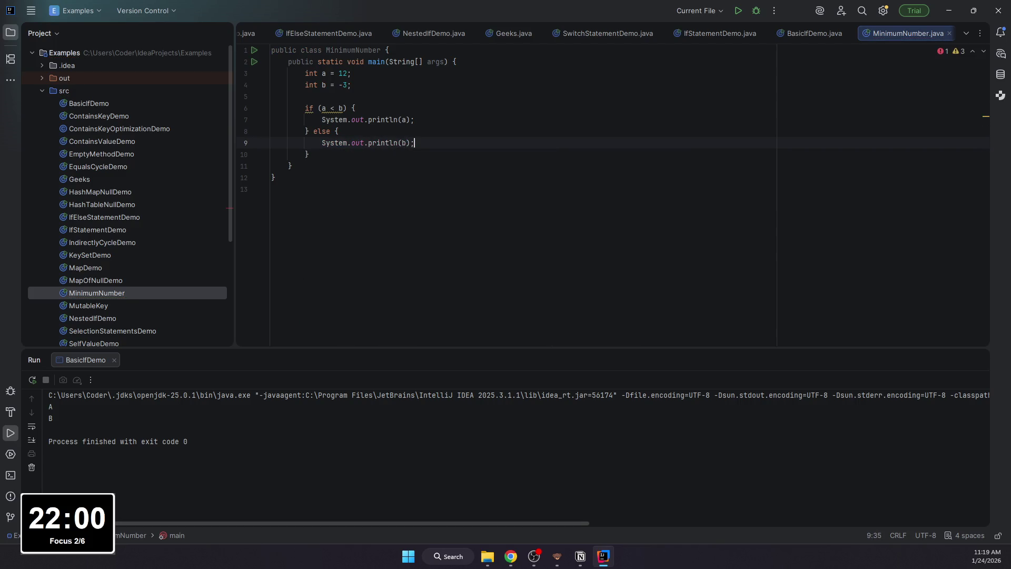
{"action": "key", "text": "ctrl+s"}
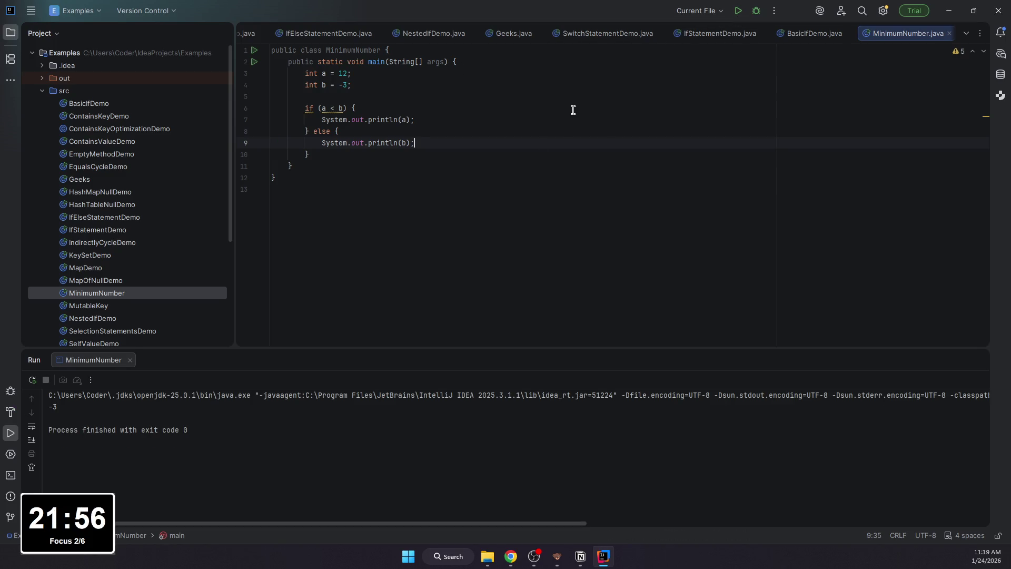
{"action": "key", "text": "ctrl+a"}
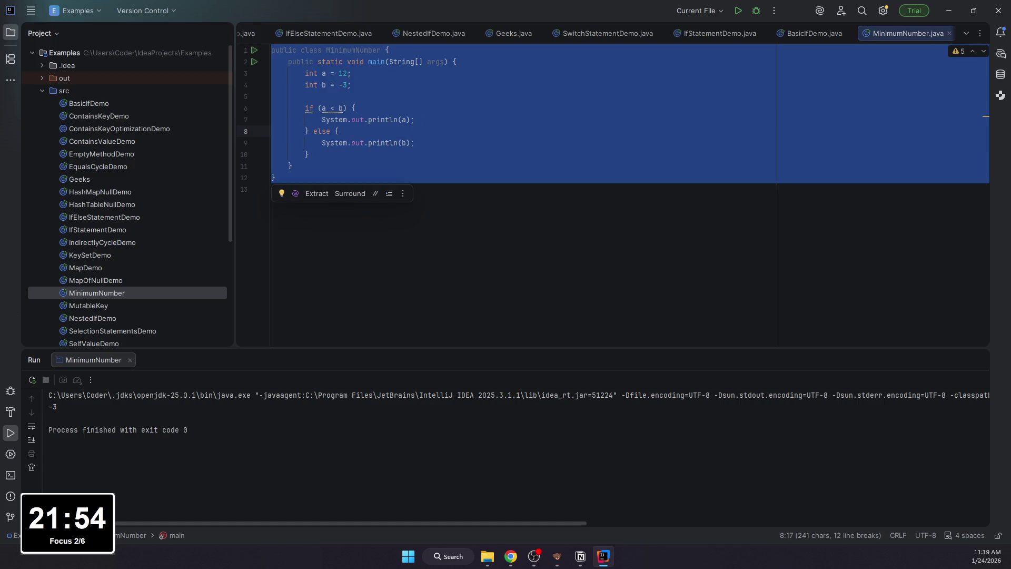
{"action": "key", "text": "alt+Tab"}
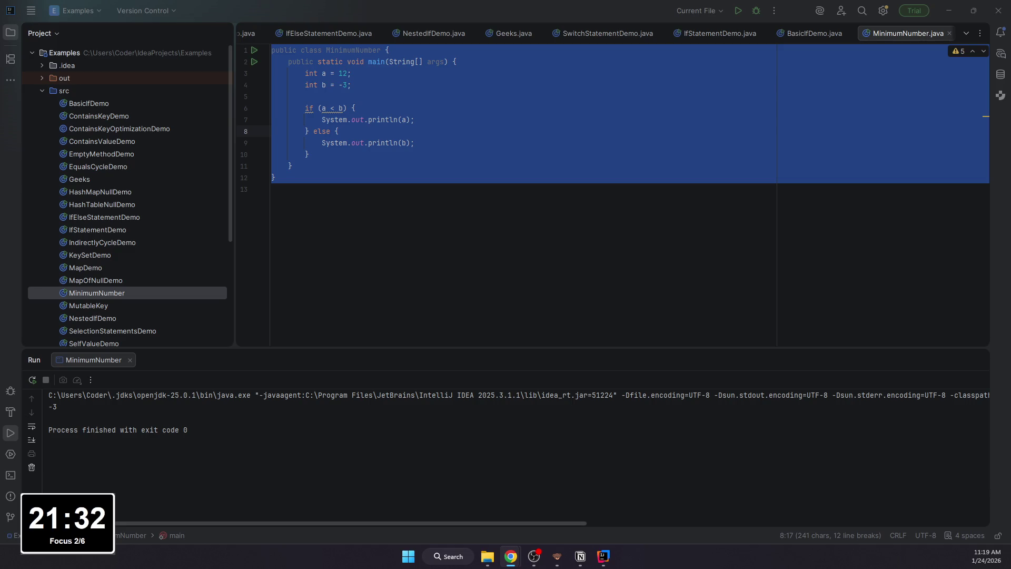
Step: Copy the whole MinimumNumber class and paste it into Notion's Решение code block
{"action": "left_click", "coordinate": [332, 196]}
{"action": "left_click", "coordinate": [292, 166]}
{"action": "key", "text": "ctrl+a"}
{"action": "key", "text": "ctrl+c"}
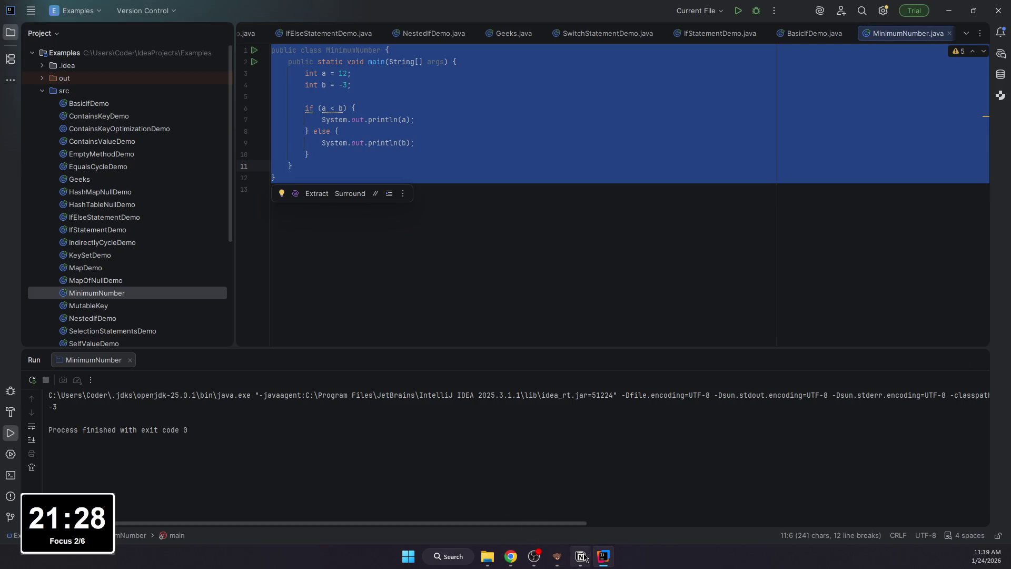
{"action": "left_click", "coordinate": [580, 556]}
{"action": "left_click", "coordinate": [232, 235]}
{"action": "key", "text": "ctrl+v"}
{"action": "key", "text": "BackSpace"}
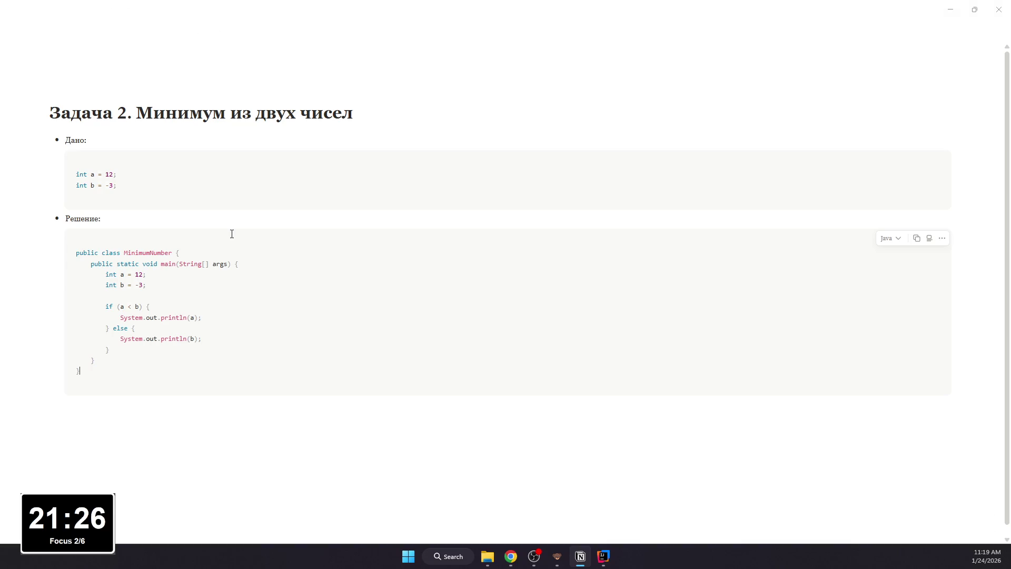
Step: Add a nested bullet explaining that with a = 12 and b = -3, a < b is false so else prints -3
{"action": "left_click", "coordinate": [292, 410]}
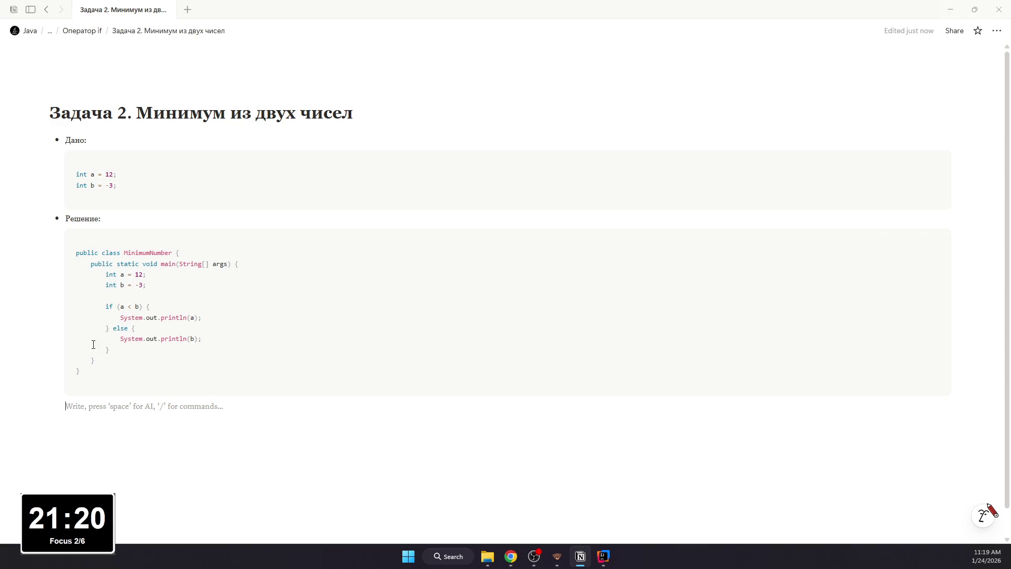
{"action": "type", "text": "-"}
{"action": "key", "text": "Tab"}
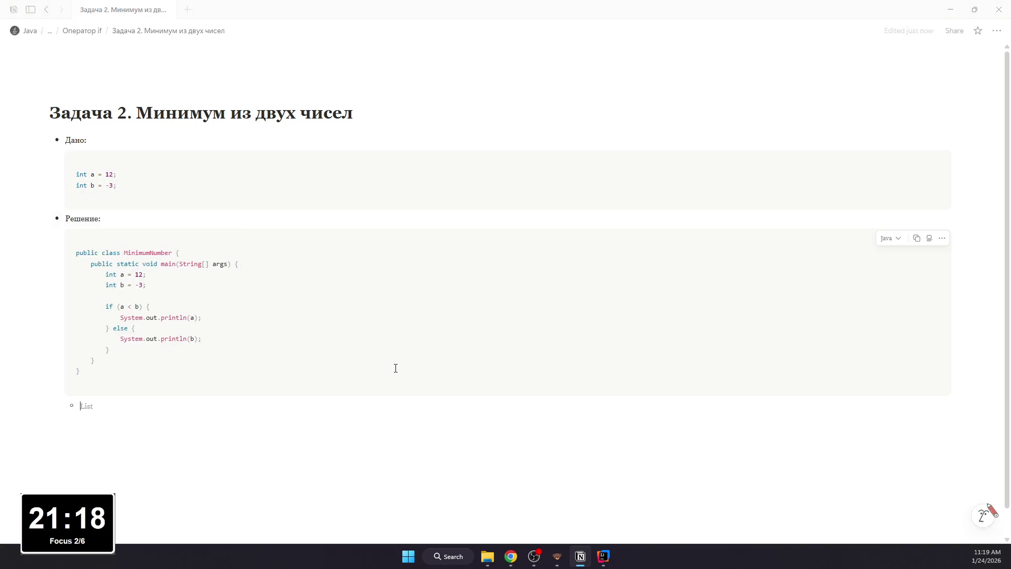
{"action": "type", "text": "При а = 12."}
{"action": "key", "text": "BackSpace"}
{"action": "type", "text": "b"}
{"action": "type", "text": ","}
{"action": "type", "text": "у"}
{"action": "type", "text": "ие "}
{"action": "type", "text": " b "}
{"action": "type", "text": " л"}
{"action": "type", "text": "ь, "}
{"action": "type", "text": "g"}
{"action": "type", "text": "по"}
{"action": "type", "text": "му "}
{"action": "type", "text": "сраб"}
{"action": "type", "text": "отает el"}
{"action": "type", "text": "se и выв"}
{"action": "type", "text": "едется -3"}
{"action": "type", "text": "."}
Step: Format 'a = 12', 'b = -3', 'a < b' and 'else' in the explanation as inline code
{"action": "mouse_move", "coordinate": [119, 406]}
{"action": "left_mouse_down"}
{"action": "mouse_move", "coordinate": [94, 405]}
{"action": "mouse_move", "coordinate": [155, 405]}
{"action": "mouse_move", "coordinate": [134, 408]}
{"action": "left_mouse_up"}
{"action": "key", "text": "ctrl+e"}
{"action": "key", "text": "ctrl+e"}
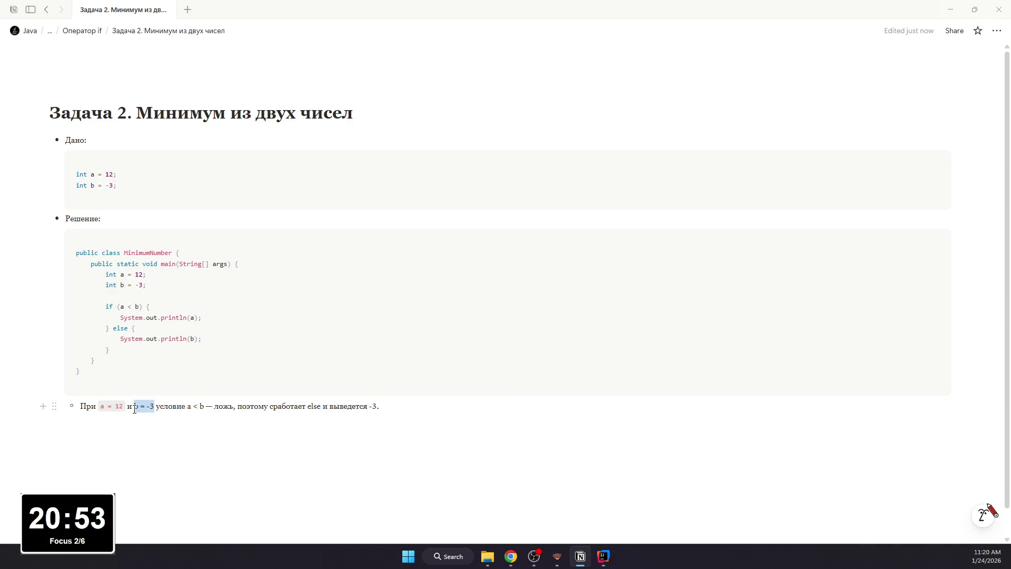
{"action": "key", "text": "ctrl+e"}
{"action": "mouse_move", "coordinate": [199, 405]}
{"action": "left_mouse_down"}
{"action": "mouse_move", "coordinate": [209, 405]}
{"action": "mouse_move", "coordinate": [194, 406]}
{"action": "left_mouse_up"}
{"action": "key", "text": "ctrl+e"}
{"action": "left_click_drag", "start_coordinate": [321, 406], "coordinate": [338, 405]}
{"action": "key", "text": "ctrl+e"}
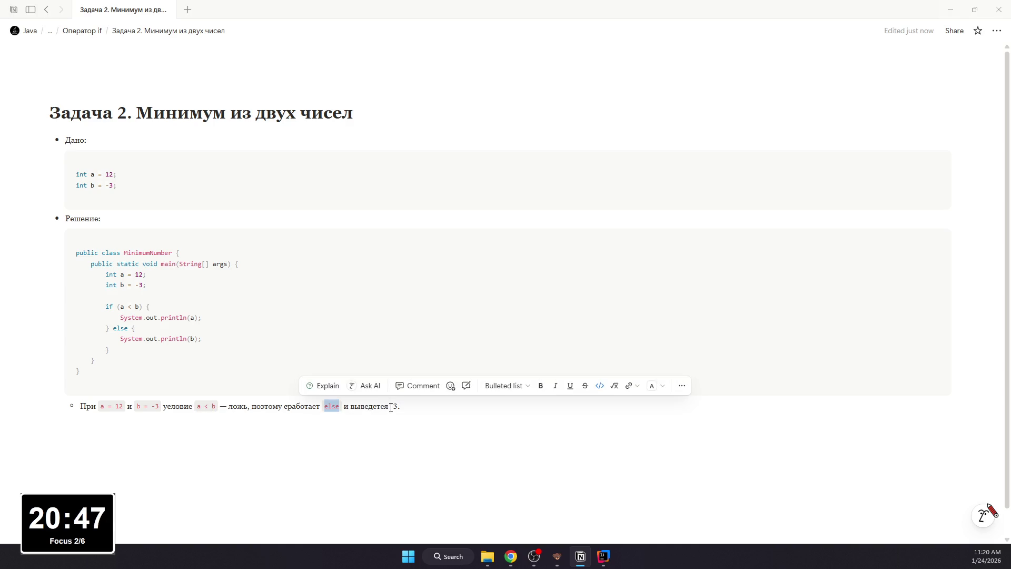
{"action": "left_click", "coordinate": [190, 406]}
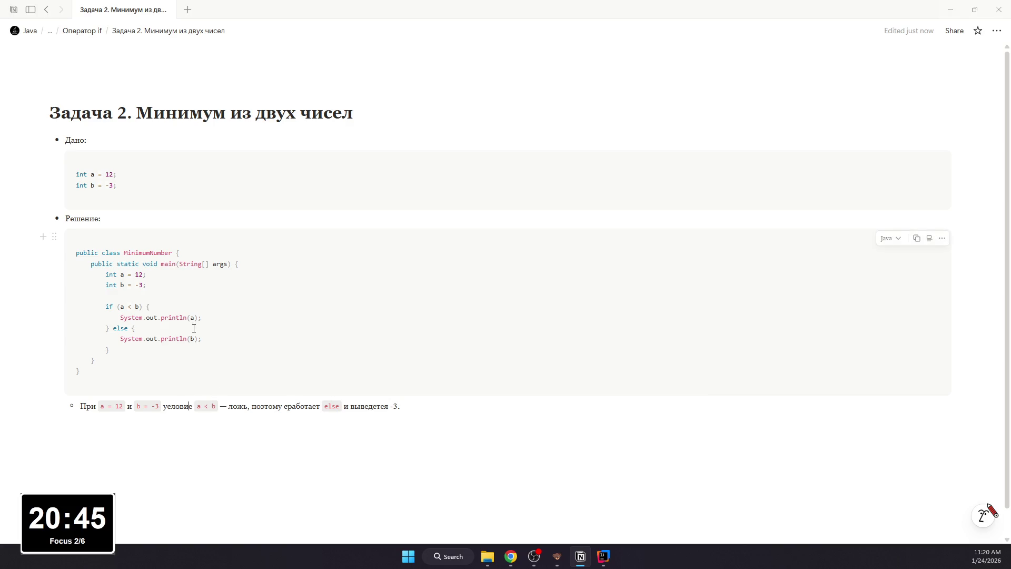
Step: Create a new sub-page at the bottom of the 'Оператор if' page
{"action": "left_click", "coordinate": [48, 11]}
{"action": "scroll", "coordinate": [205, 339], "scroll_direction": "down", "scroll_amount": 10}
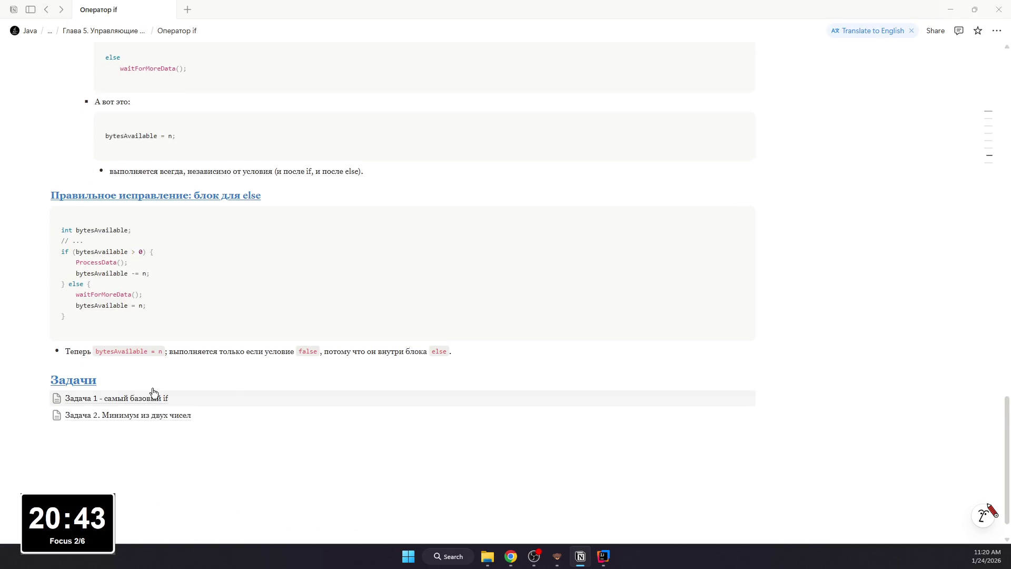
{"action": "left_click", "coordinate": [151, 396]}
{"action": "type", "text": "/page"}
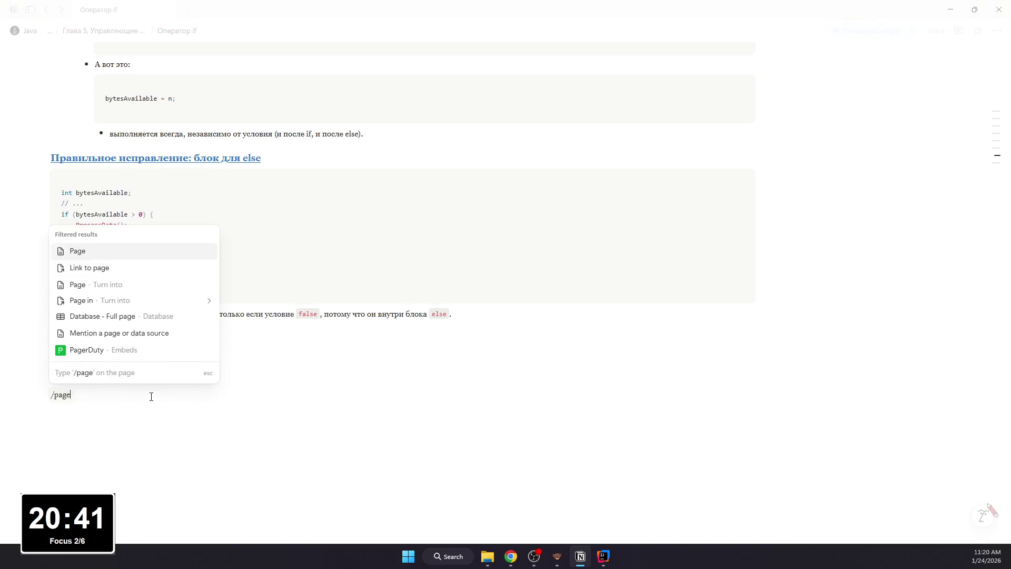
{"action": "key", "text": "Return"}
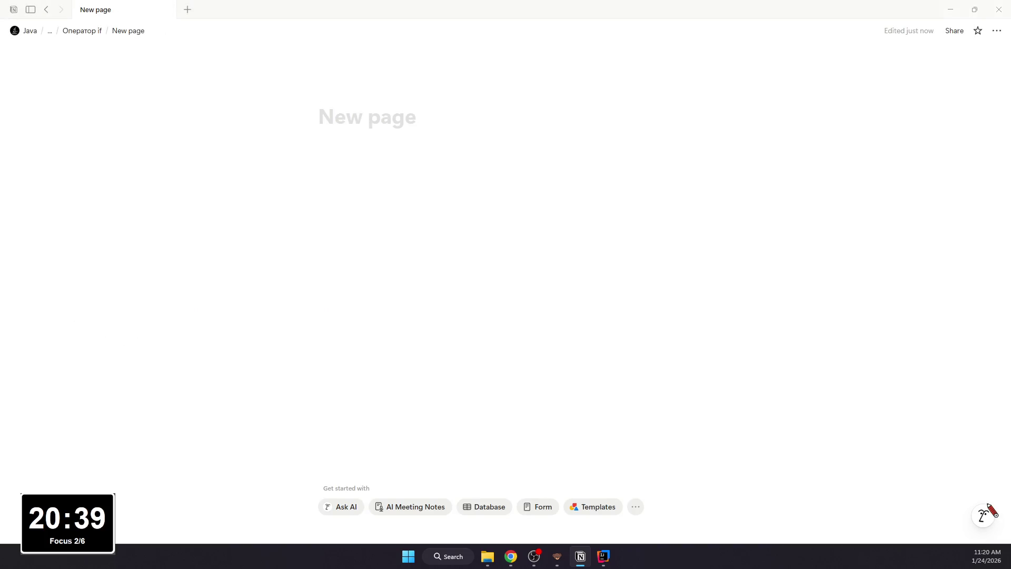
Step: Title the new page 'Задача 3. Оценка по баллам'
{"action": "left_click", "coordinate": [640, 139]}
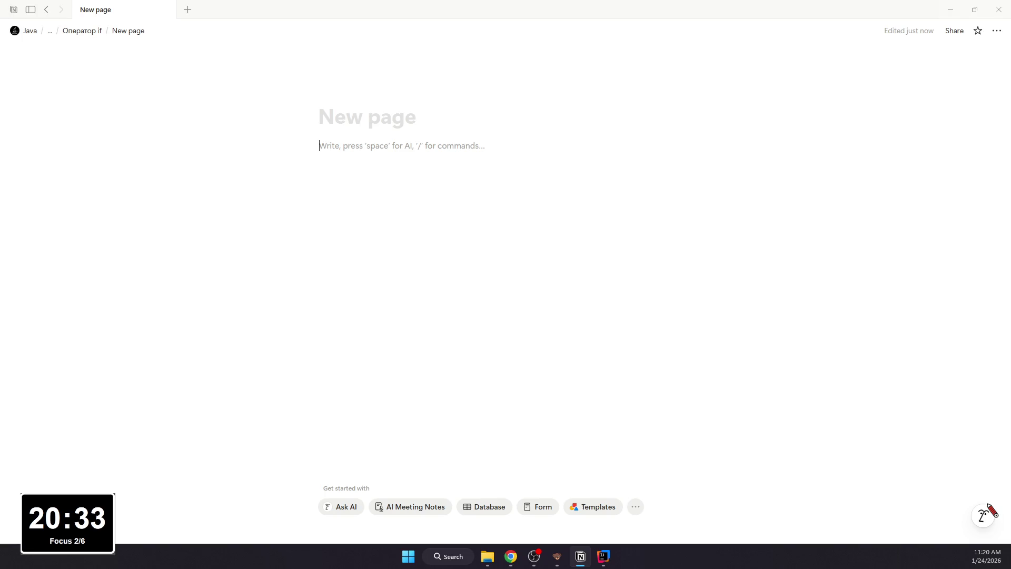
{"action": "left_click", "coordinate": [413, 118]}
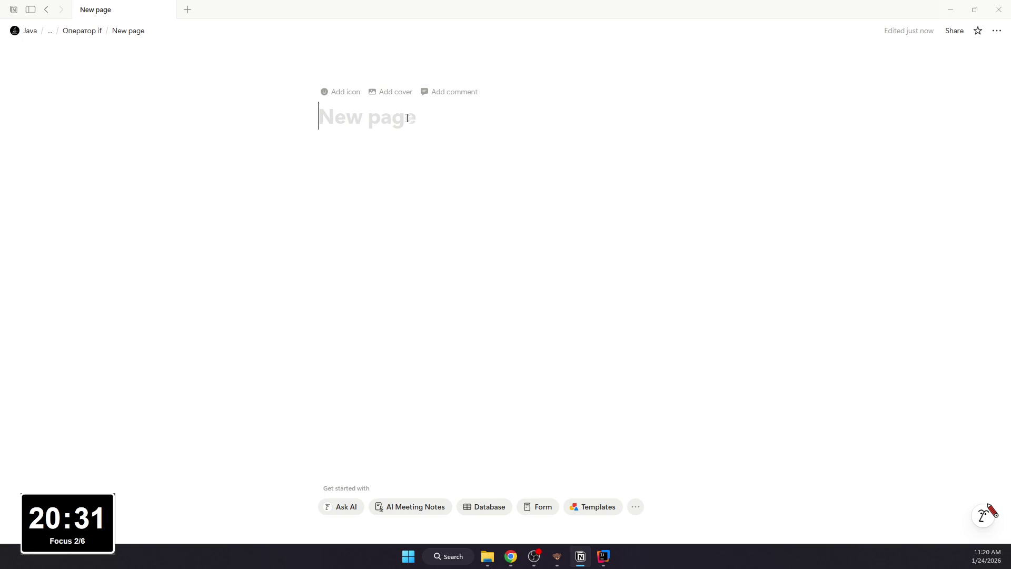
{"action": "type", "text": "O"}
{"action": "key", "text": "BackSpace"}
{"action": "type", "text": "Задача 3. Оценк"}
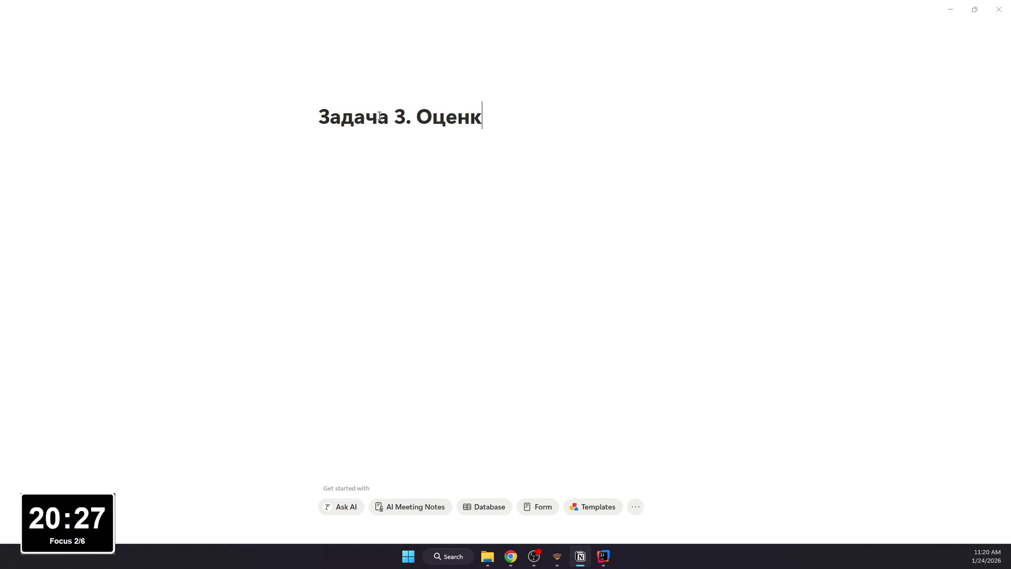
{"action": "type", "text": "а по баллам"}
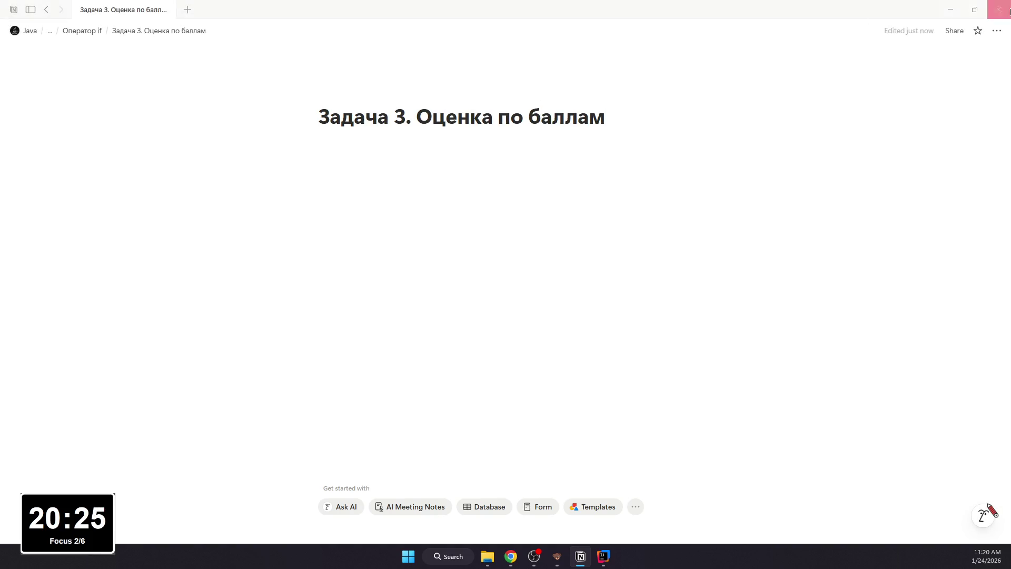
Step: Set the Задача 3 page to Serif font with Small text and Full width
{"action": "left_click", "coordinate": [998, 30]}
{"action": "left_click", "coordinate": [932, 83]}
{"action": "left_click", "coordinate": [982, 199]}
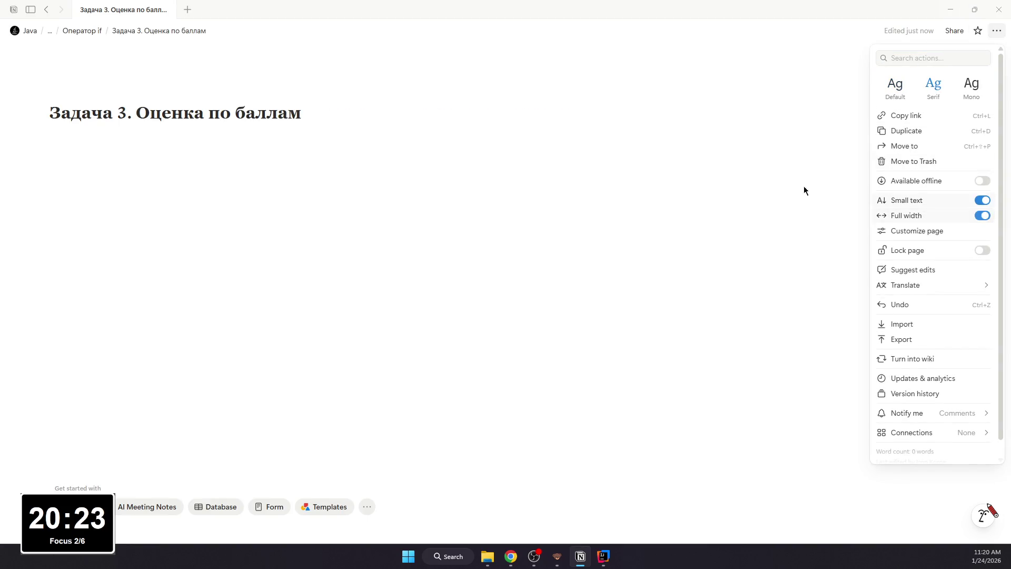
{"action": "left_click", "coordinate": [426, 79]}
Step: Reopen the Задача 3 page from 'Оператор if' and switch to the browser
{"action": "left_click", "coordinate": [45, 10]}
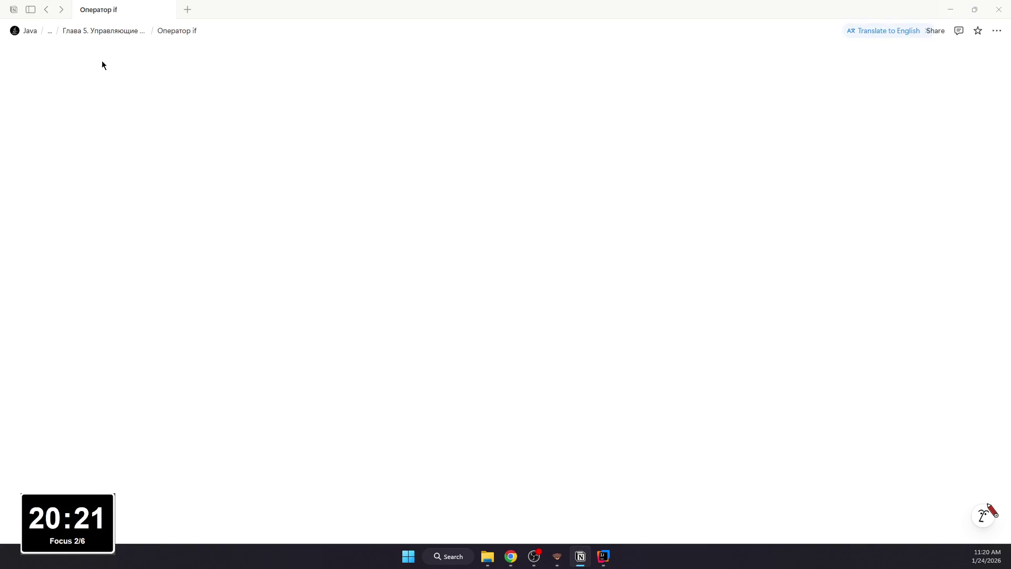
{"action": "scroll", "coordinate": [316, 277], "scroll_direction": "up", "scroll_amount": 3}
{"action": "scroll", "coordinate": [317, 277], "scroll_direction": "down", "scroll_amount": 3}
{"action": "left_click", "coordinate": [139, 377]}
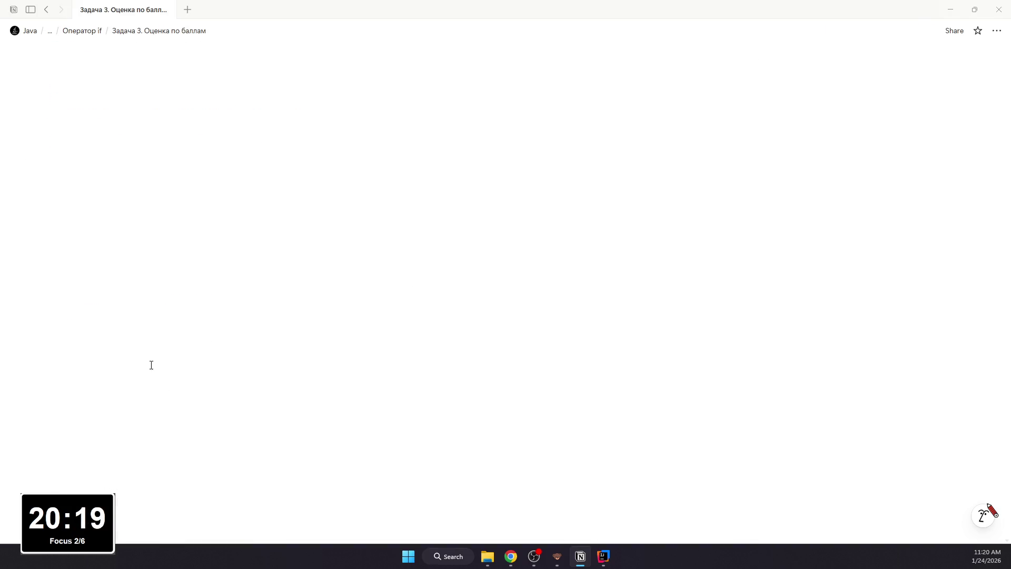
{"action": "key", "text": "alt+Tab"}
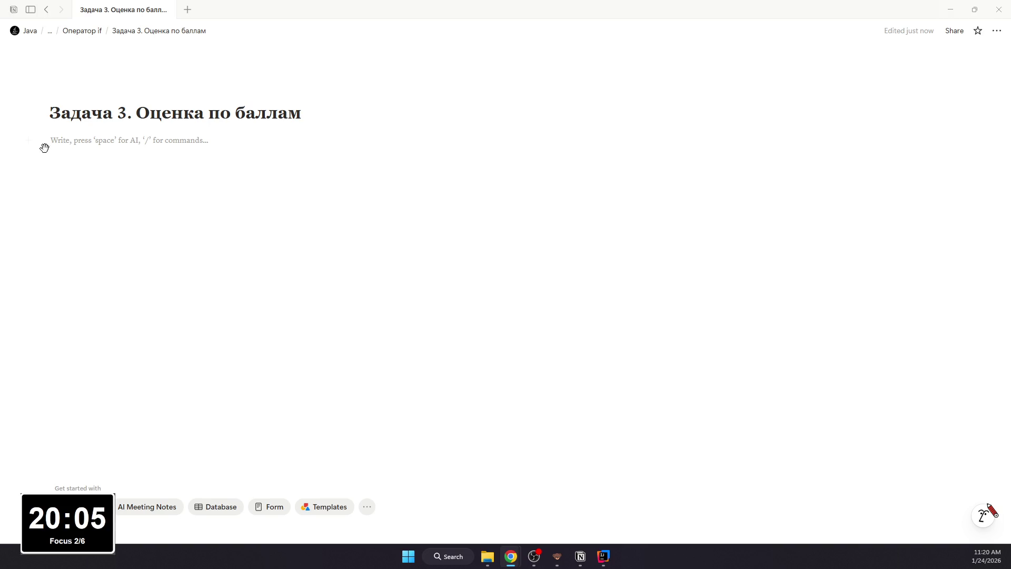
{"action": "type", "text": "- Да"}
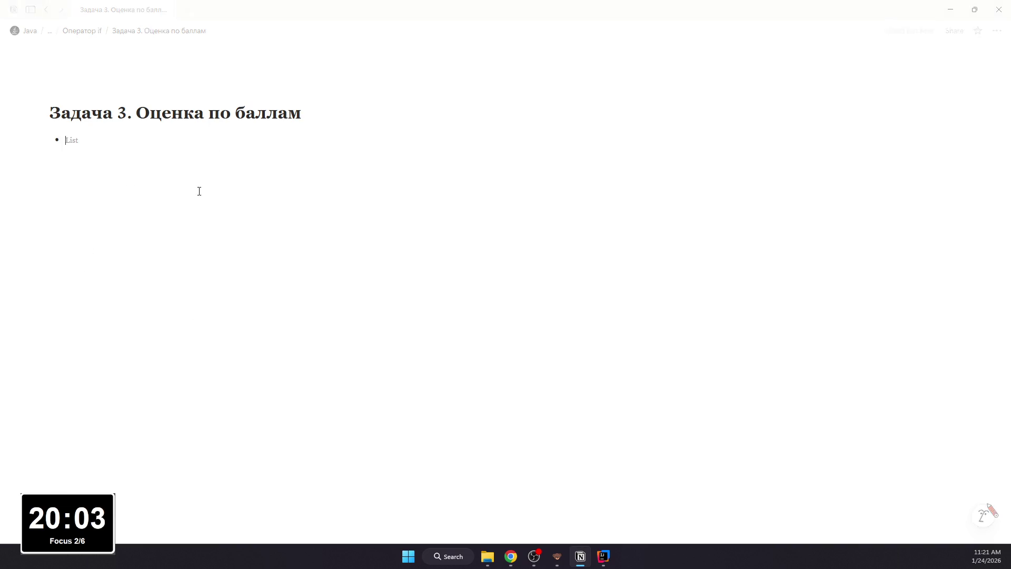
{"action": "type", "text": "но:"}
Step: Add a 'Дано:' code block containing int score = 84;
{"action": "key", "text": "shift+Return"}
{"action": "key", "text": "Return"}
{"action": "key", "text": "BackSpace"}
{"action": "key", "text": "alt"}
{"action": "key", "text": "Escape"}
{"action": "type", "text": "/code"}
{"action": "key", "text": "Return"}
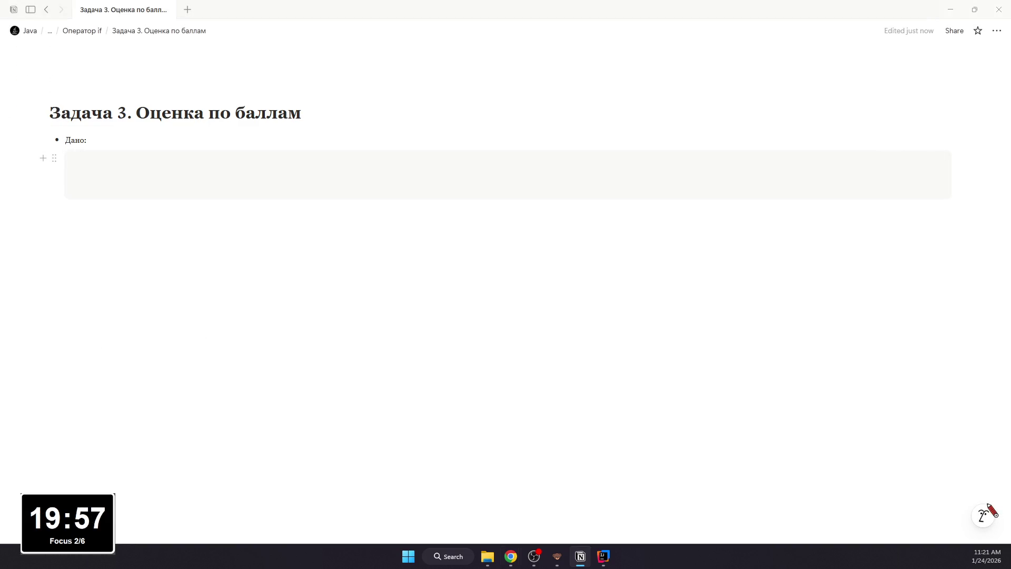
{"action": "left_click", "coordinate": [299, 173]}
{"action": "type", "text": "int score = 84;"}
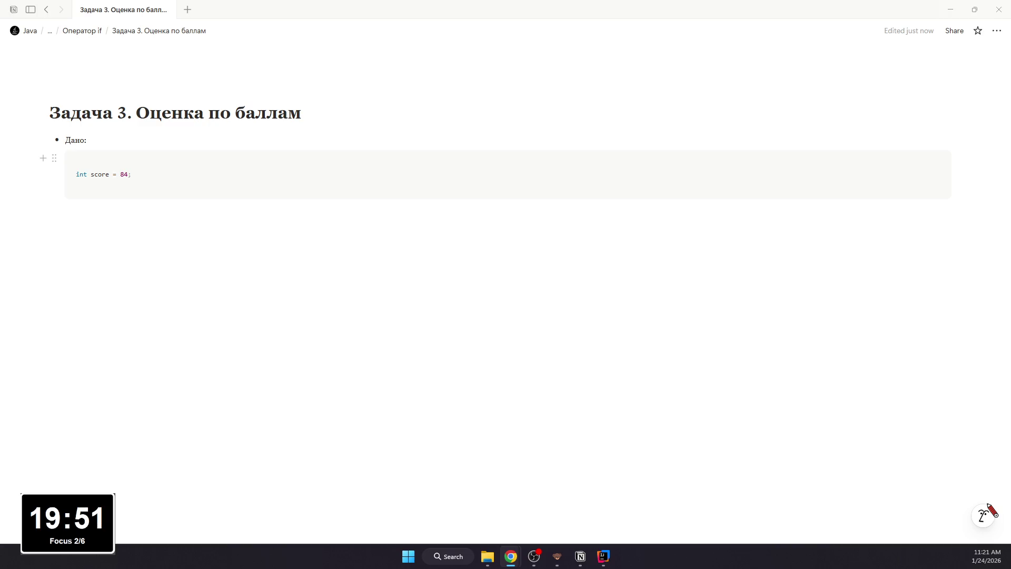
{"action": "left_click", "coordinate": [535, 556]}
{"action": "key", "text": "alt+Tab"}
Step: Add a 'Требование:' bullet and paste the grading requirements list under it
{"action": "left_click", "coordinate": [169, 292]}
{"action": "type", "text": "- Требование:"}
{"action": "key", "text": "shift+Return"}
{"action": "key", "text": "BackSpace"}
{"action": "key", "text": "Return"}
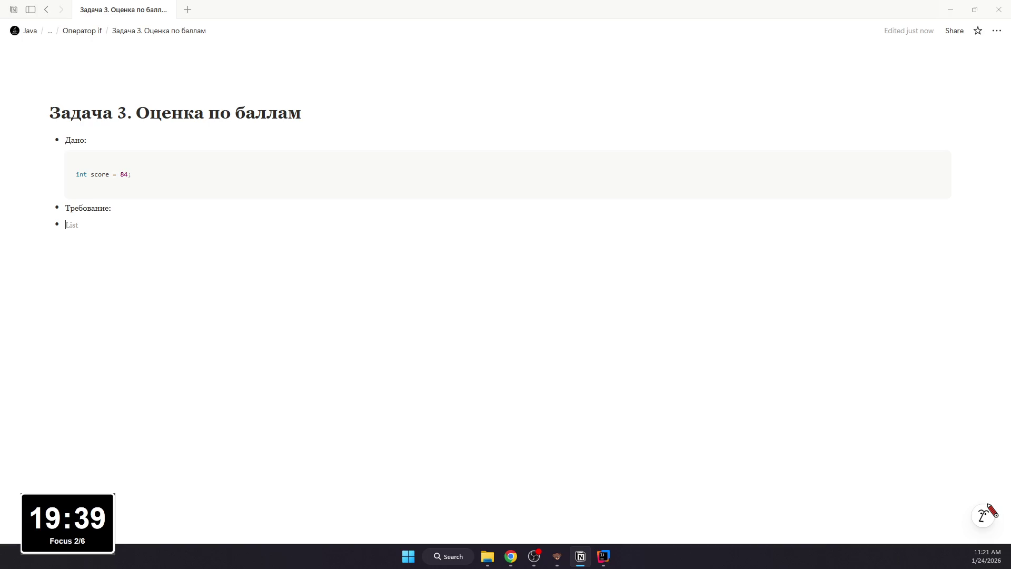
{"action": "key", "text": "alt+Tab"}
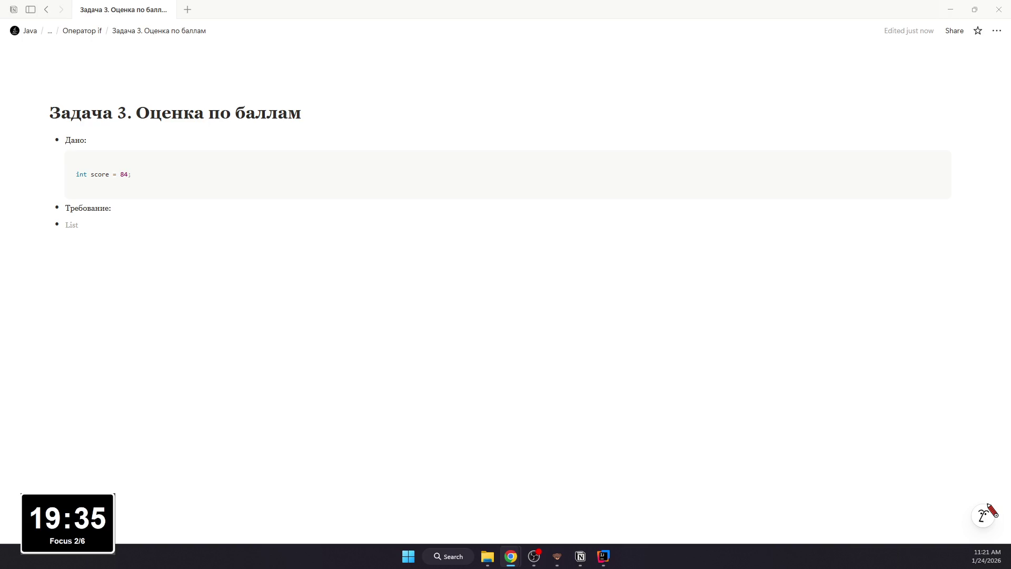
{"action": "type", "text": "Нужно вывести ровно одну строку по правилам: если score от 90 до 100 → вывести \"A\" если score от 80 до 89 → вывести \"B\" если score от 70 до 79 → вывести \"C\" если score от 60 до 69 → вывести \"D\" если score от 0 до 59 → вывести \"F\" если score меньше 0 или больше 100 → вывести \"Invalid\""}
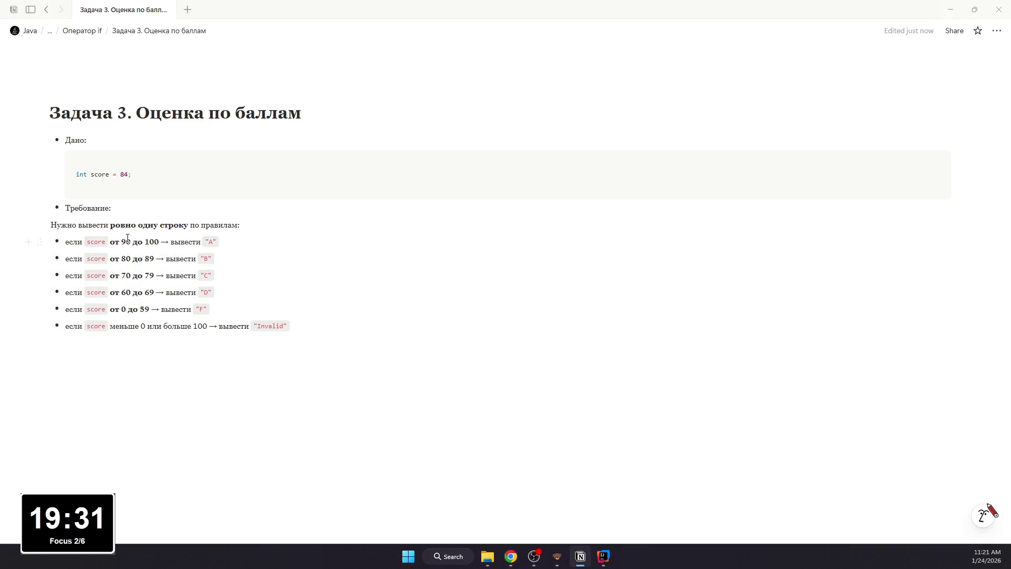
Step: Nest the six A–F and Invalid score rules under the output requirement and add an empty block below
{"action": "left_click", "coordinate": [39, 225]}
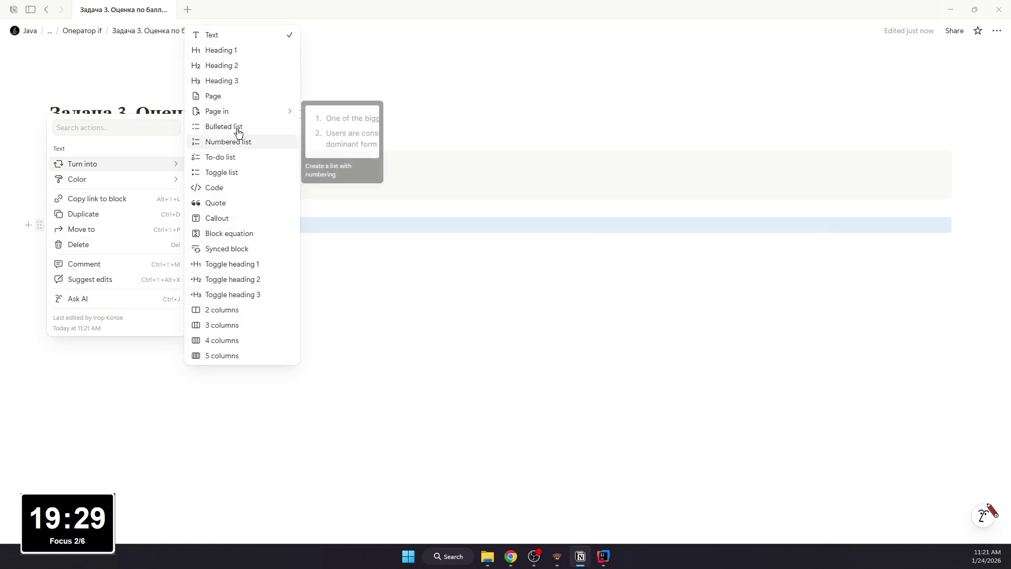
{"action": "key", "text": "Escape"}
{"action": "left_click_drag", "start_coordinate": [180, 393], "coordinate": [129, 243]}
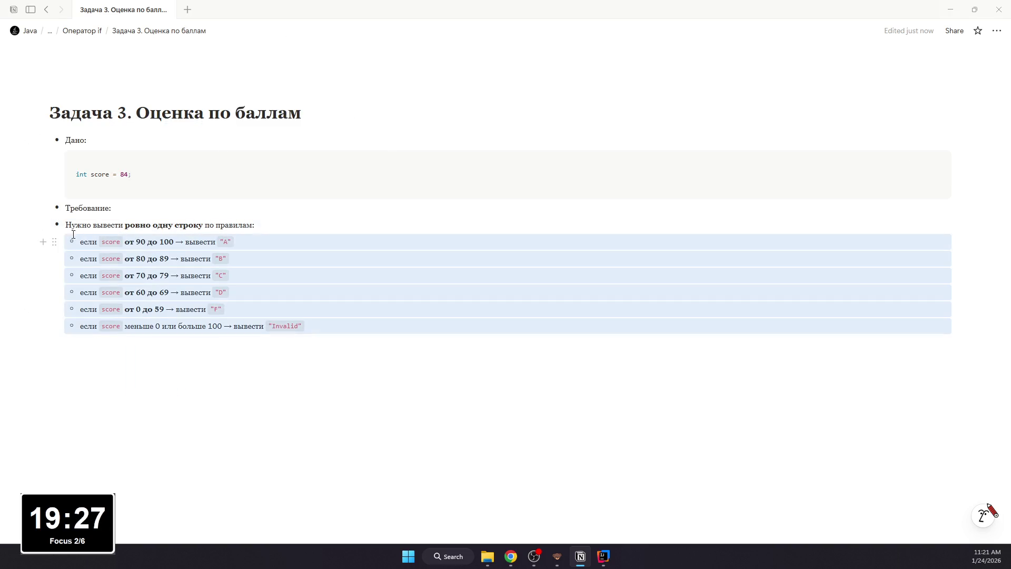
{"action": "key", "text": "Tab"}
{"action": "key", "text": "Tab"}
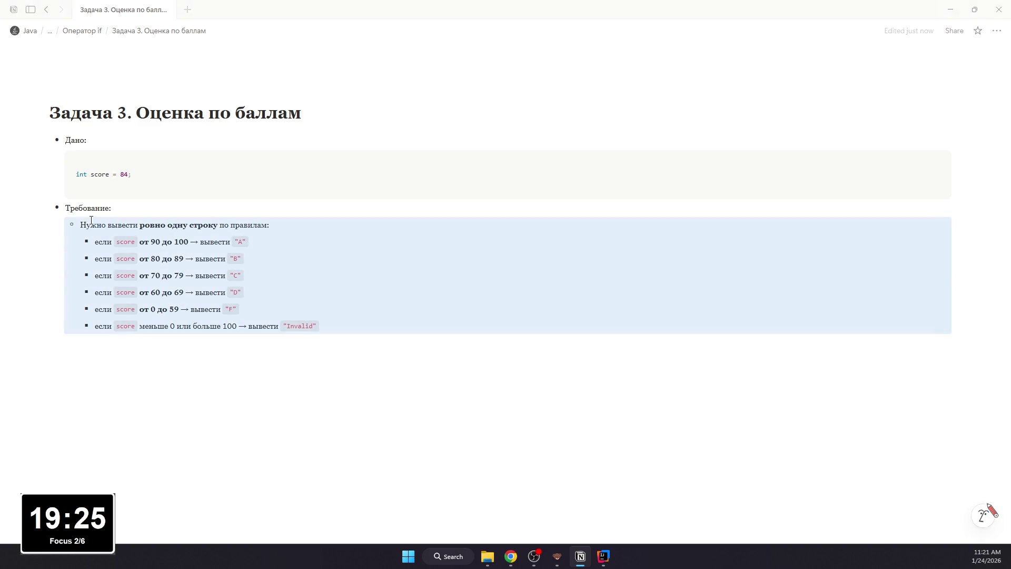
{"action": "left_click", "coordinate": [114, 275]}
{"action": "left_click", "coordinate": [345, 322]}
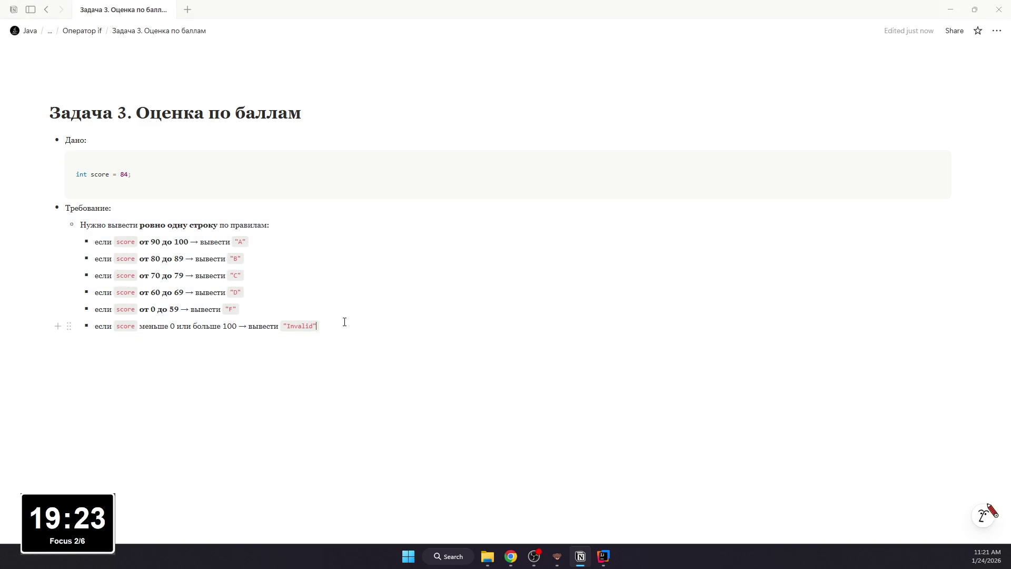
{"action": "left_click", "coordinate": [256, 393]}
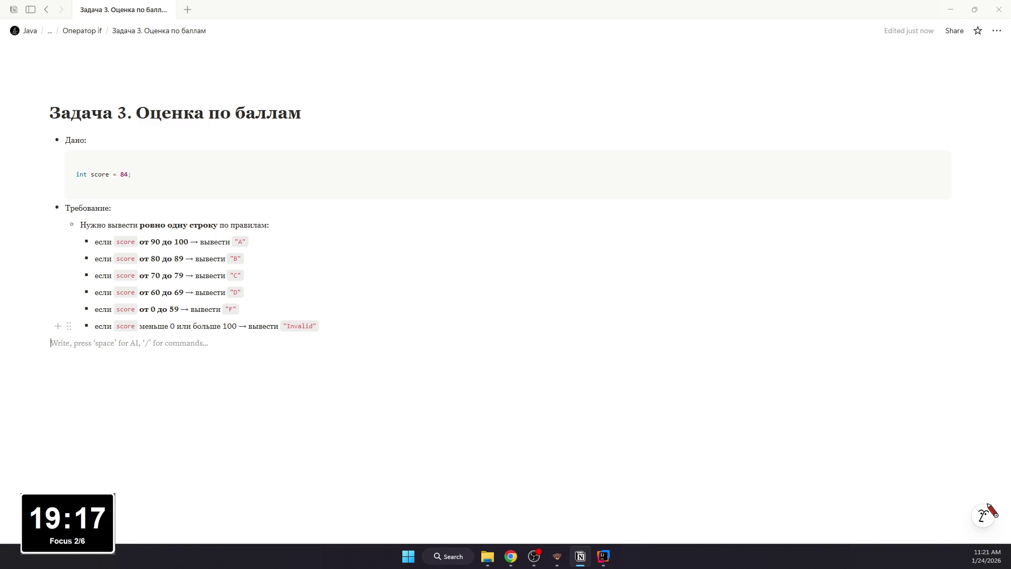
{"action": "key", "text": "alt+Tab"}
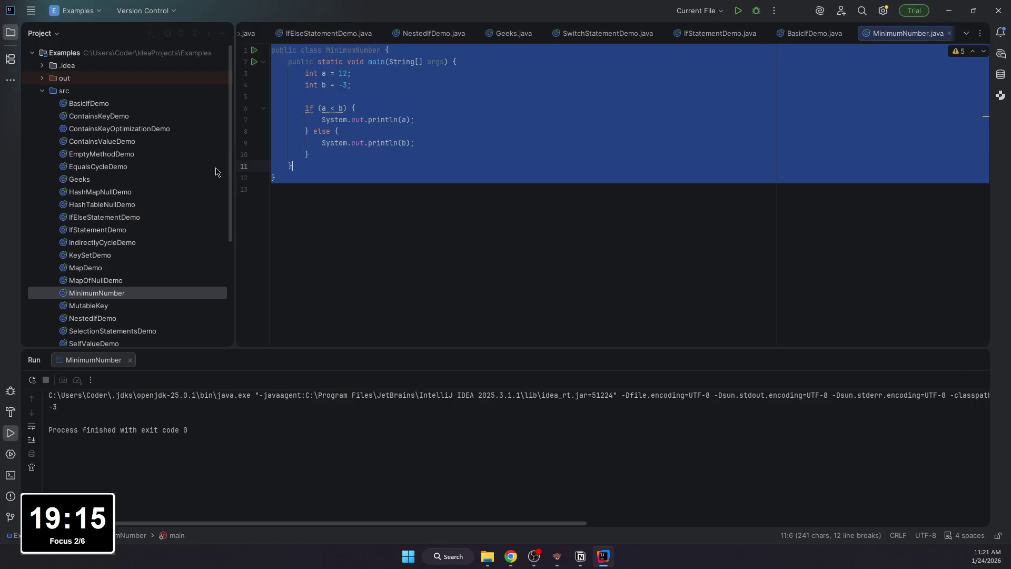
Step: Undo the misspelled ScoreGradde class created in src
{"action": "right_click", "coordinate": [139, 93]}
{"action": "left_click", "coordinate": [158, 97]}
{"action": "left_click", "coordinate": [348, 99]}
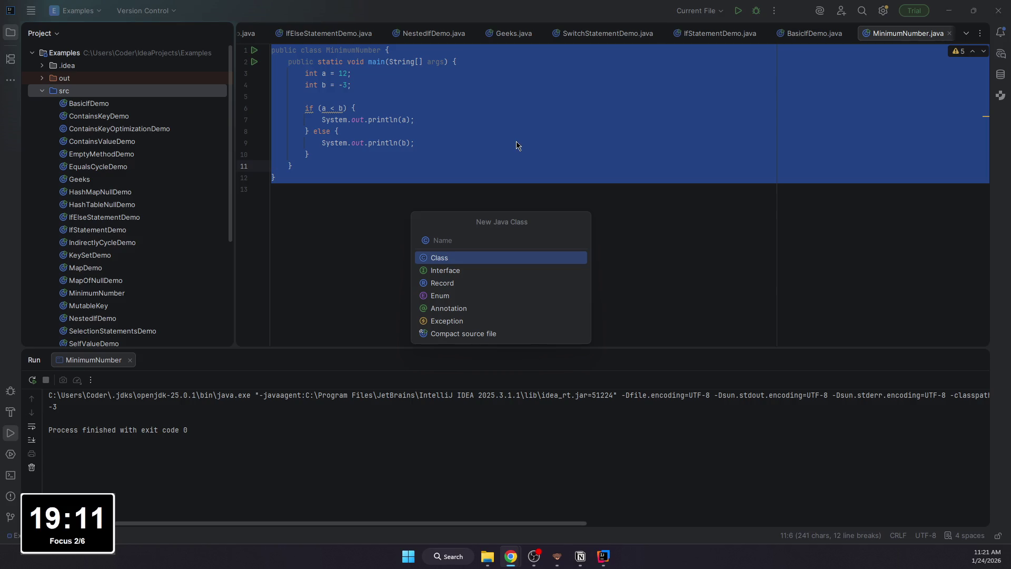
{"action": "left_click", "coordinate": [536, 243]}
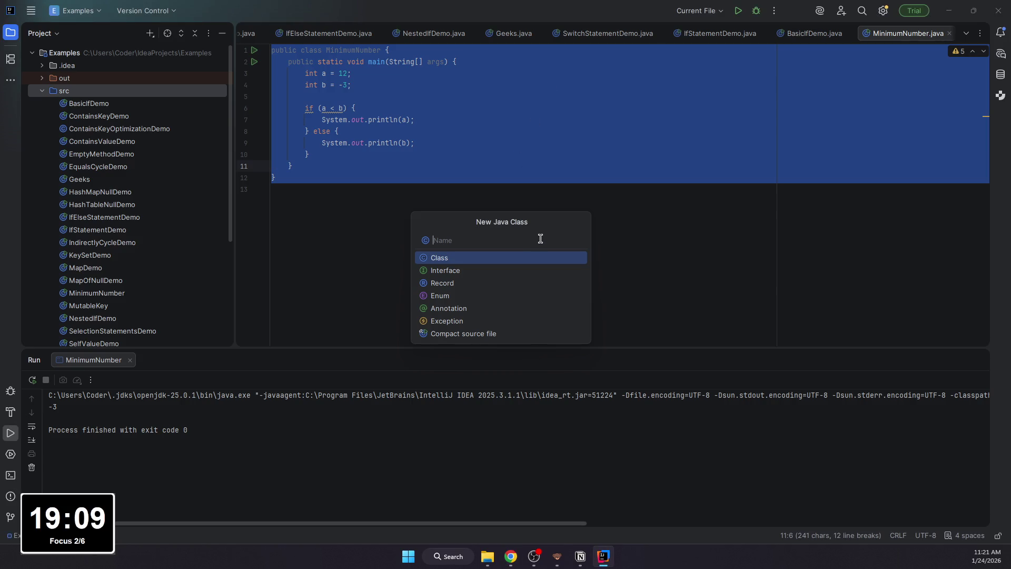
{"action": "type", "text": "SGradde"}
{"action": "key", "text": "Return"}
{"action": "key", "text": "ctrl+z"}
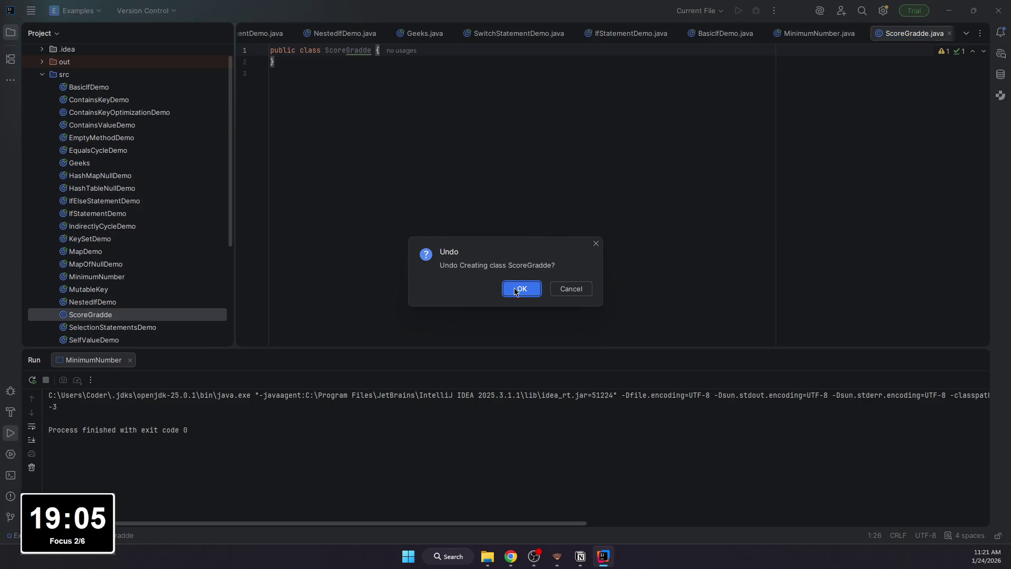
{"action": "left_click", "coordinate": [521, 288]}
{"action": "left_click", "coordinate": [64, 74]}
Step: Create the Java class ScoreGrade in the src folder
{"action": "right_click", "coordinate": [191, 75]}
{"action": "mouse_move", "coordinate": [217, 80]}
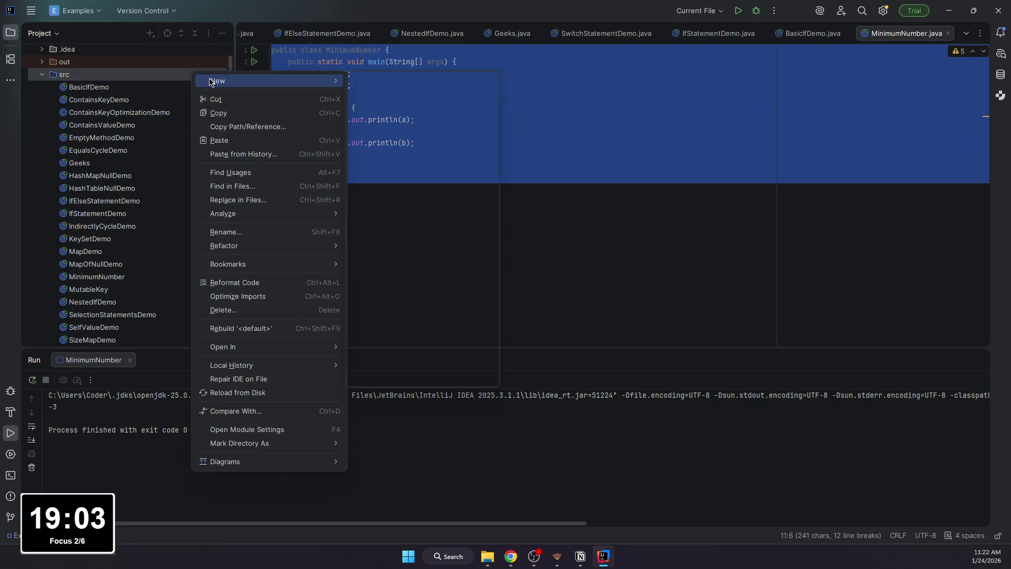
{"action": "left_click", "coordinate": [386, 84]}
{"action": "type", "text": "ore"}
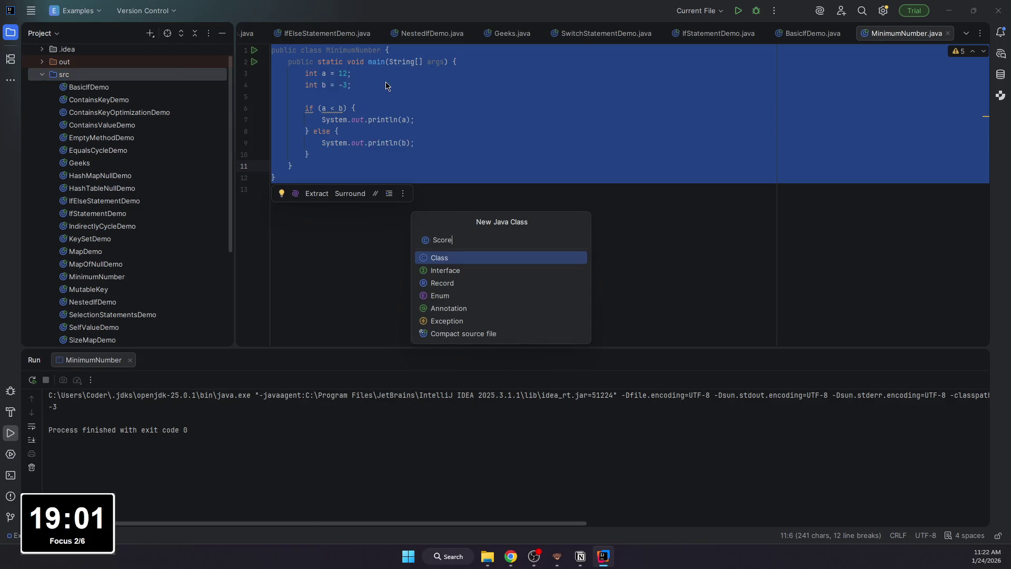
{"action": "type", "text": "Grade"}
{"action": "key", "text": "Return"}
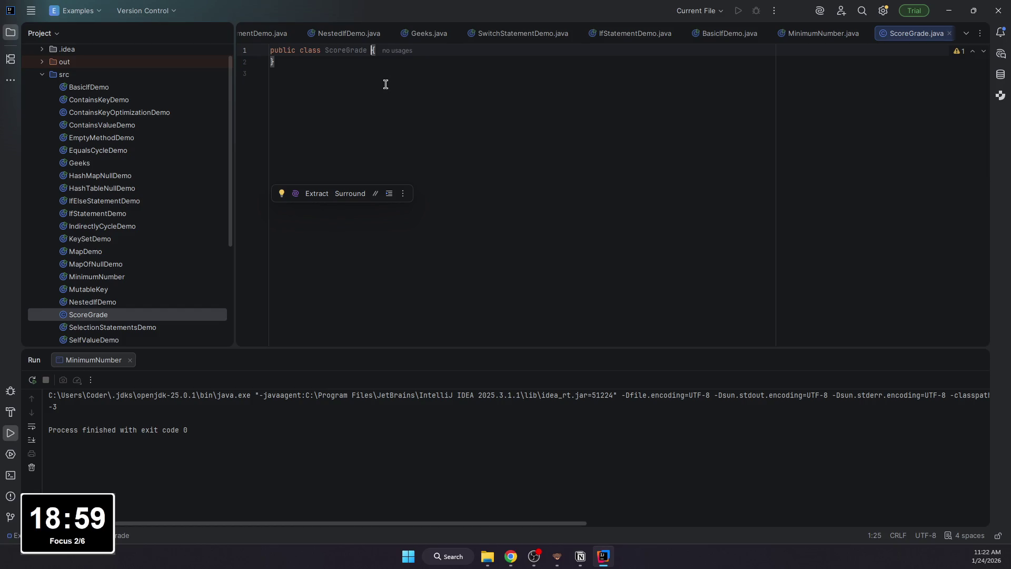
{"action": "key", "text": "Return"}
{"action": "type", "text": "public st"}
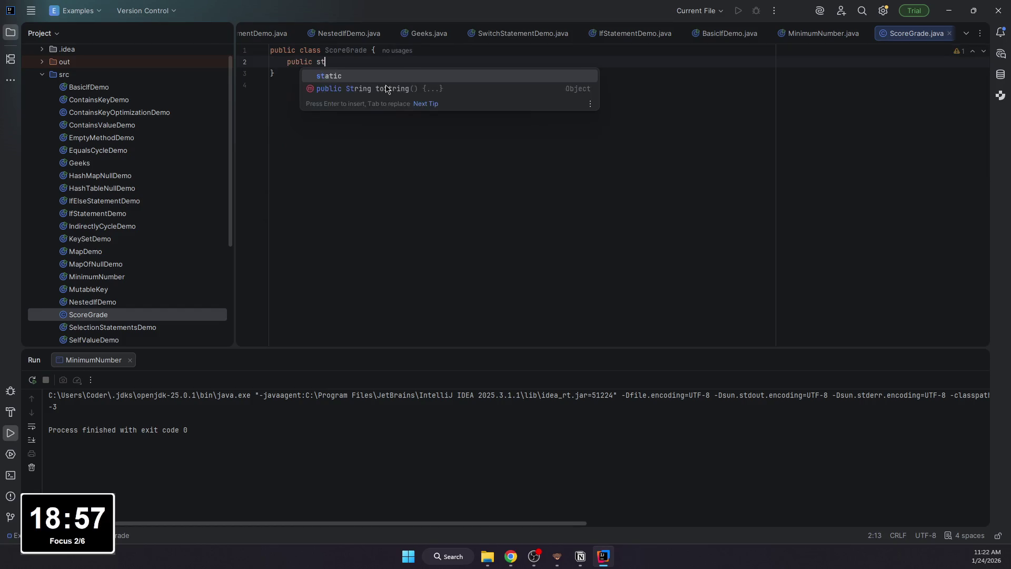
{"action": "type", "text": "atic void main(Stringp"}
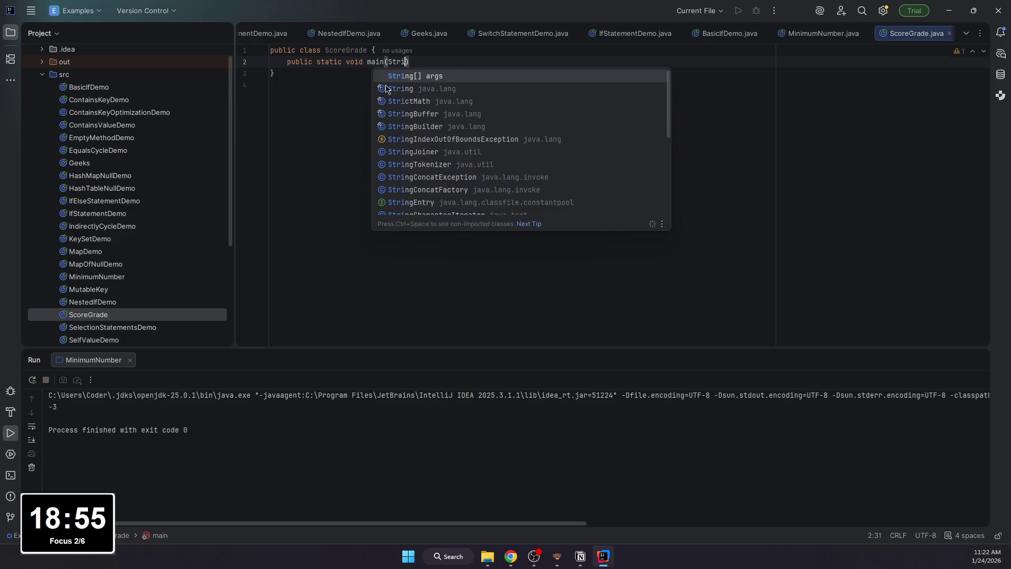
Step: Add a main method to ScoreGrade declaring int score = 84;
{"action": "key", "text": "BackSpace"}
{"action": "type", "text": "[] args) {"}
{"action": "key", "text": "Return"}
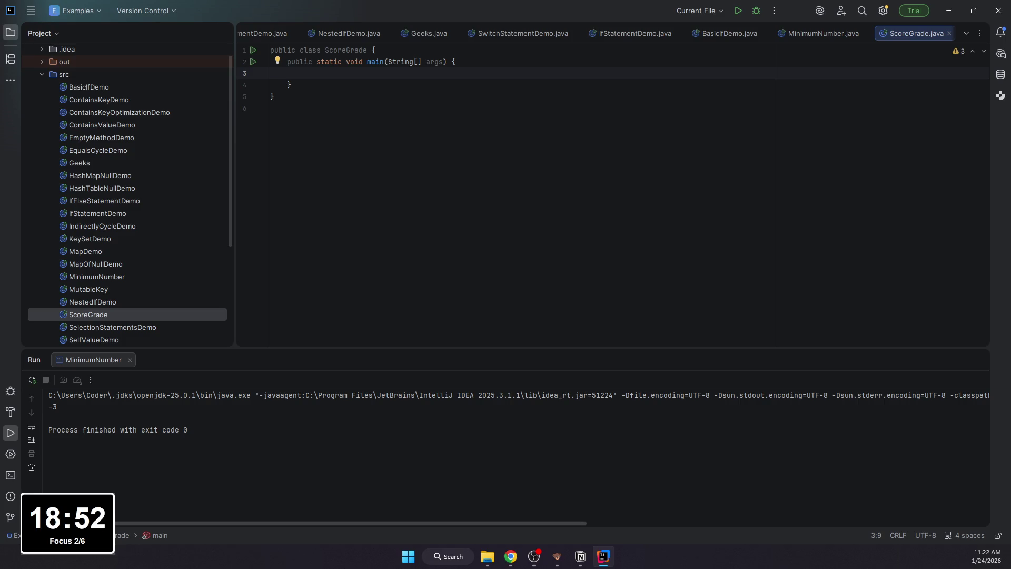
{"action": "type", "text": "int score = 84;\\"}
{"action": "key", "text": "Return"}
{"action": "key", "text": "Return"}
{"action": "type", "text": "siwtc"}
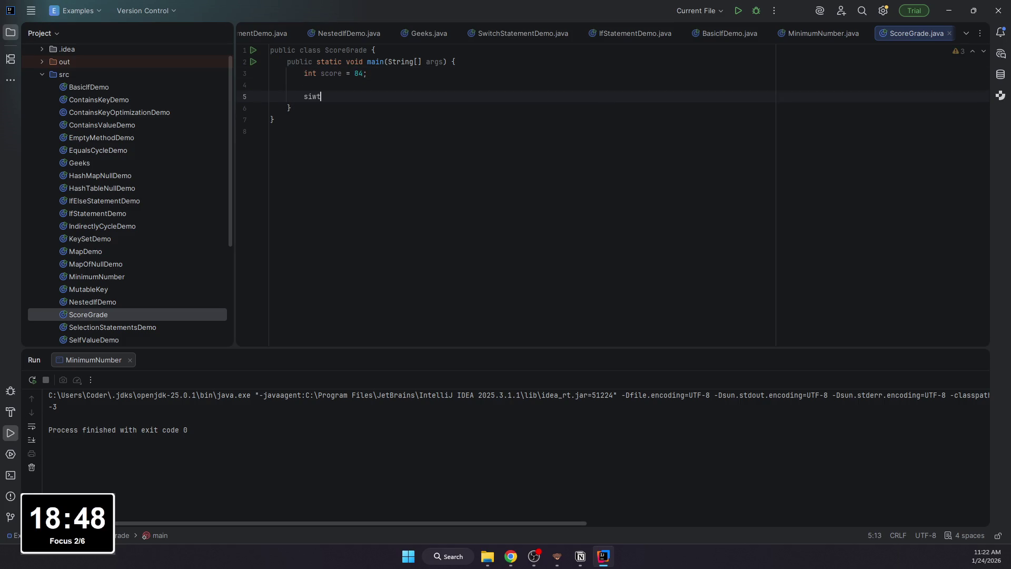
Step: Start a switch(score) block with a case and select the unfinished switch
{"action": "key", "text": "BackSpace"}
{"action": "type", "text": "witch(score):"}
{"action": "key", "text": "Return"}
{"action": "key", "text": "ctrl+z"}
{"action": "type", "text": "{"}
{"action": "key", "text": "Return"}
{"action": "type", "text": "case"}
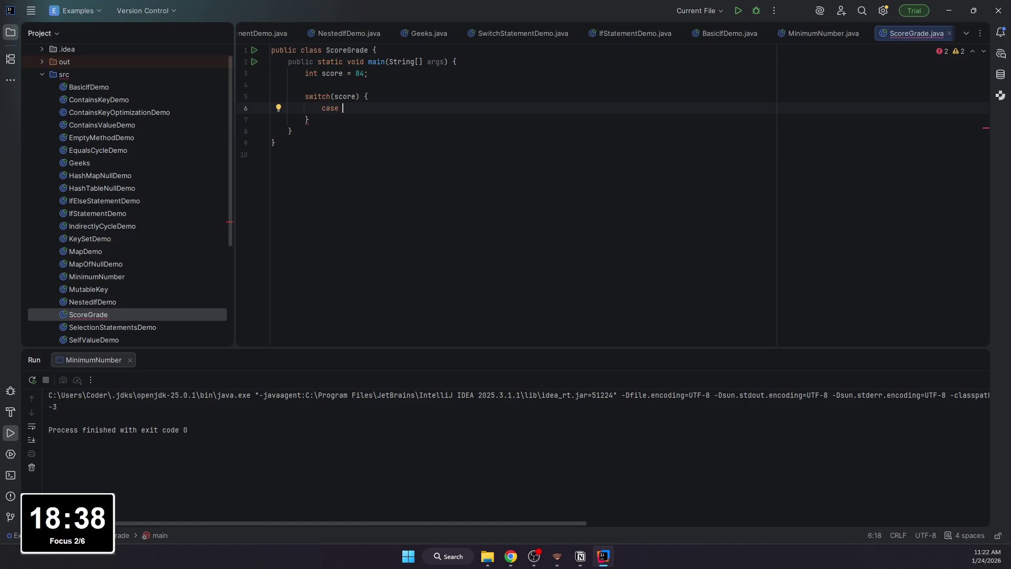
{"action": "scroll", "coordinate": [127, 198], "scroll_direction": "down", "scroll_amount": 2}
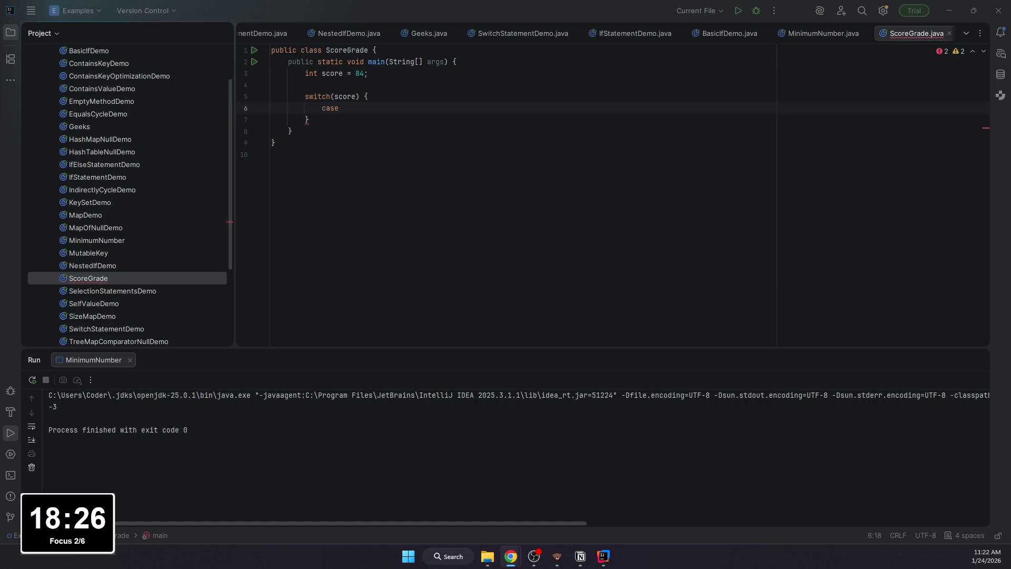
{"action": "left_click_drag", "start_coordinate": [320, 123], "coordinate": [300, 95]}
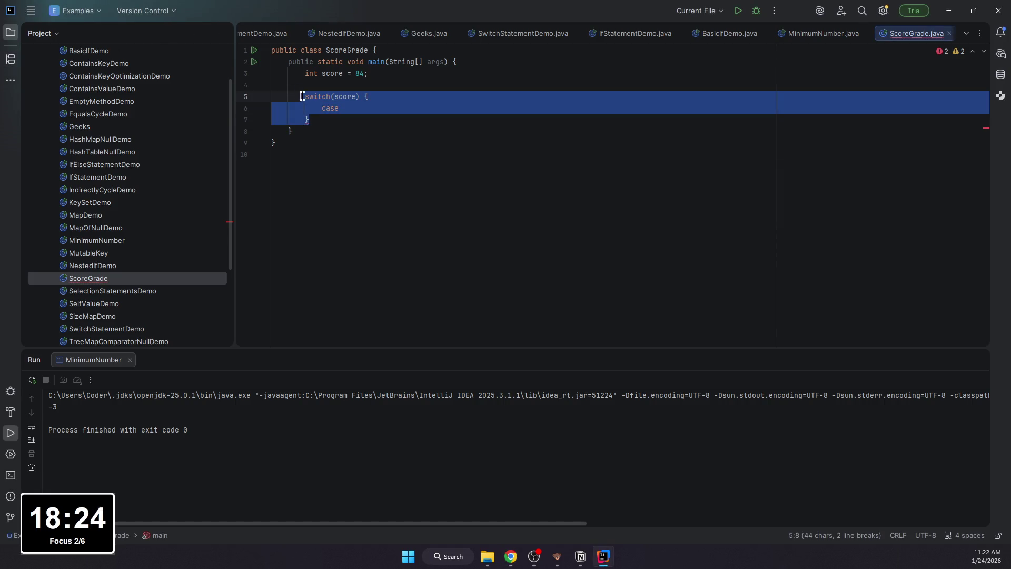
{"action": "type", "text": "if"}
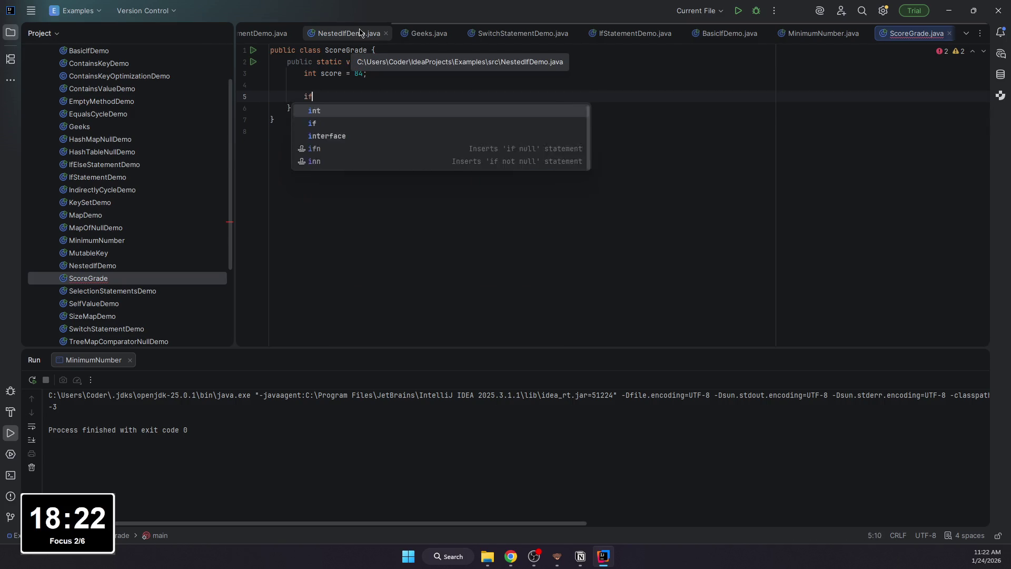
{"action": "type", "text": " (score"}
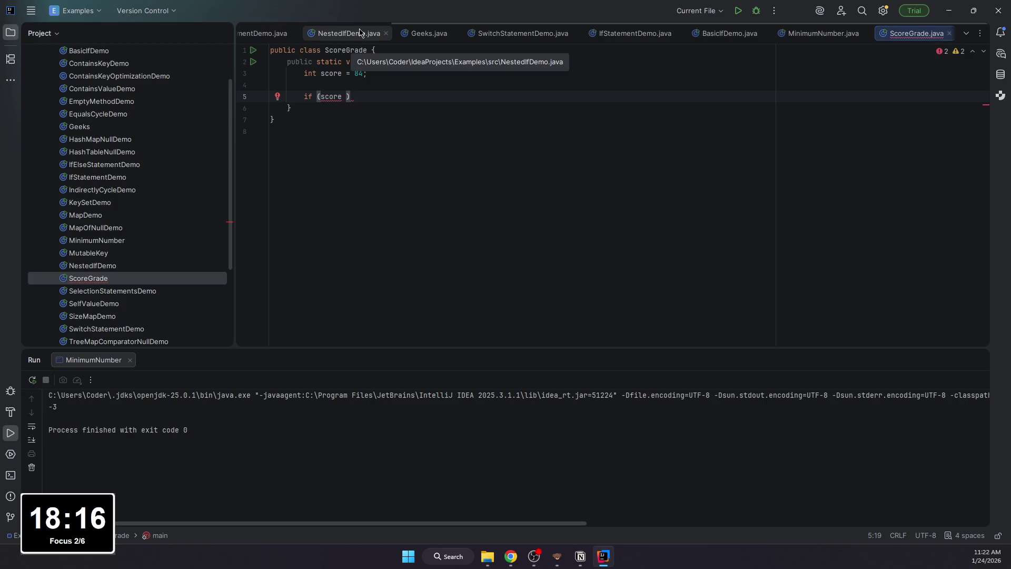
{"action": "type", "text": "< -"}
Step: Finish the if (score ...) condition, open its body, and select the whole if block
{"action": "key", "text": "BackSpace"}
{"action": "key", "text": "BackSpace"}
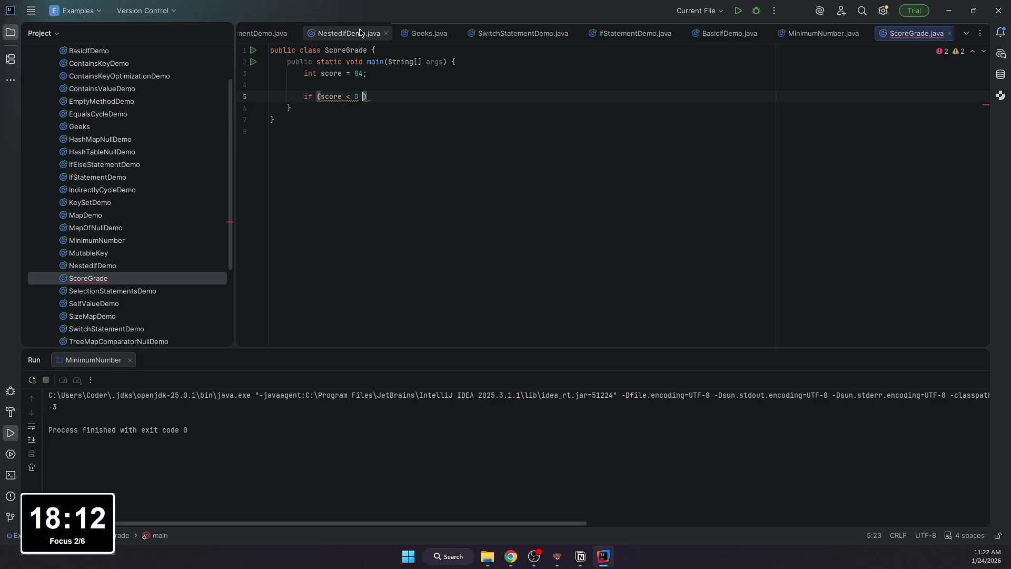
{"action": "type", "text": "0 && score "}
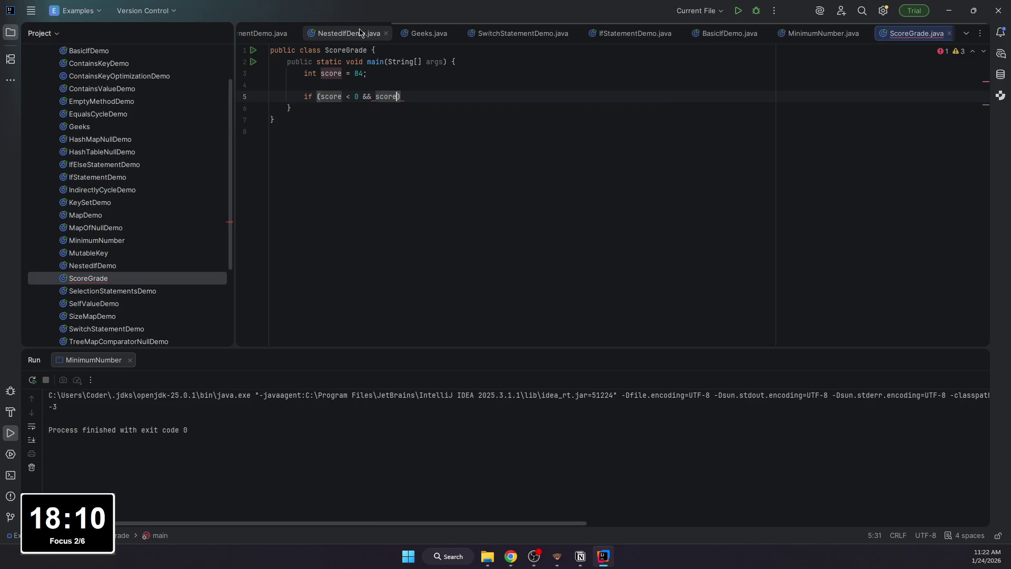
{"action": "type", "text": "> 100"}
{"action": "key", "text": "End"}
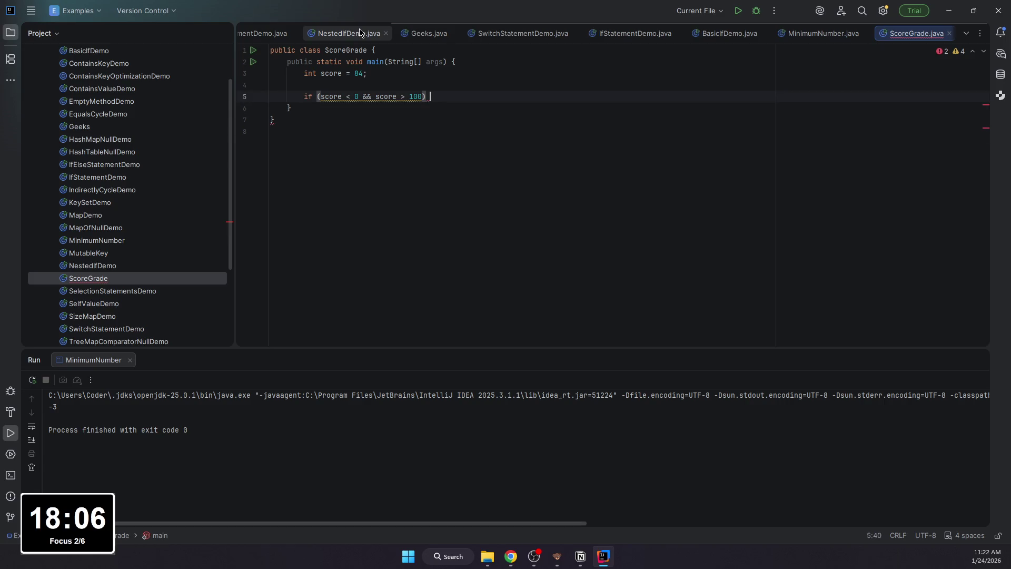
{"action": "type", "text": "{"}
{"action": "key", "text": "Return"}
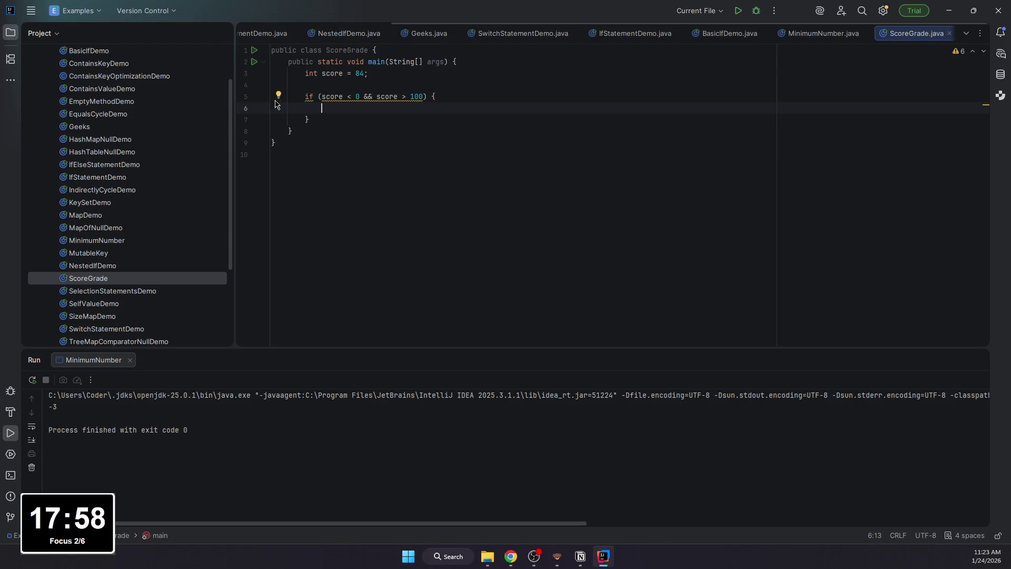
{"action": "left_click_drag", "start_coordinate": [312, 121], "coordinate": [304, 95]}
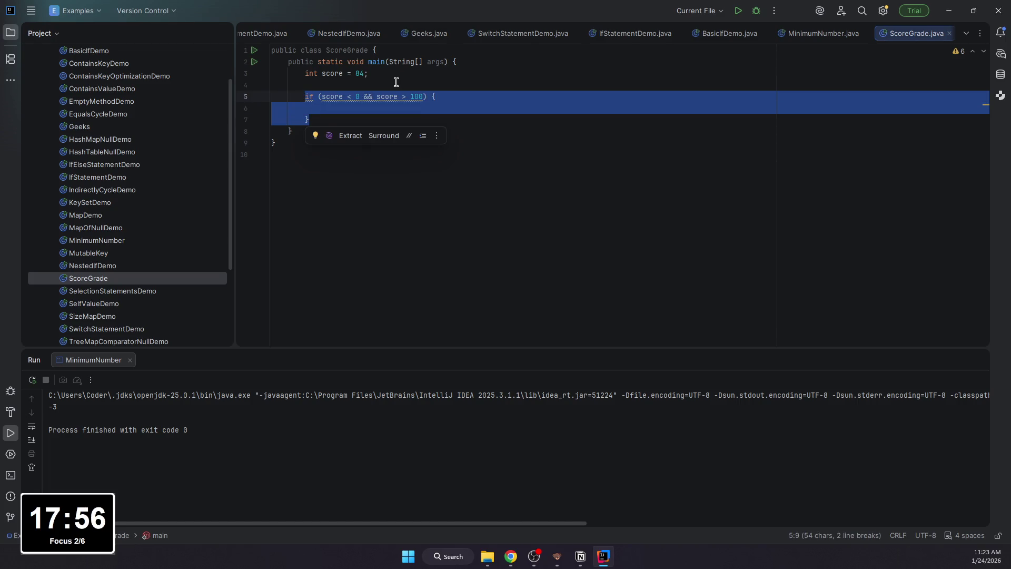
{"action": "type", "text": "if (score"}
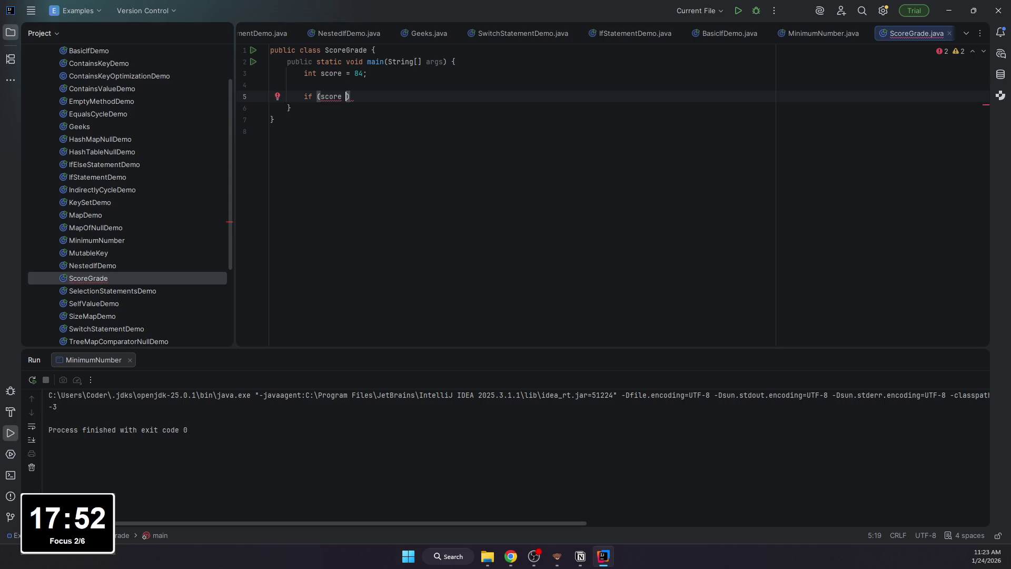
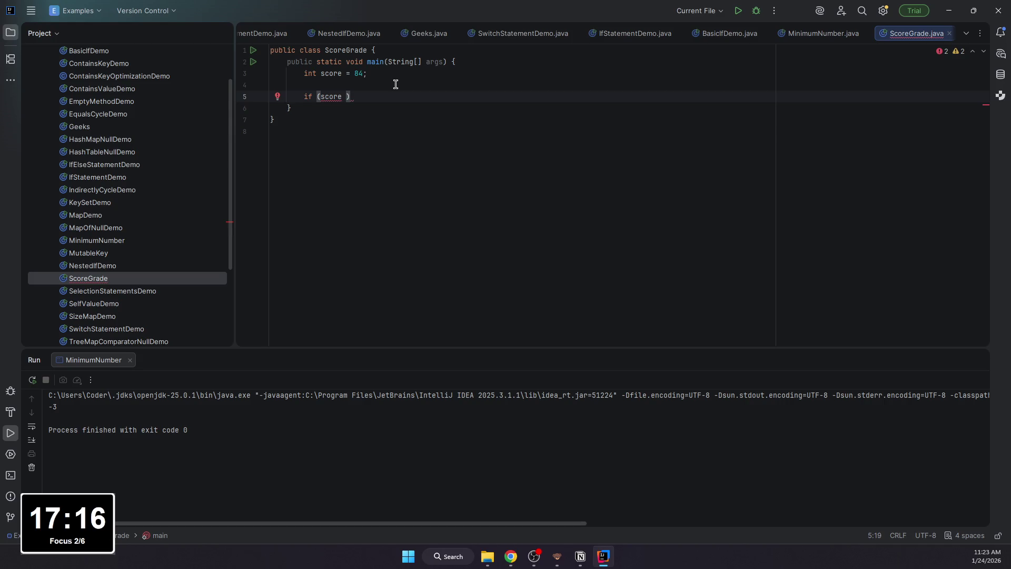
{"action": "scroll", "coordinate": [169, 79], "scroll_direction": "up", "scroll_amount": 5}
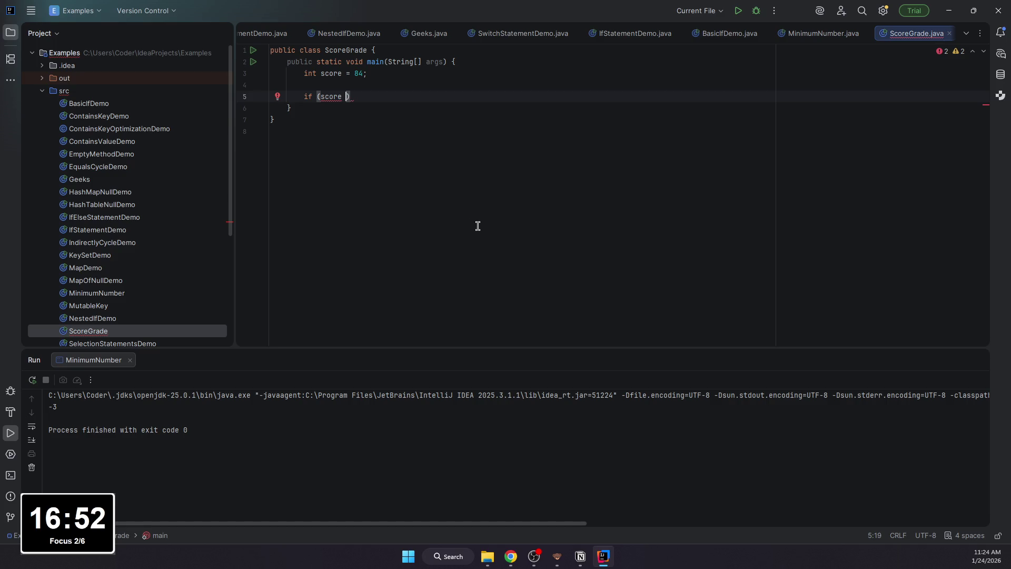
{"action": "type", "text": "> 0"}
Step: Write the if (score > 0) block that prints "F"
{"action": "key", "text": "End"}
{"action": "type", "text": "{"}
{"action": "key", "text": "Return"}
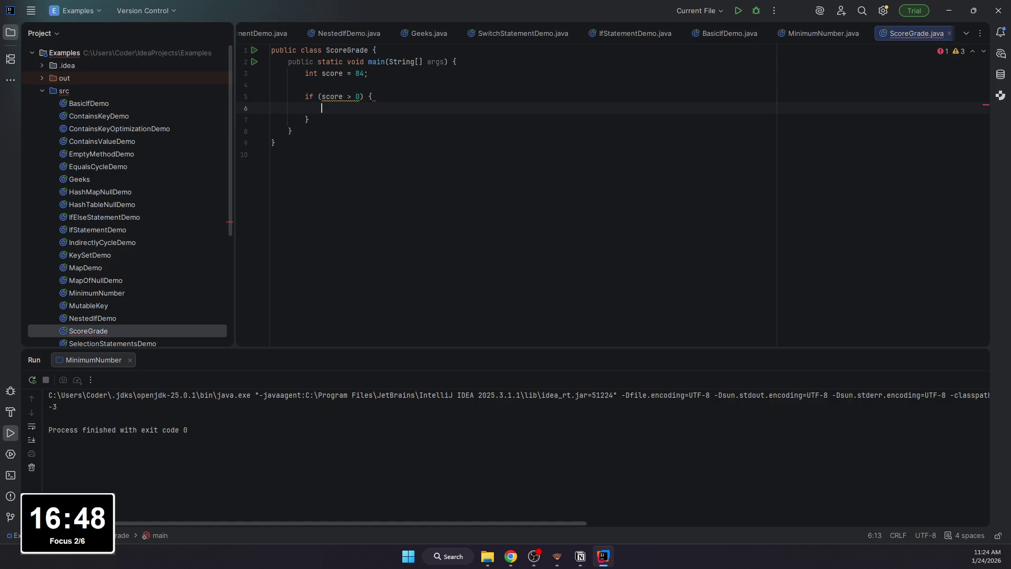
{"action": "type", "text": "System.out.println"}
{"action": "key", "text": "Return"}
{"action": "type", "text": "\"F"}
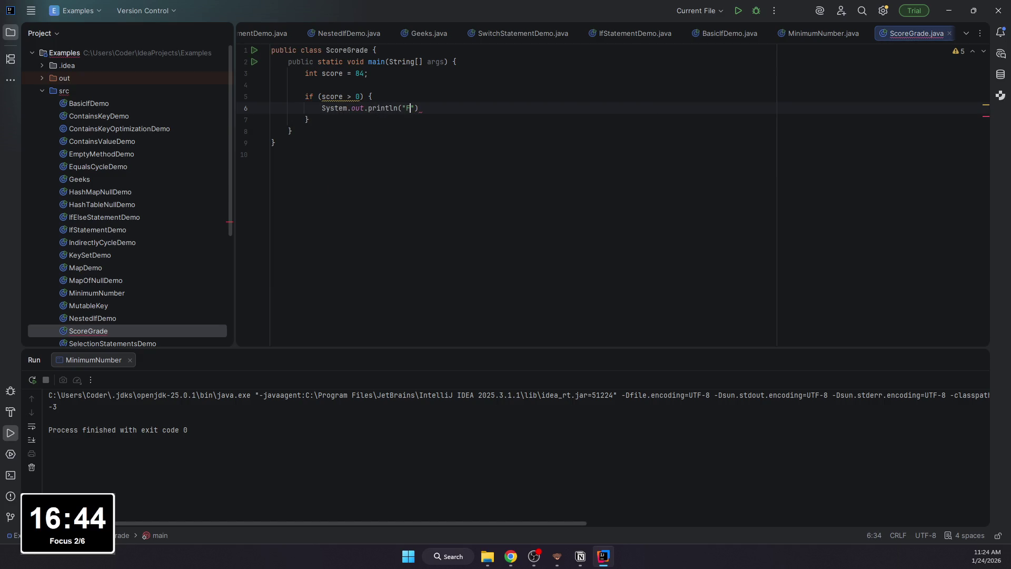
{"action": "key", "text": "End"}
{"action": "type", "text": ";"}
{"action": "key", "text": "Down"}
{"action": "type", "text": "else"}
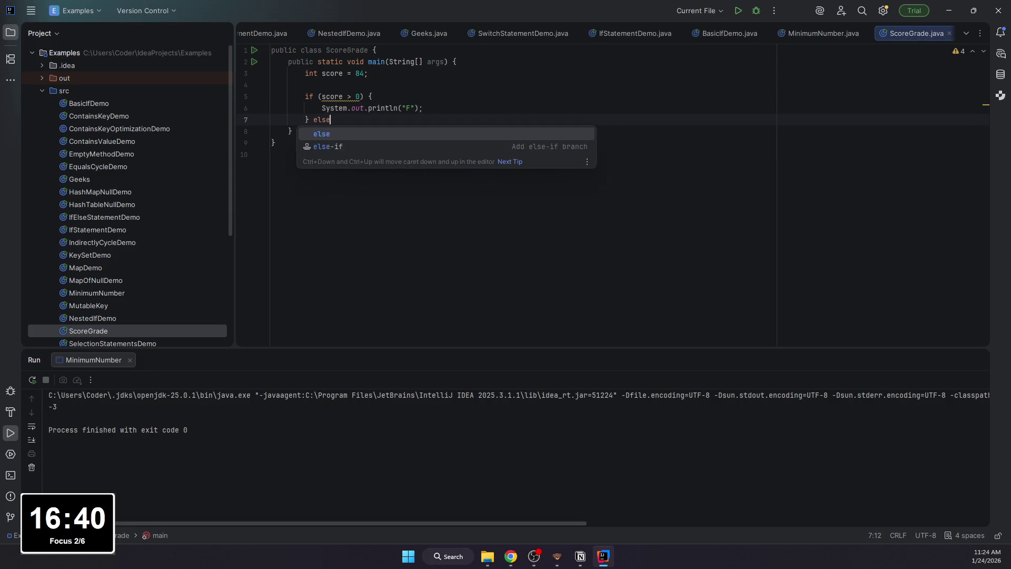
{"action": "type", "text": " if (score "}
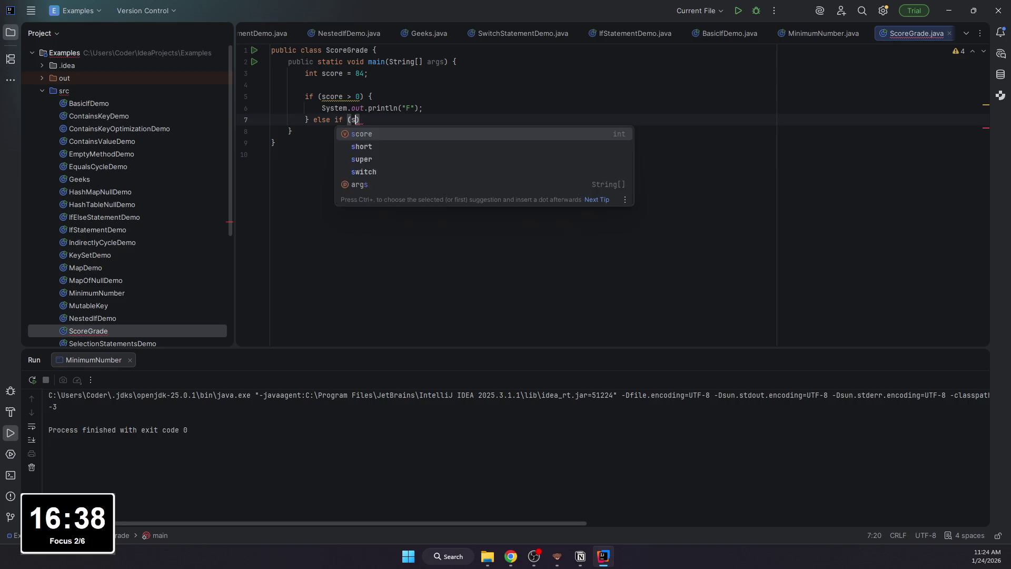
{"action": "type", "text": ">"}
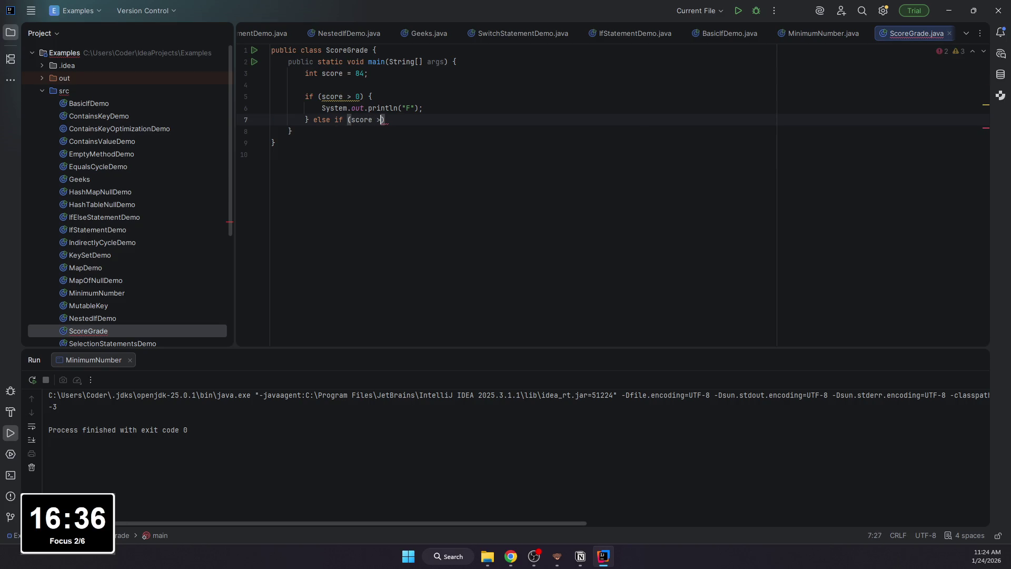
{"action": "type", "text": " 60"}
{"action": "type", "text": ") {"}
Step: Add the else-if (score > 60) branch printing "D", cleaning up stray quotes
{"action": "key", "text": "Return"}
{"action": "type", "text": "System.o"}
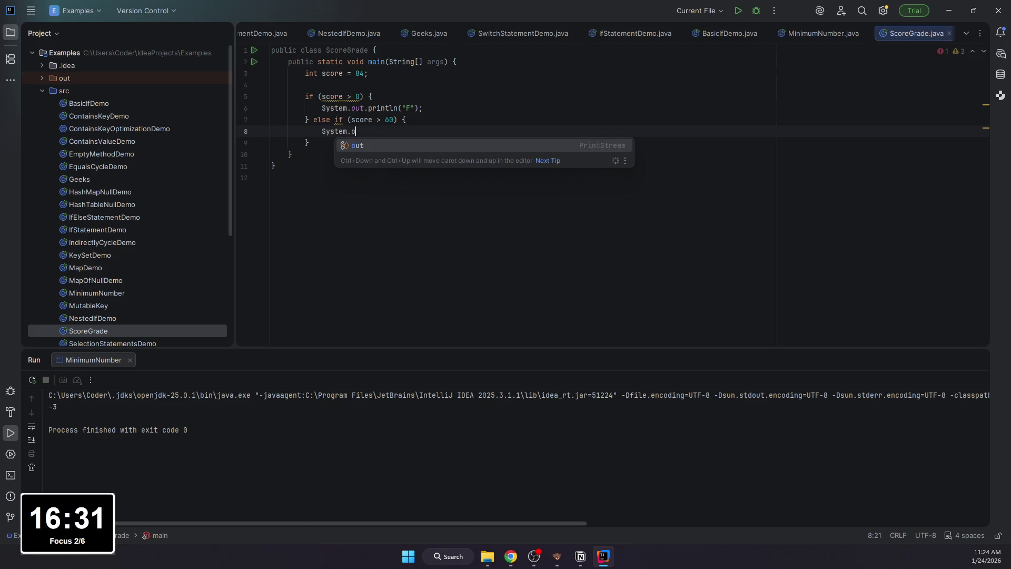
{"action": "type", "text": "ut.println"}
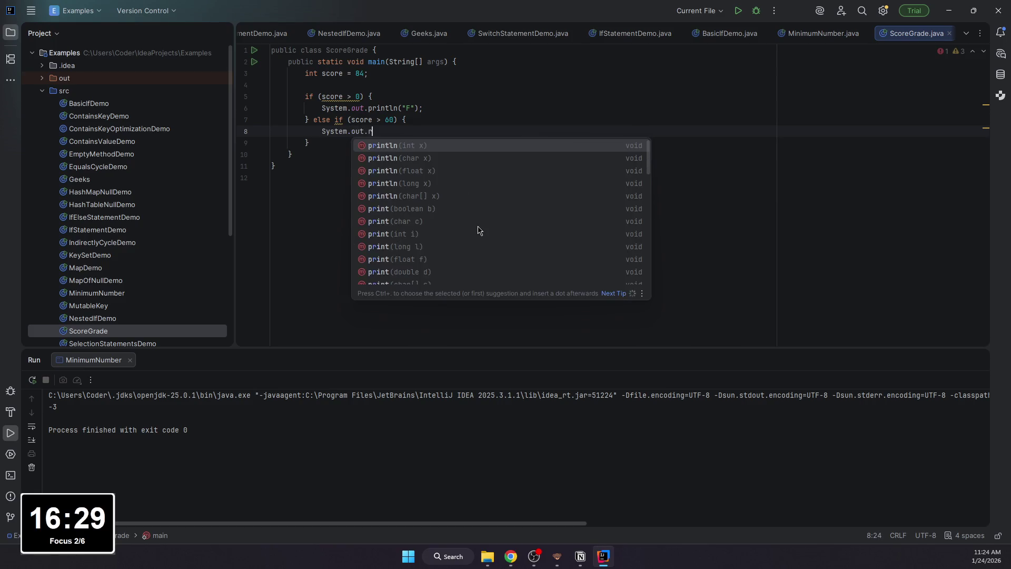
{"action": "key", "text": "Return"}
{"action": "type", "text": "\""}
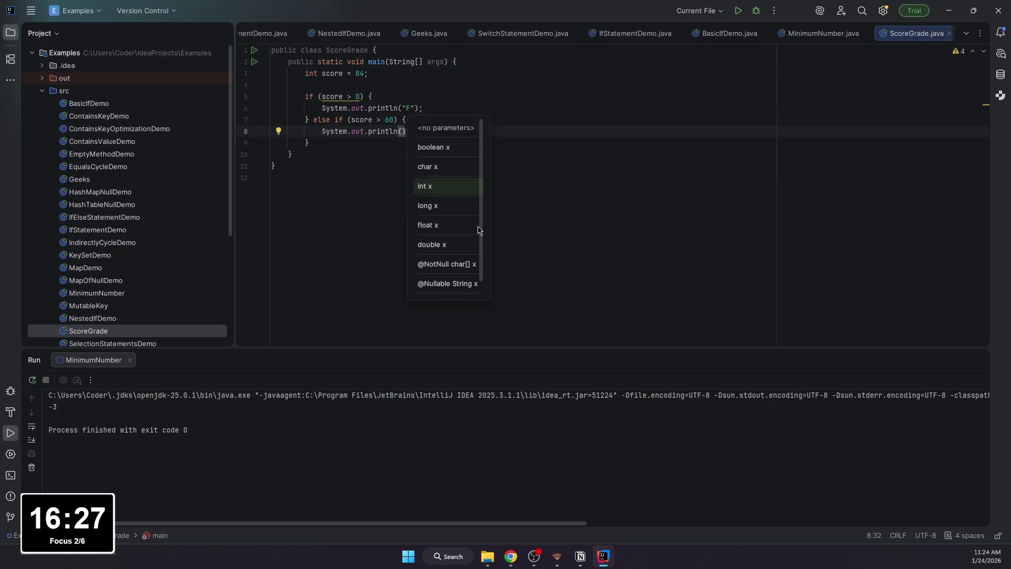
{"action": "type", "text": "D\")"}
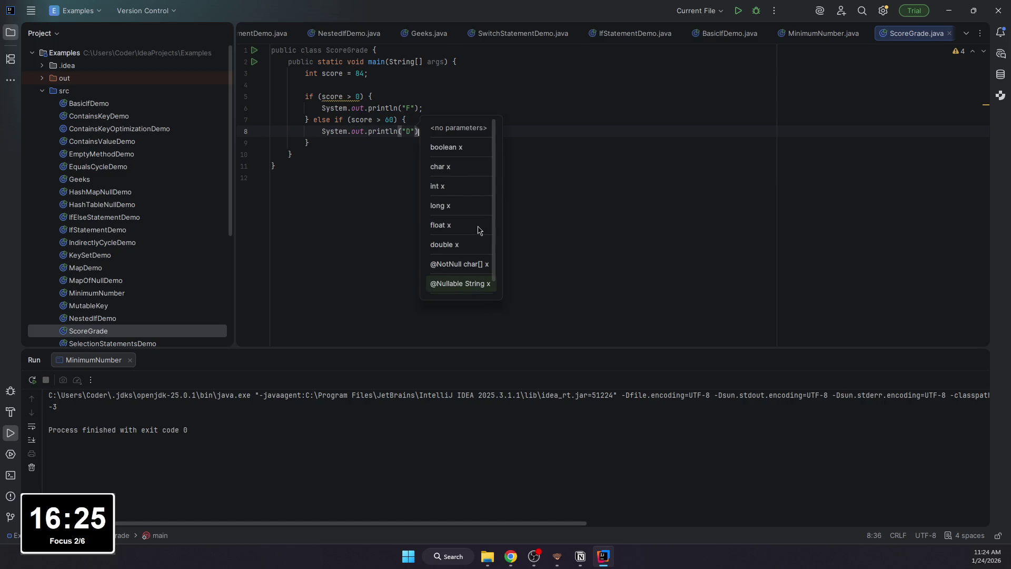
{"action": "type", "text": "'"}
{"action": "key", "text": "Down"}
{"action": "key", "text": "Up"}
{"action": "key", "text": "End"}
{"action": "key", "text": "BackSpace"}
{"action": "key", "text": "BackSpace"}
{"action": "key", "text": "BackSpace"}
{"action": "type", "text": ";"}
{"action": "key", "text": "Down"}
{"action": "key", "text": "End"}
{"action": "type", "text": "else if (score >"}
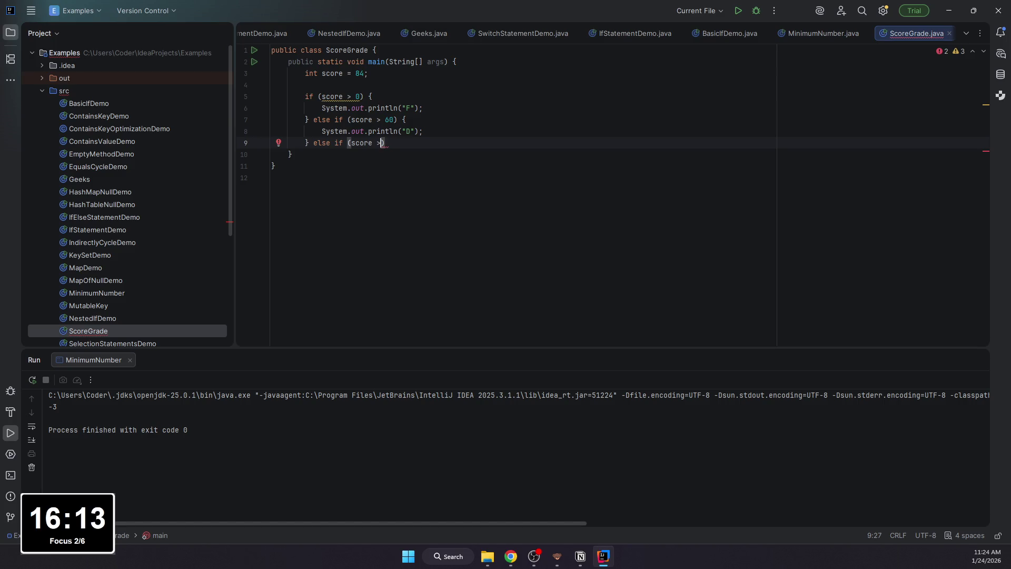
{"action": "type", "text": " 70"}
Step: Add the else-if (score > 70) branch printing "C"
{"action": "key", "text": "BackSpace"}
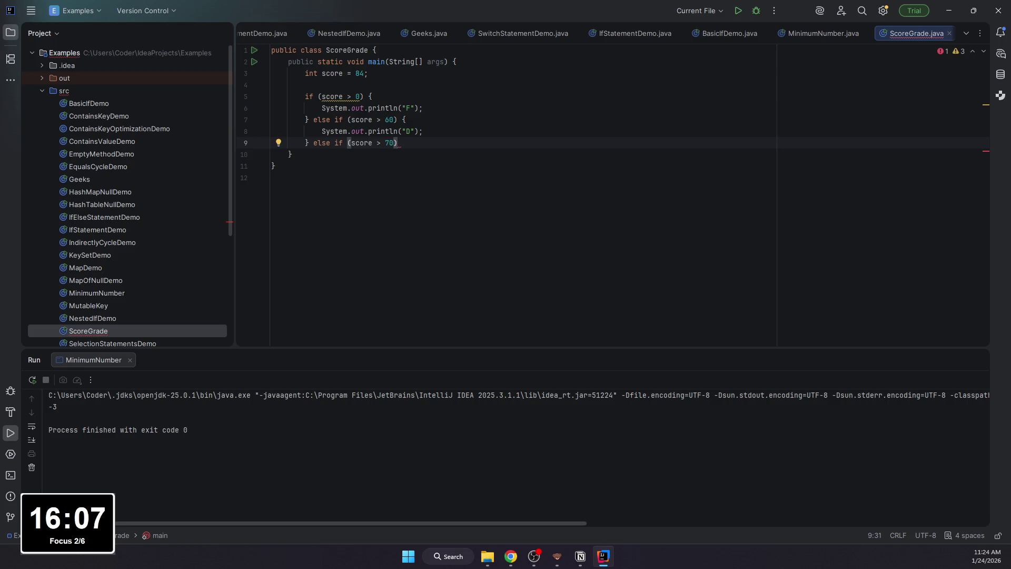
{"action": "type", "text": "{"}
{"action": "key", "text": "Return"}
{"action": "type", "text": "System.o"}
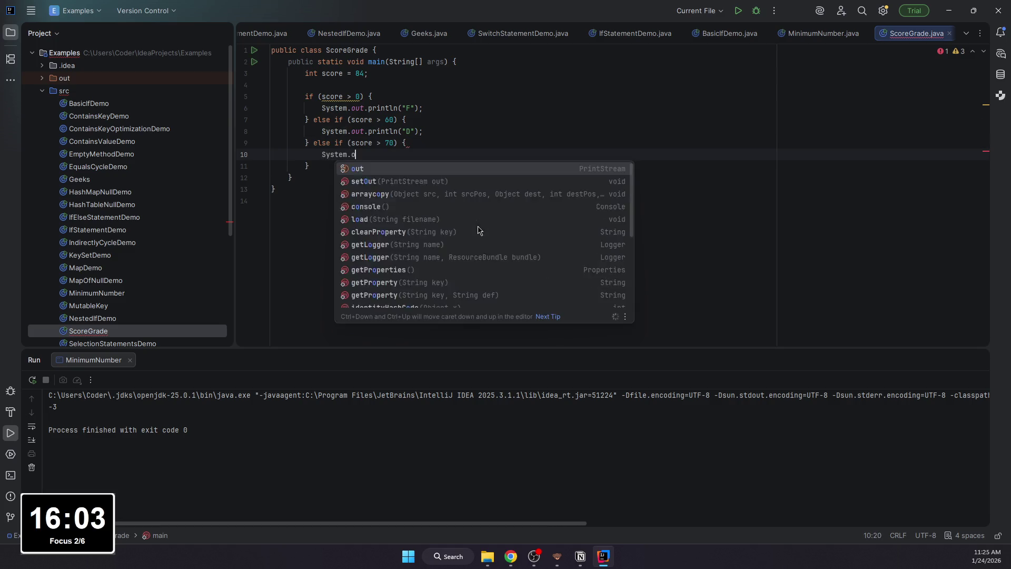
{"action": "type", "text": "ut.println(\"C"}
{"action": "key", "text": "End"}
{"action": "type", "text": ";"}
{"action": "key", "text": "Down"}
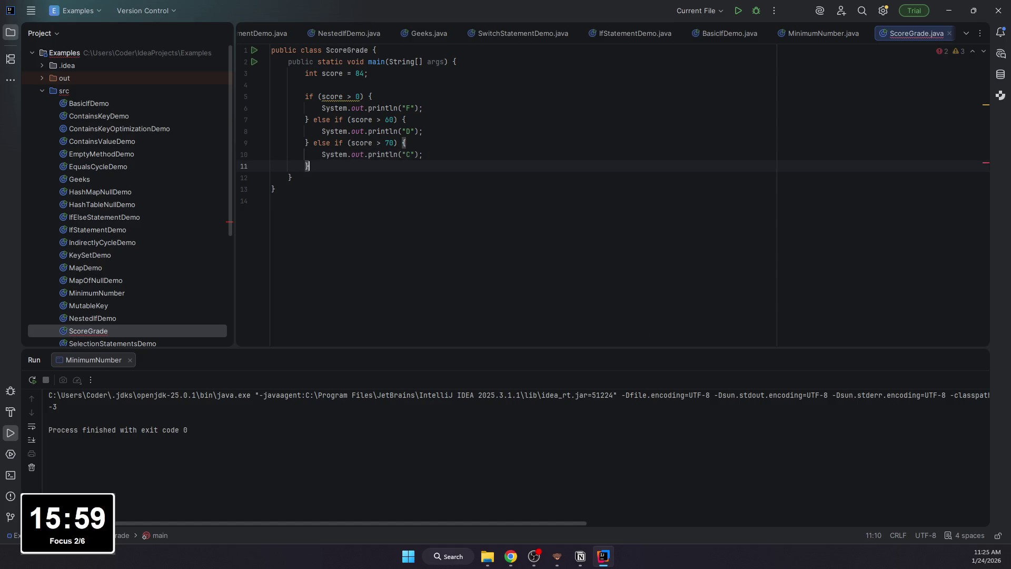
{"action": "type", "text": "else if (Sco"}
Step: Add else-if branches printing "B" above 80 and "A" above 90, then begin the else block
{"action": "key", "text": "BackSpace"}
{"action": "key", "text": "BackSpace"}
{"action": "key", "text": "BackSpace"}
{"action": "type", "text": "score >"}
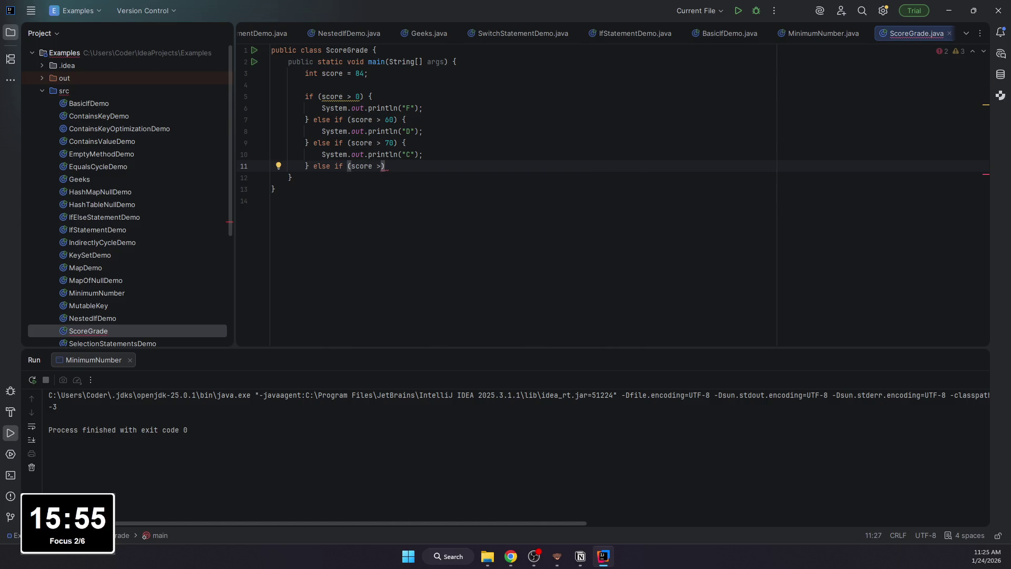
{"action": "type", "text": " 80) "}
{"action": "type", "text": "{"}
{"action": "key", "text": "Return"}
{"action": "type", "text": "System.out.pri"}
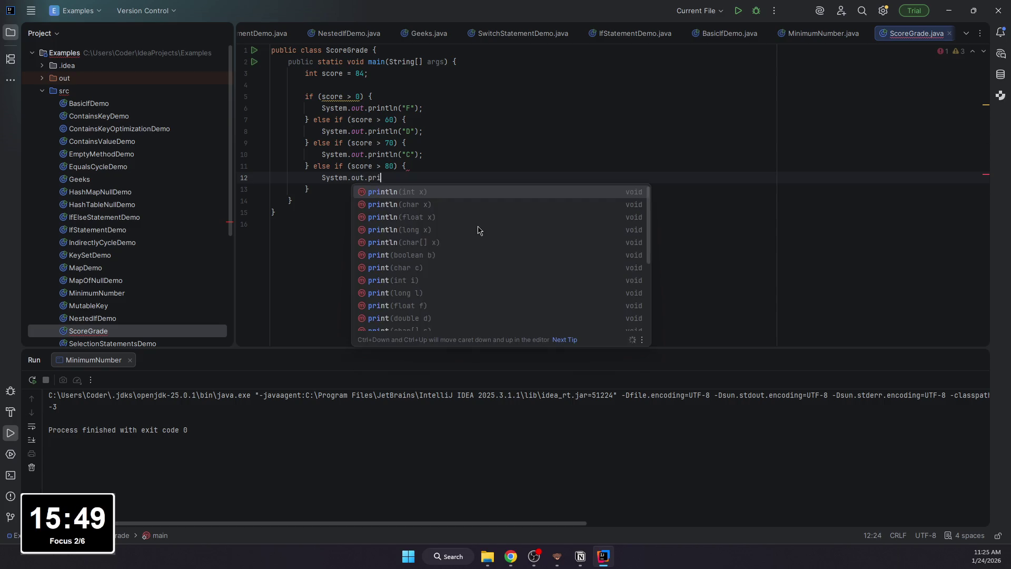
{"action": "type", "text": "ntln("}
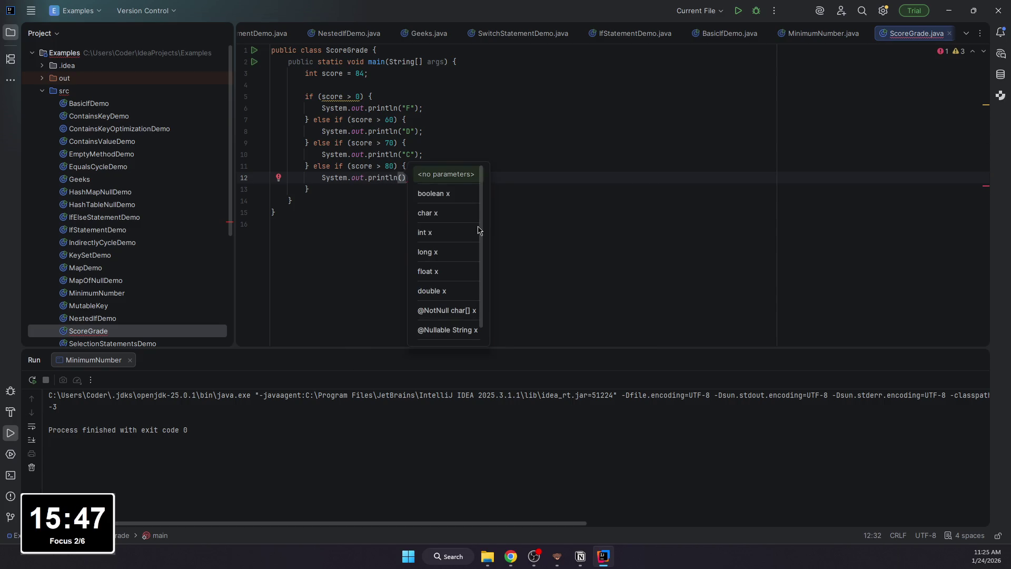
{"action": "type", "text": "\"B\");"}
{"action": "key", "text": "Down"}
{"action": "type", "text": "else if (score > 90) {"}
{"action": "key", "text": "Return"}
{"action": "type", "text": "System.out.println"}
{"action": "key", "text": "Return"}
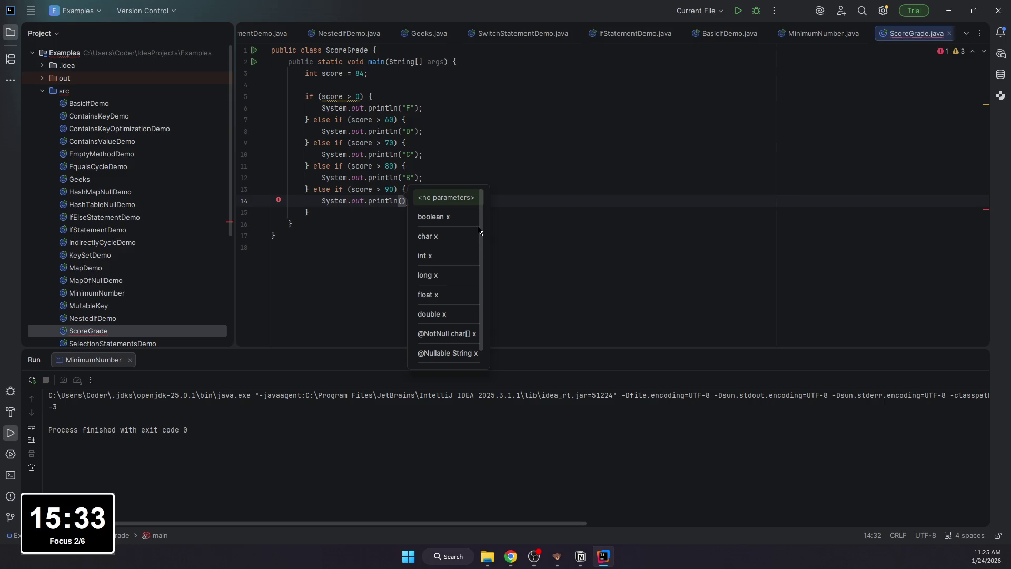
{"action": "type", "text": "\"A\")';"}
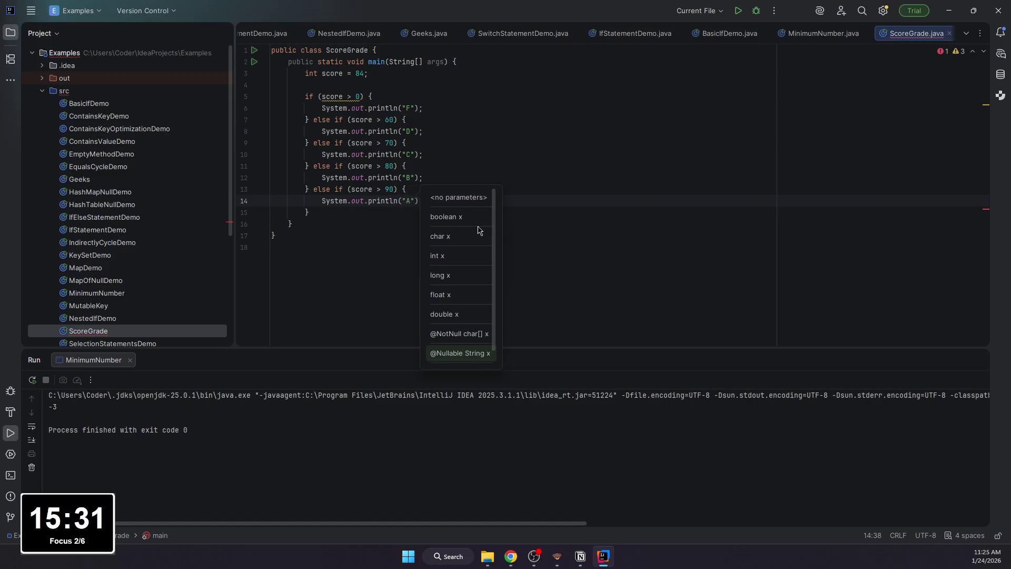
{"action": "key", "text": "BackSpace"}
{"action": "key", "text": "BackSpace"}
{"action": "type", "text": ";"}
{"action": "key", "text": "Return"}
{"action": "type", "text": "} else {"}
{"action": "key", "text": "Return"}
{"action": "type", "text": "System"}
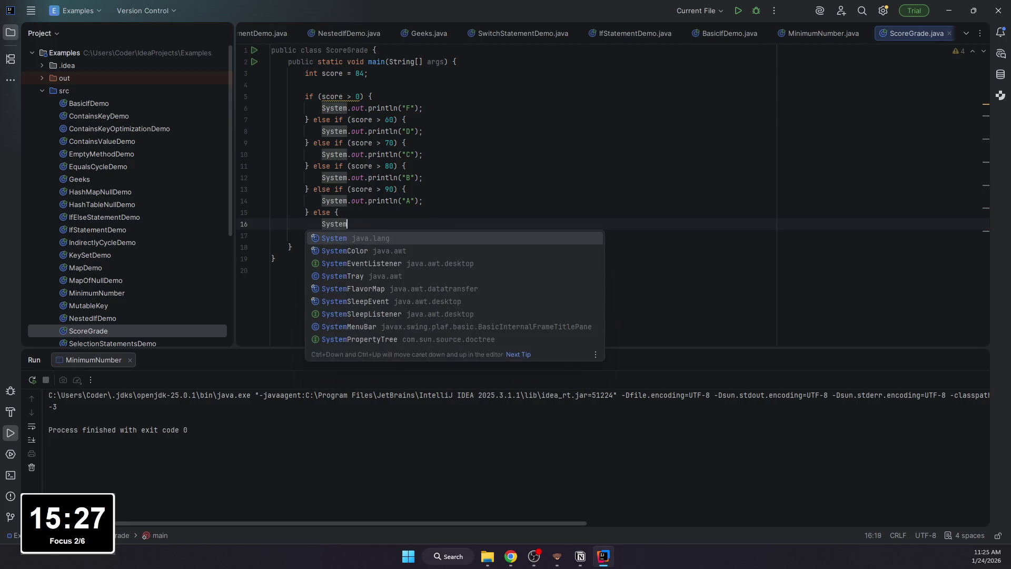
{"action": "type", "text": ".out.println"}
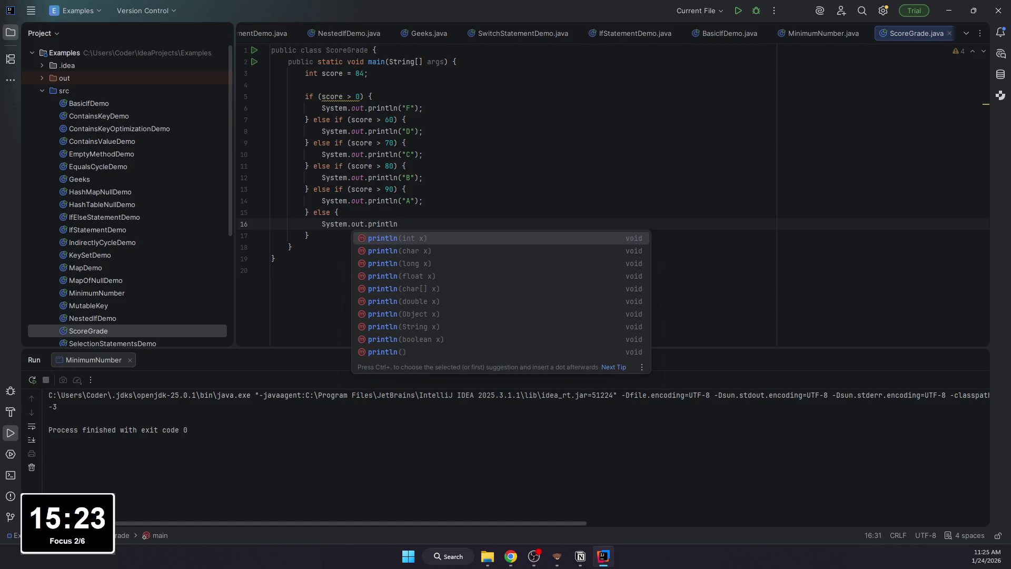
{"action": "type", "text": "(\"Iv"}
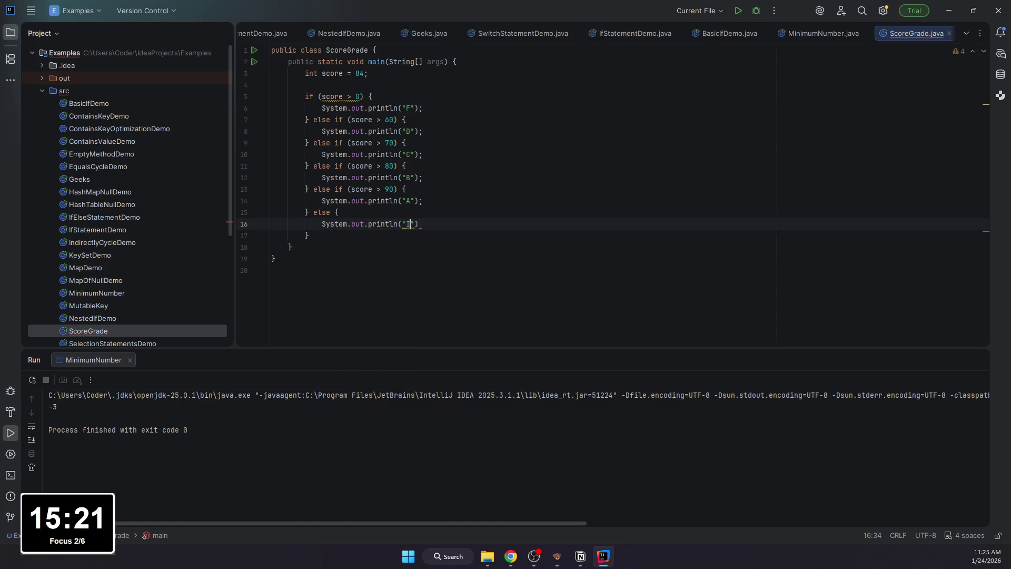
{"action": "type", "text": "val"}
{"action": "type", "text": "\");"}
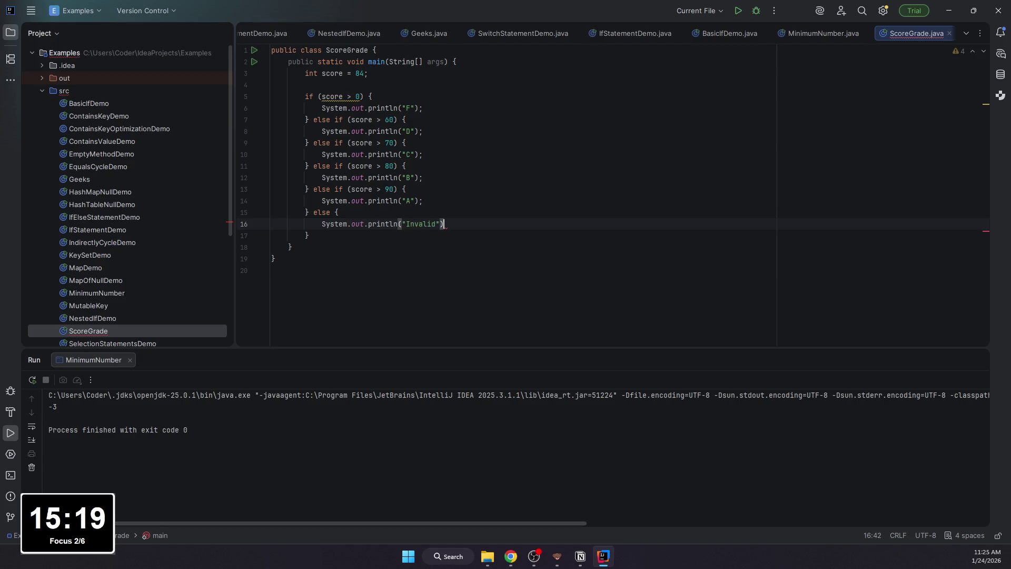
Step: Finish the else branch printing "Invalid", adding and then undoing trace comments on lines 7 and 9
{"action": "left_click", "coordinate": [453, 118]}
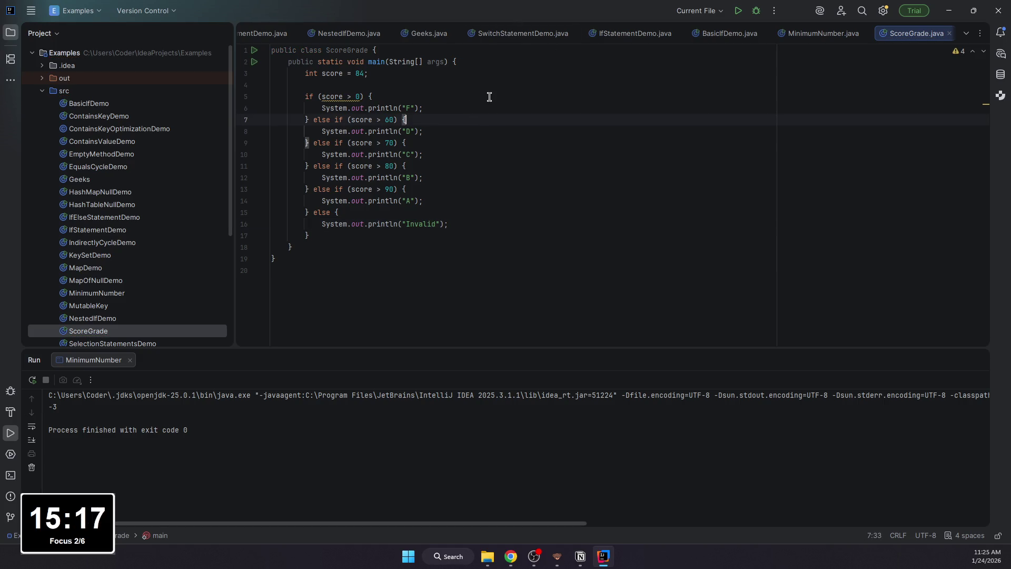
{"action": "type", "text": "// 84 "}
{"action": "type", "text": ">"}
{"action": "key", "text": "Down"}
{"action": "key", "text": "Down"}
{"action": "type", "text": "/"}
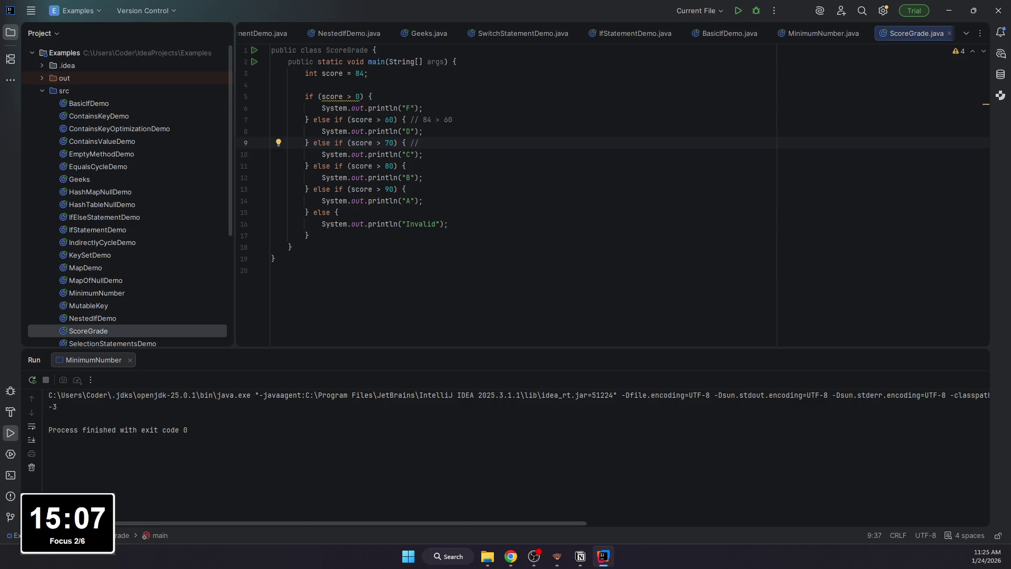
{"action": "key", "text": "ctrl+z"}
{"action": "key", "text": "ctrl+z"}
{"action": "key", "text": "ctrl+z"}
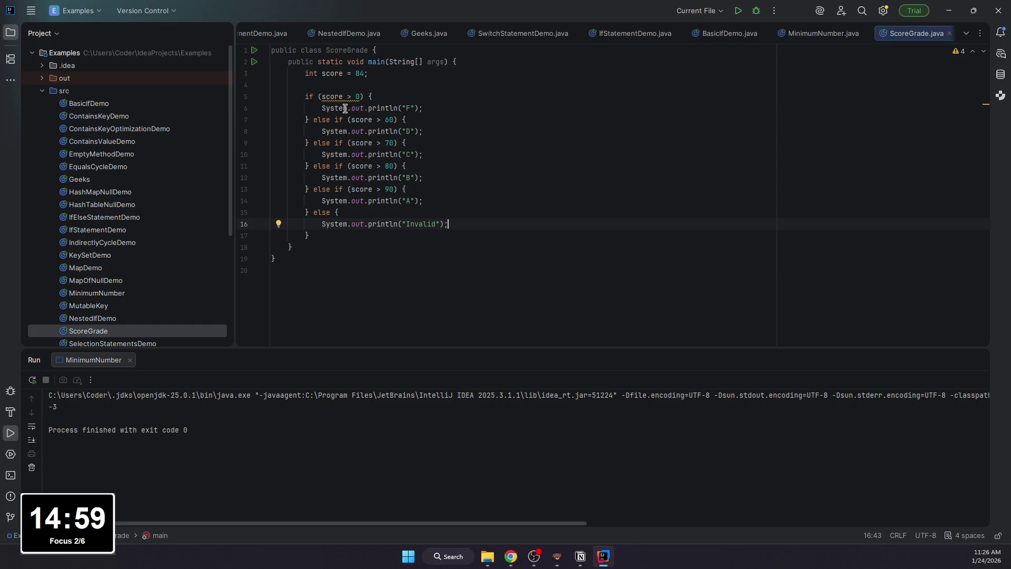
Step: Run ScoreGrade so the console prints F with exit code 0
{"action": "left_click", "coordinate": [738, 10]}
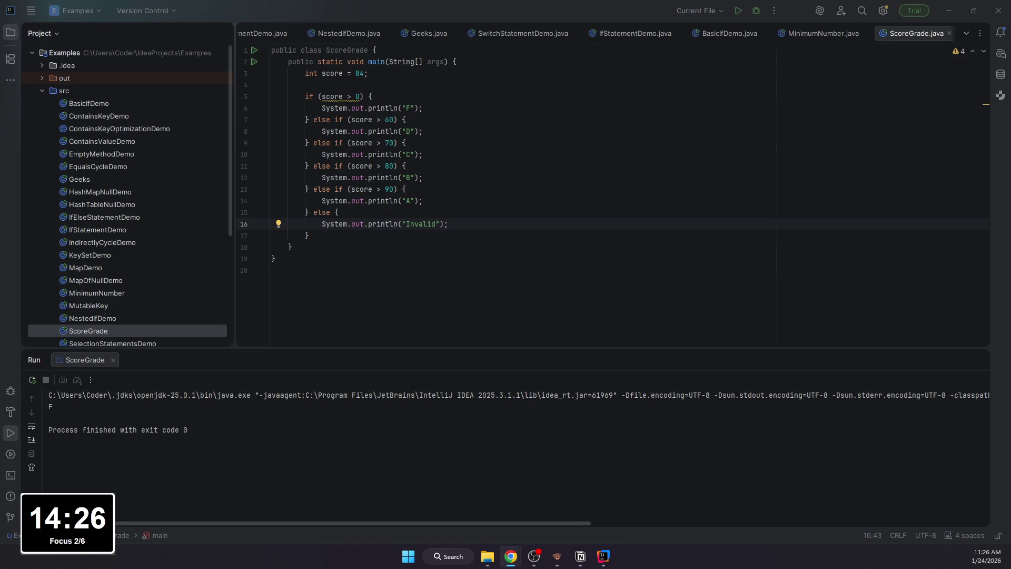
Step: Delete the old if/else chain and tidy the leftover braces, leaving blank lines for new code
{"action": "left_click_drag", "start_coordinate": [458, 223], "coordinate": [305, 95]}
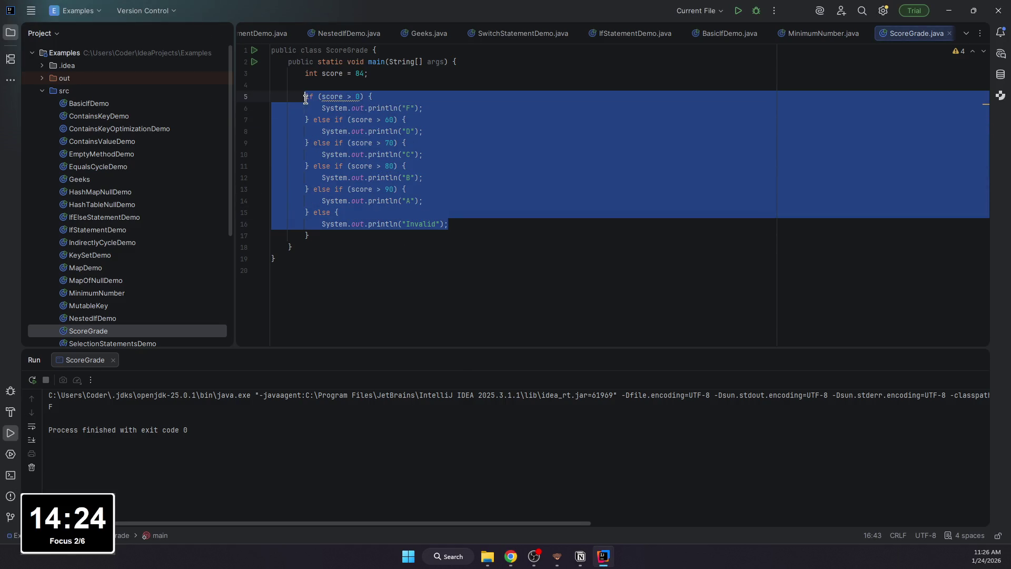
{"action": "key", "text": "BackSpace"}
{"action": "key", "text": "Down"}
{"action": "key", "text": "Tab"}
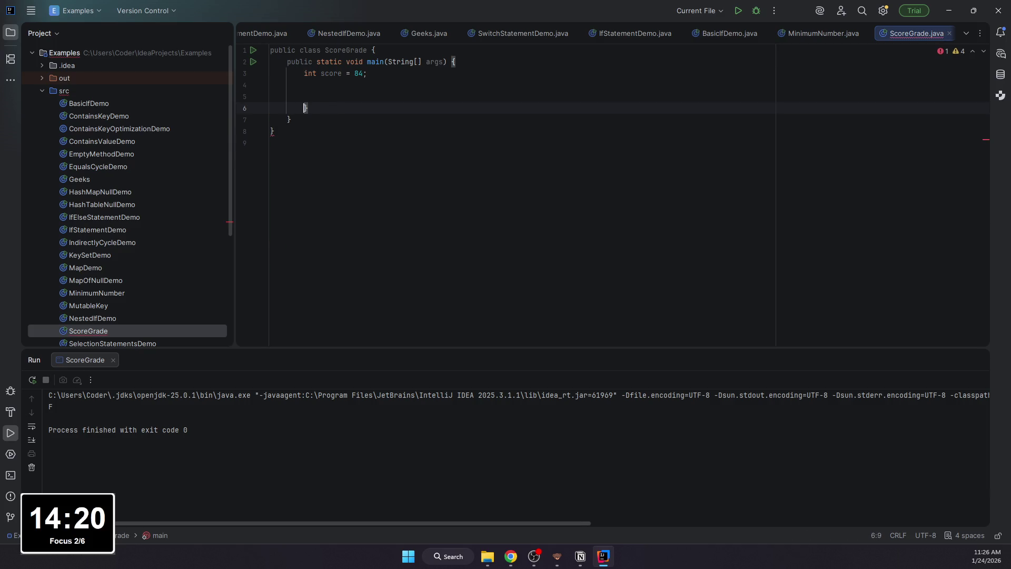
{"action": "key", "text": "Down"}
{"action": "key", "text": "BackSpace"}
{"action": "key", "text": "BackSpace"}
{"action": "key", "text": "Up"}
{"action": "key", "text": "Up"}
{"action": "key", "text": "Return"}
{"action": "key", "text": "Return"}
{"action": "key", "text": "Up"}
{"action": "type", "text": "if (score"}
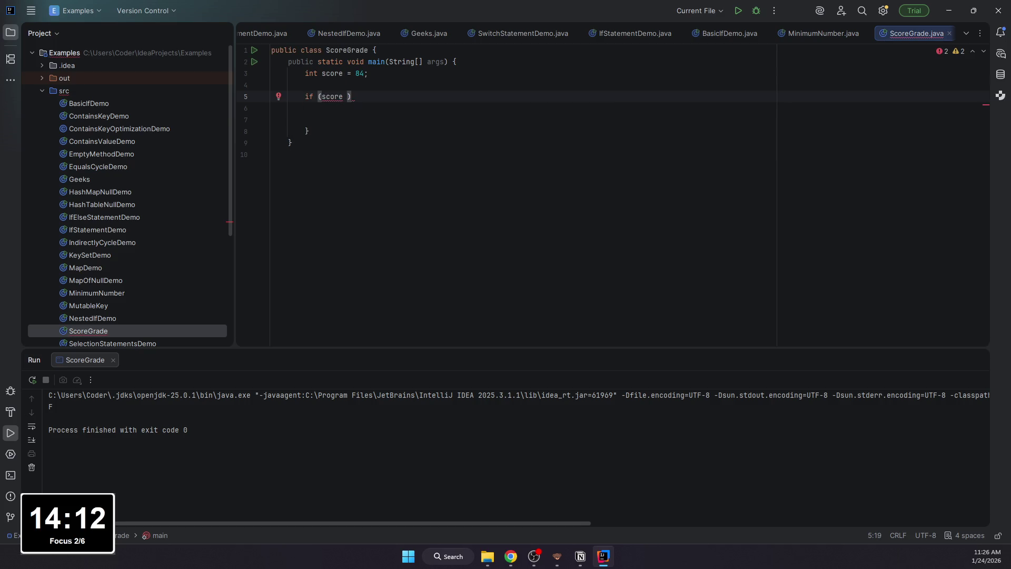
{"action": "type", "text": " < 0"}
Step: Write if (score < 0 || score > 100) printing "Invalid"
{"action": "key", "text": "Right"}
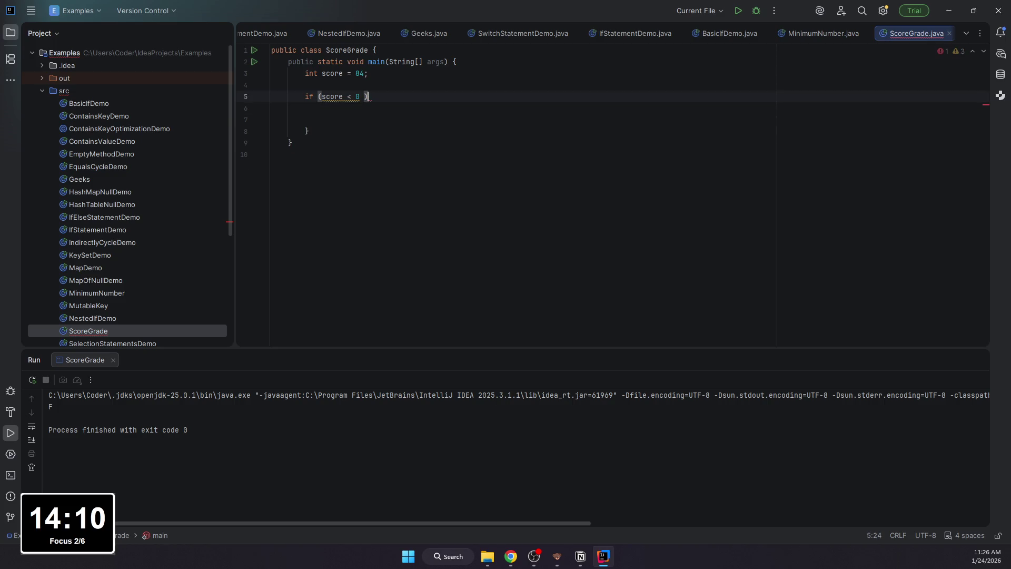
{"action": "type", "text": "|"}
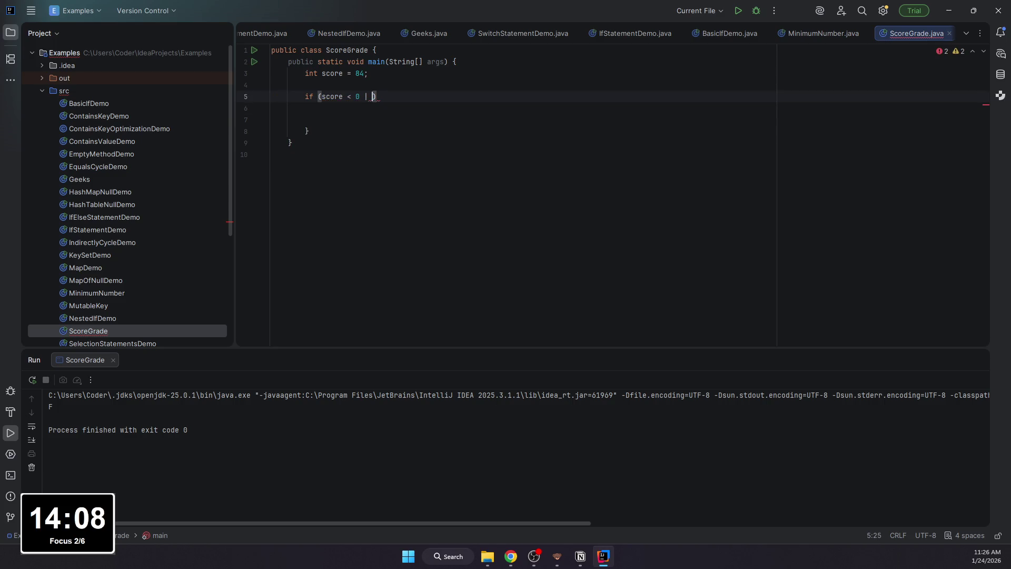
{"action": "key", "text": "BackSpace"}
{"action": "type", "text": "| score > 100) {"}
{"action": "key", "text": "Return"}
{"action": "type", "text": "System.ou"}
{"action": "key", "text": "BackSpace"}
{"action": "key", "text": "BackSpace"}
{"action": "key", "text": "BackSpace"}
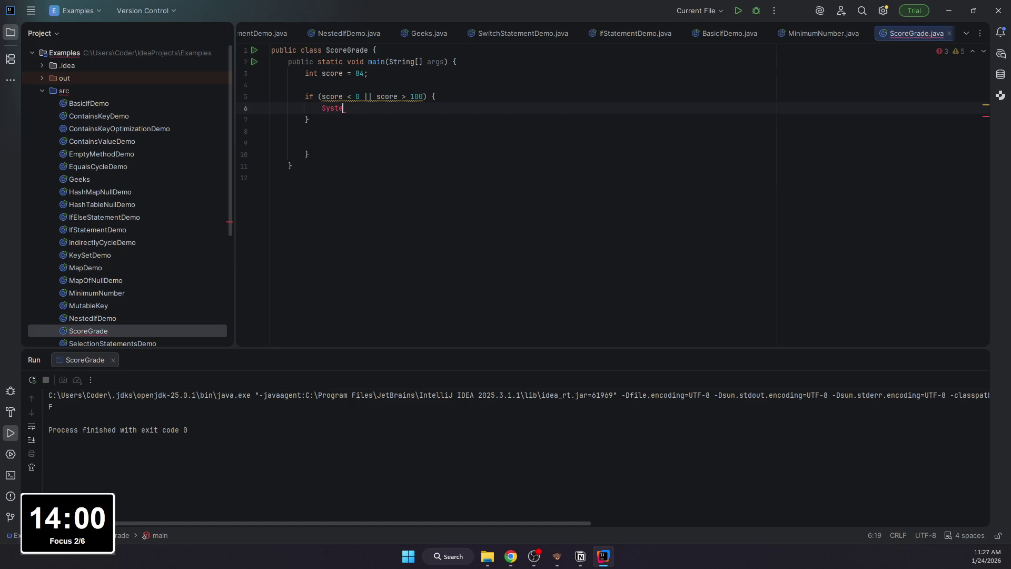
{"action": "type", "text": "m.out.println"}
{"action": "key", "text": "Return"}
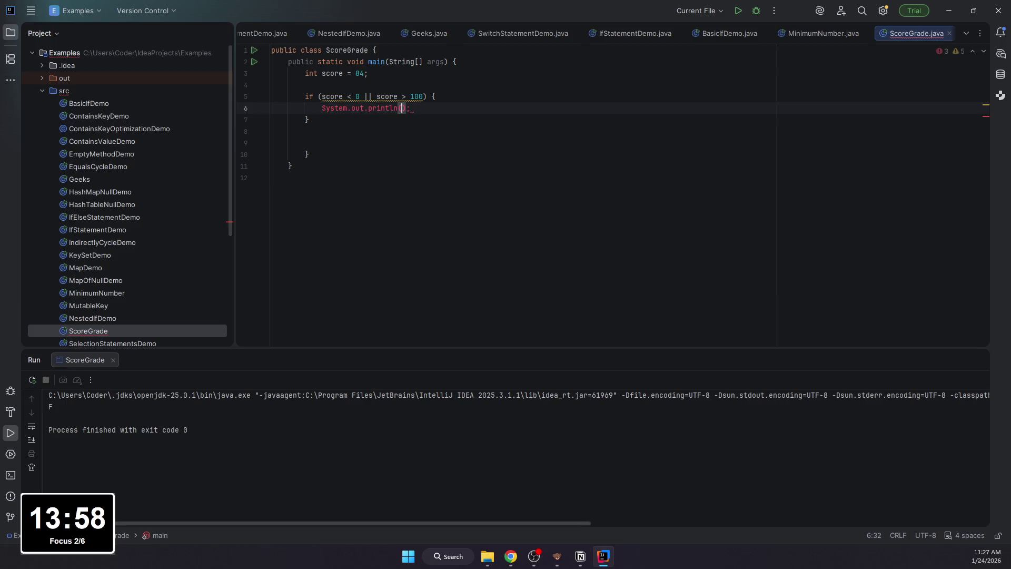
{"action": "type", "text": "\"Invalid"}
{"action": "key", "text": "Down"}
{"action": "key", "text": "End"}
{"action": "type", "text": "else if (score"}
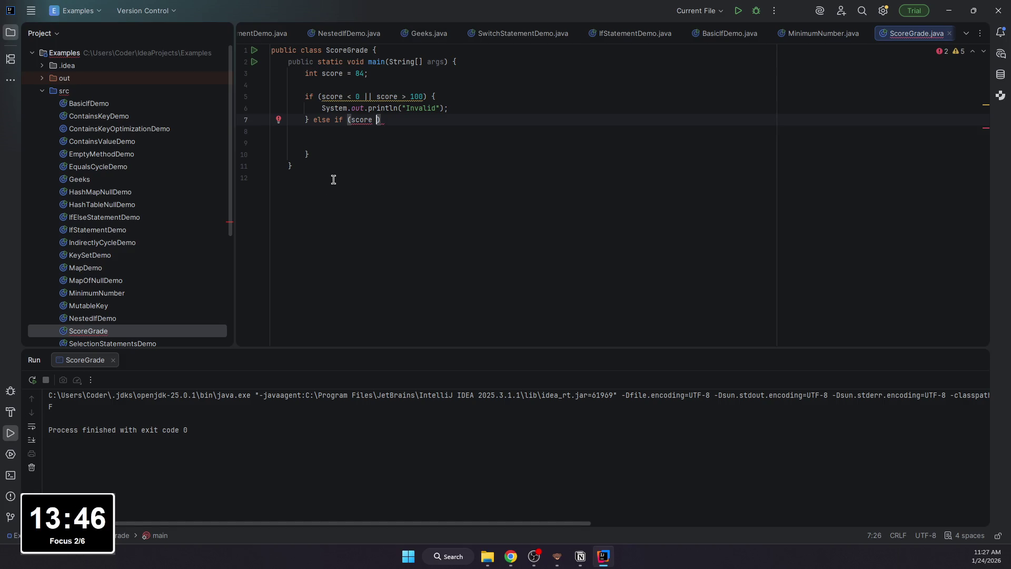
{"action": "type", "text": "> 0 || score "}
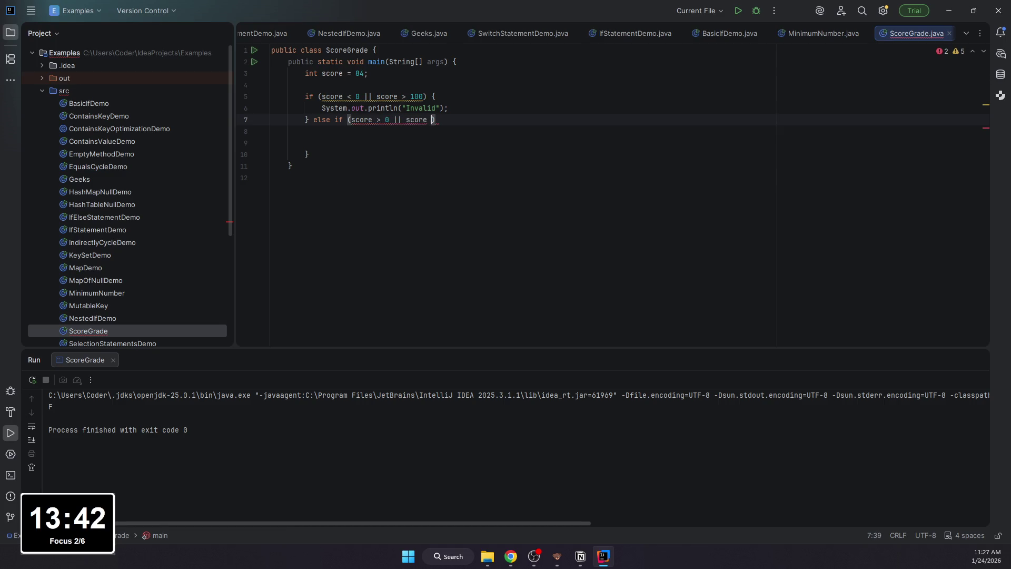
{"action": "type", "text": ">"}
Step: Add the else-if (score >= 90) branch printing "A", replacing a faulty first attempt
{"action": "key", "text": "BackSpace"}
{"action": "key", "text": "BackSpace"}
{"action": "key", "text": "BackSpace"}
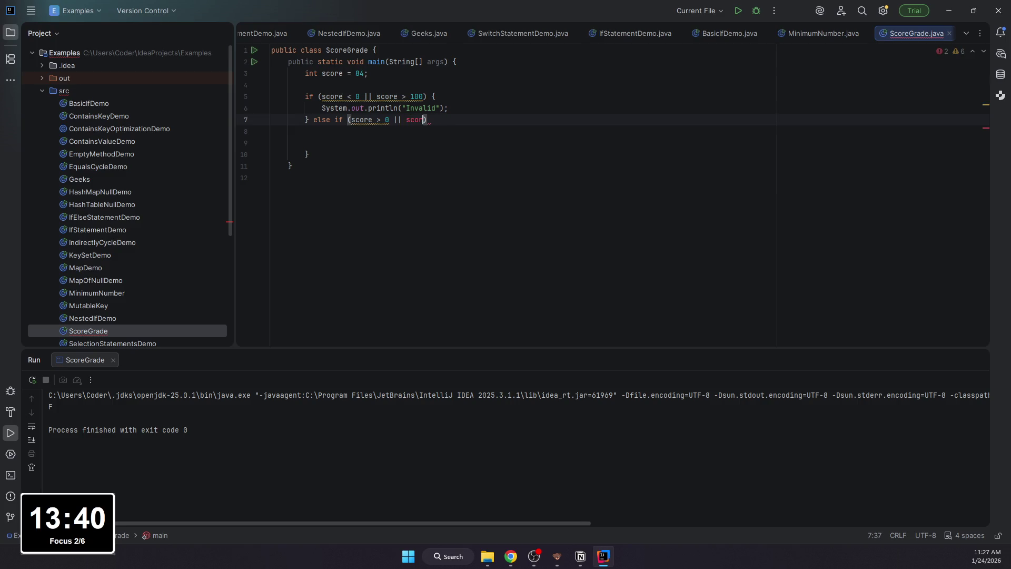
{"action": "type", "text": "e "}
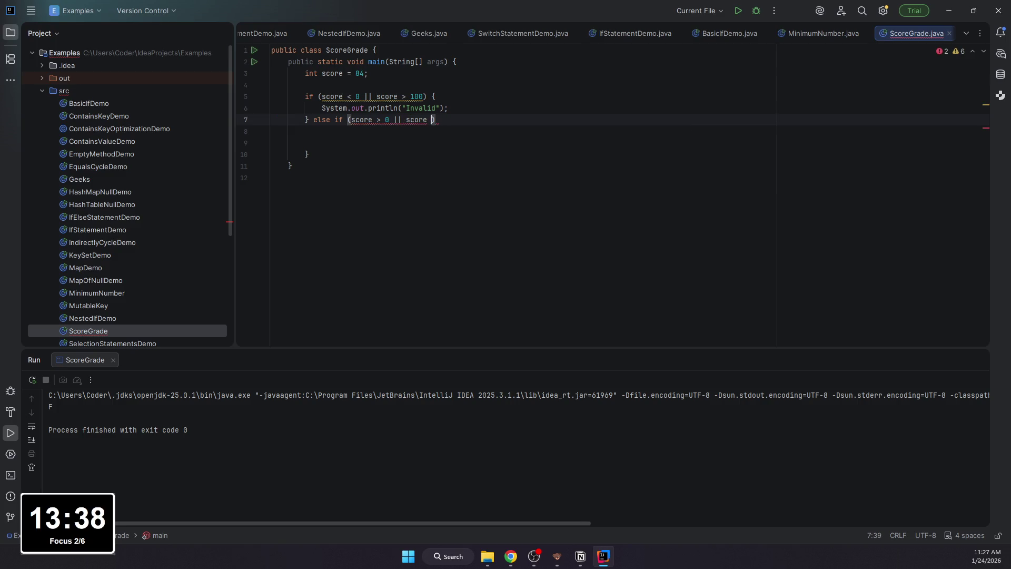
{"action": "type", "text": "> 50"}
{"action": "type", "text": " {"}
{"action": "key", "text": "Return"}
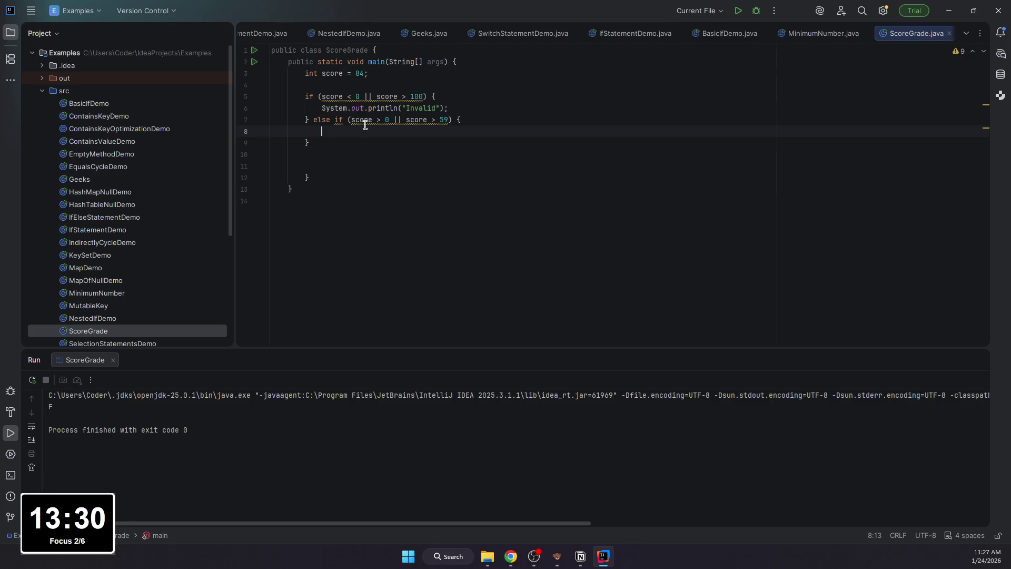
{"action": "left_click_drag", "start_coordinate": [327, 141], "coordinate": [314, 120]}
{"action": "type", "text": "el"}
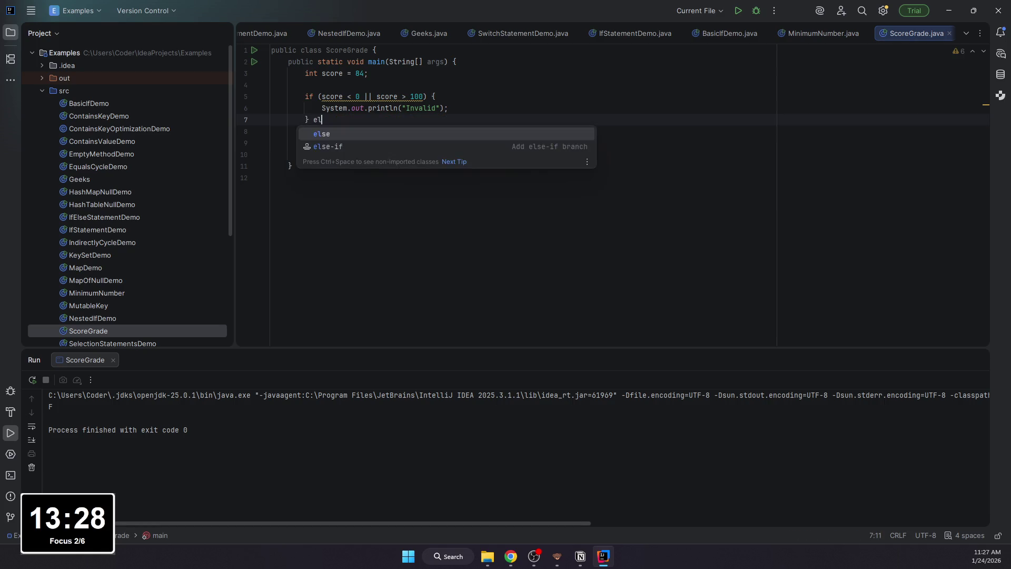
{"action": "type", "text": "s eif"}
{"action": "key", "text": "BackSpace"}
{"action": "key", "text": "BackSpace"}
{"action": "key", "text": "BackSpace"}
{"action": "type", "text": "e if (score >"}
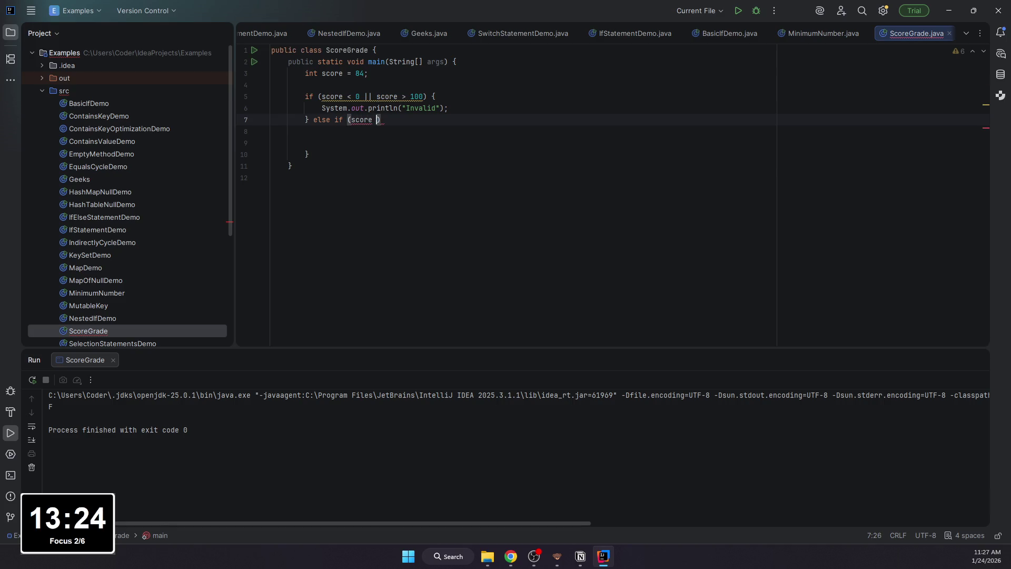
{"action": "type", "text": "= 90) "}
{"action": "type", "text": "{"}
{"action": "key", "text": "Return"}
{"action": "type", "text": "System.out.println(\"A"}
{"action": "key", "text": "End"}
{"action": "type", "text": ";"}
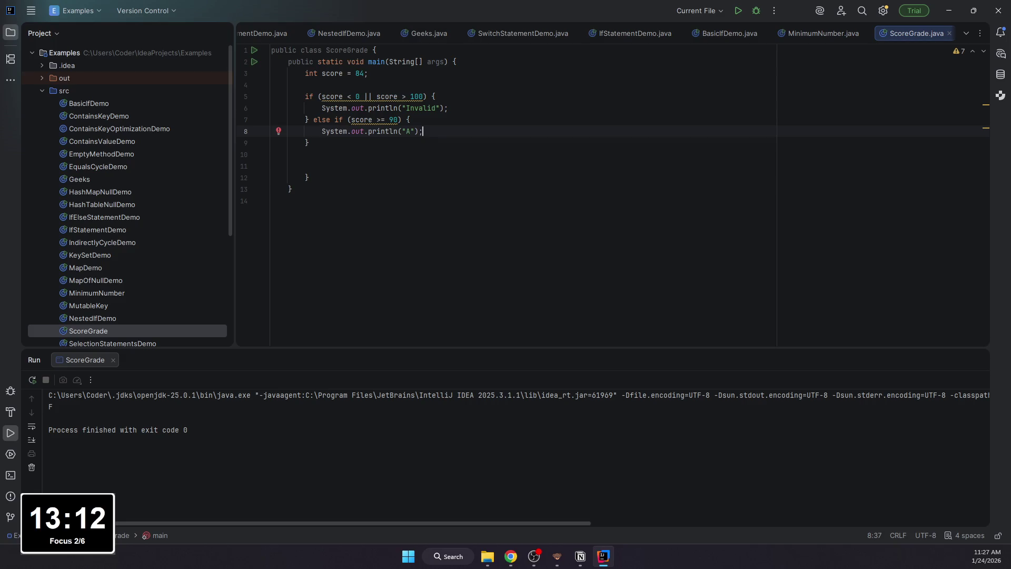
Step: Add the else-if (score >= 80) branch printing "B", fixing the reversed => operator
{"action": "left_click", "coordinate": [354, 142]}
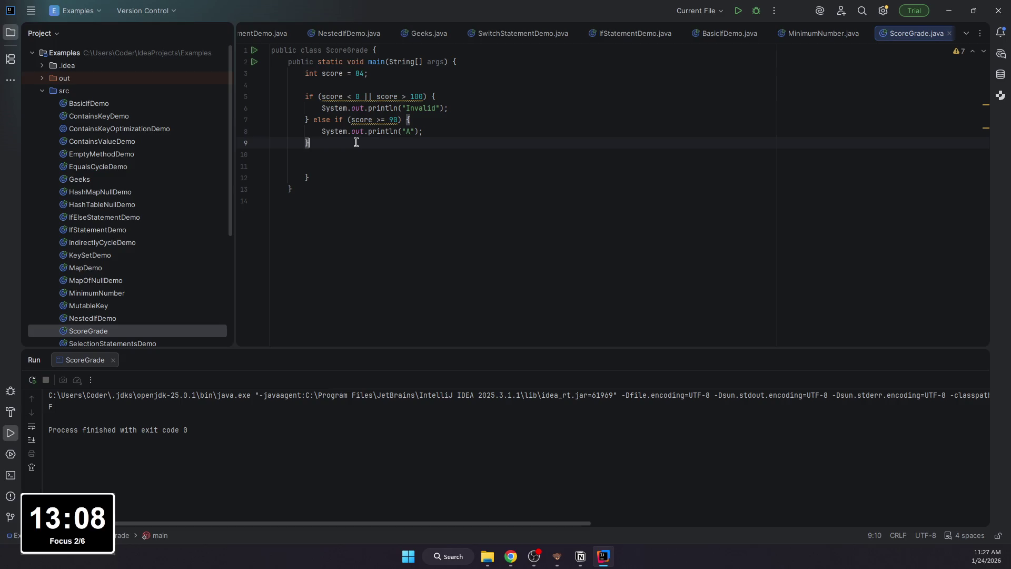
{"action": "type", "text": "else if (score ="}
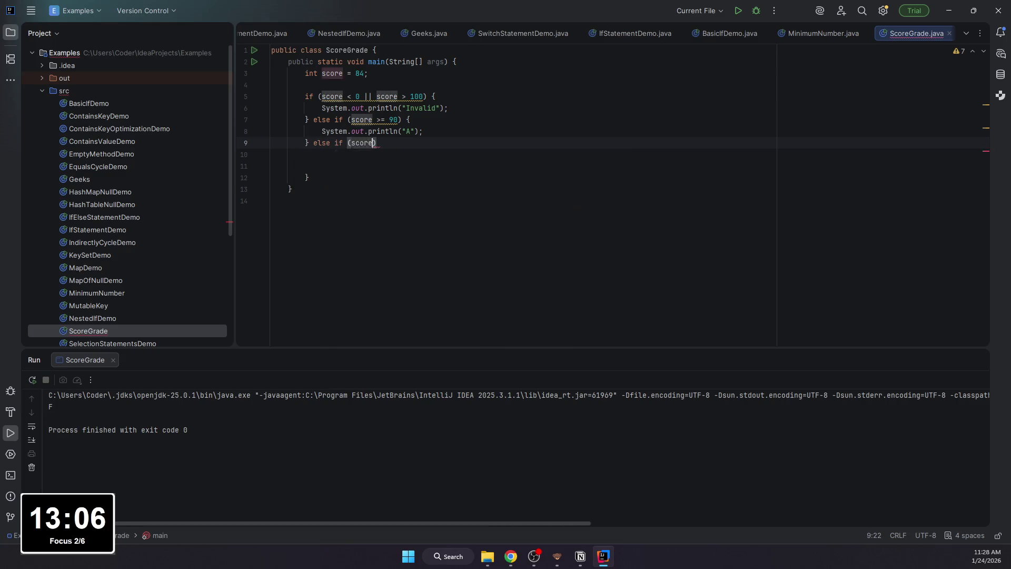
{"action": "type", "text": ">"}
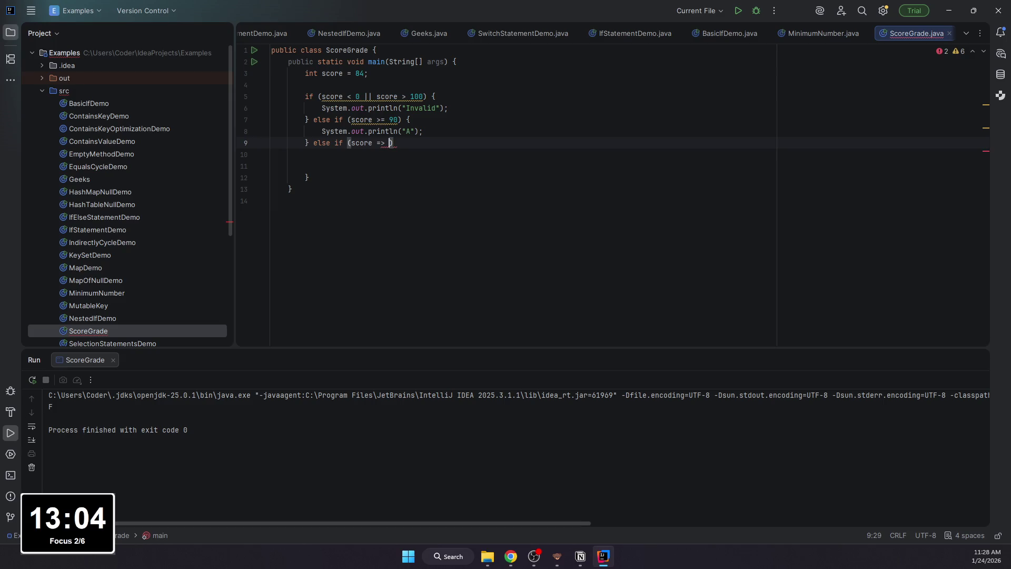
{"action": "type", "text": " 80) {"}
{"action": "key", "text": "Return"}
{"action": "type", "text": "S"}
{"action": "key", "text": "BackSpace"}
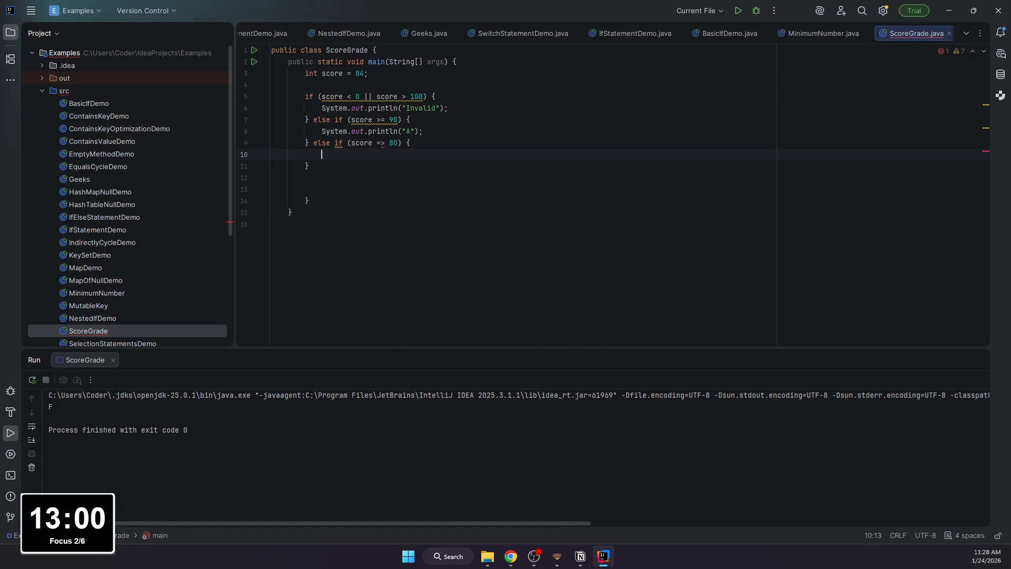
{"action": "left_click", "coordinate": [384, 143]}
{"action": "key", "text": "BackSpace"}
{"action": "key", "text": "BackSpace"}
{"action": "type", "text": ">="}
{"action": "key", "text": "Down"}
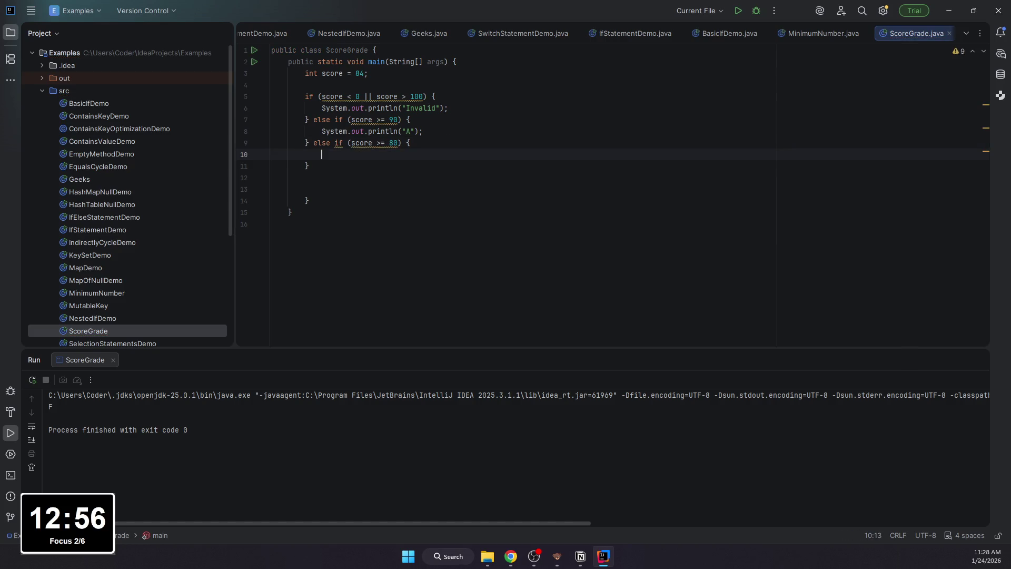
{"action": "type", "text": "System.ou"}
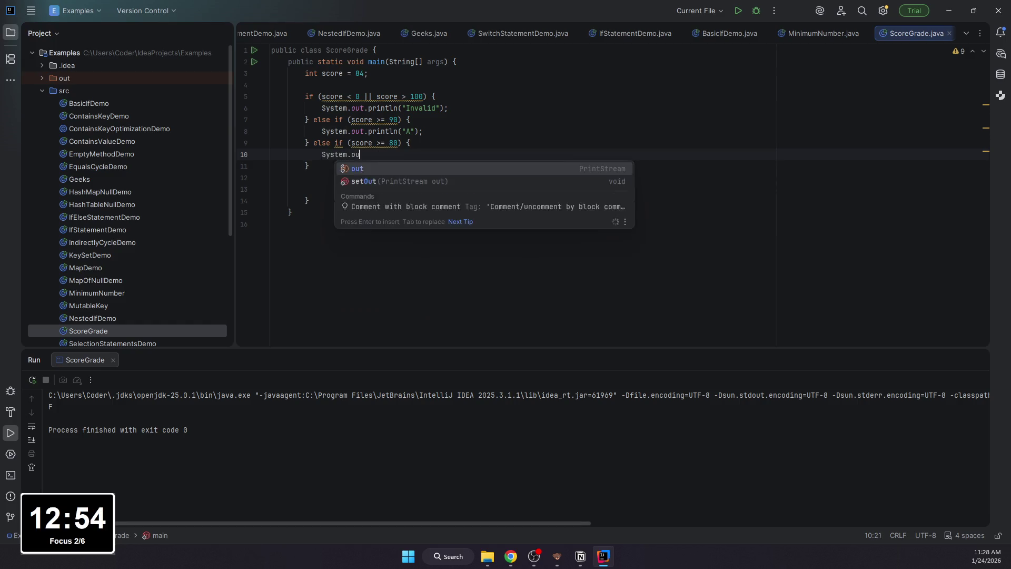
{"action": "type", "text": "t.println("}
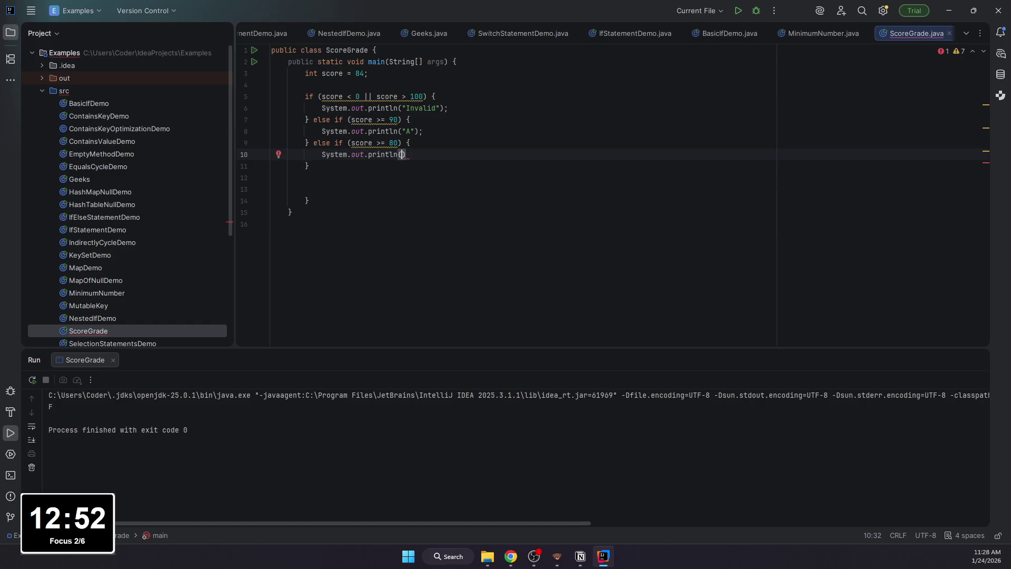
{"action": "type", "text": "\"B"}
{"action": "key", "text": "End"}
{"action": "type", "text": ";"}
{"action": "key", "text": "Down"}
{"action": "type", "text": "else if (score"}
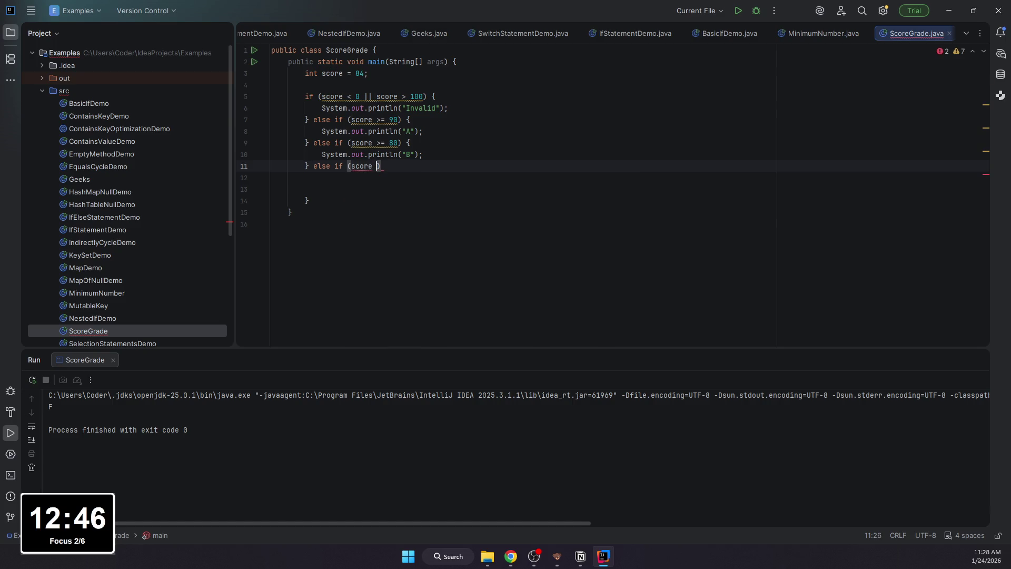
{"action": "type", "text": " >= "}
{"action": "type", "text": ") "}
{"action": "type", "text": "{"}
Step: Add else-if branches for score >= 70 printing "C" and score >= 60 printing "D"
{"action": "key", "text": "Return"}
{"action": "type", "text": "System.out.pr"}
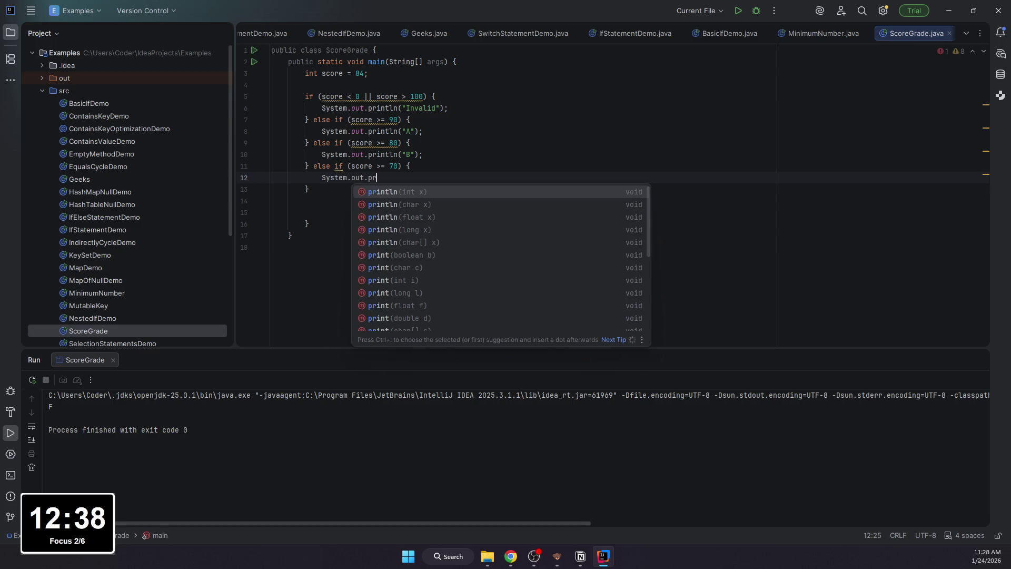
{"action": "type", "text": "intln("}
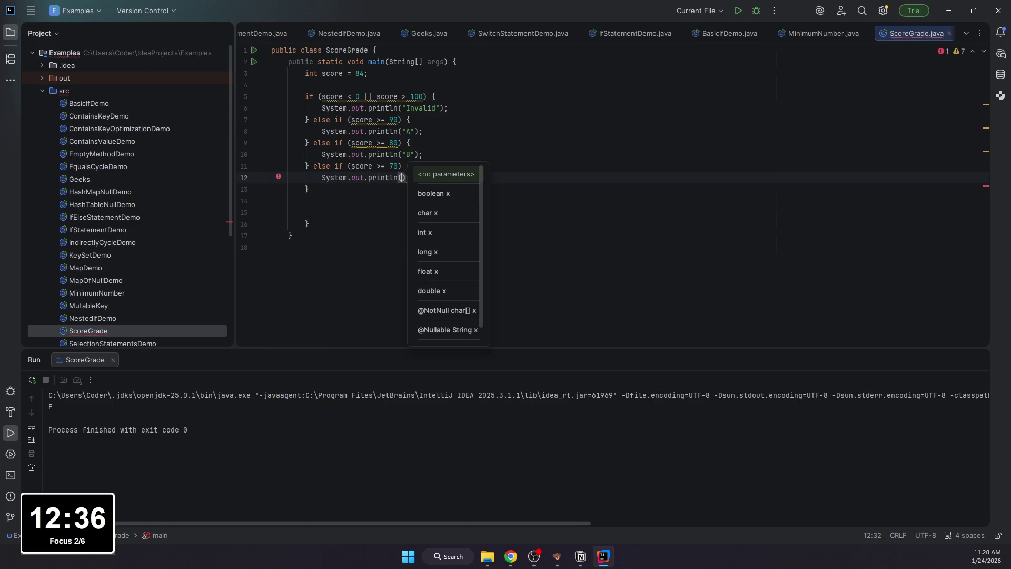
{"action": "type", "text": "\"C"}
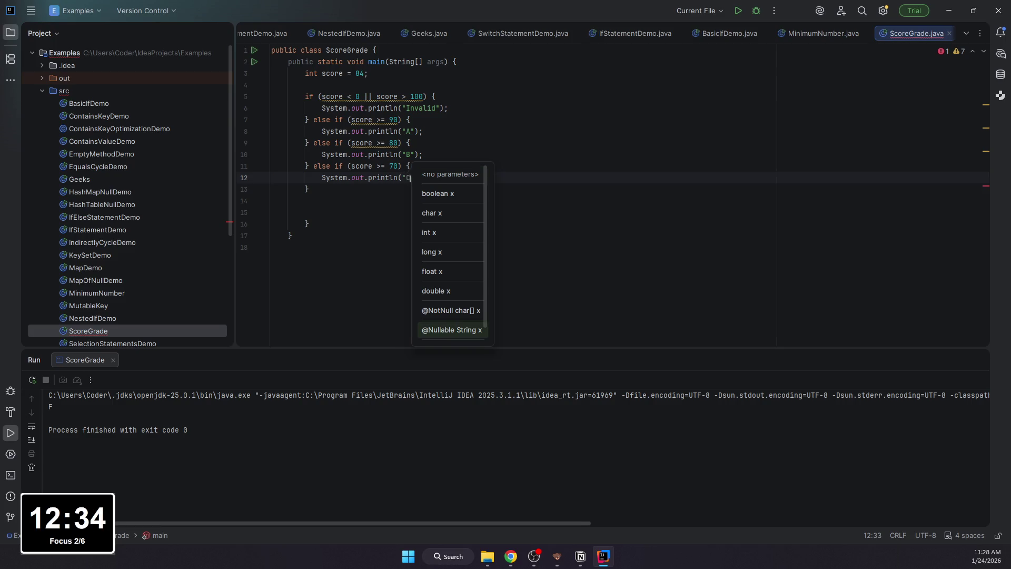
{"action": "key", "text": "End"}
{"action": "type", "text": ";"}
{"action": "key", "text": "Down"}
{"action": "key", "text": "End"}
{"action": "type", "text": "else i"}
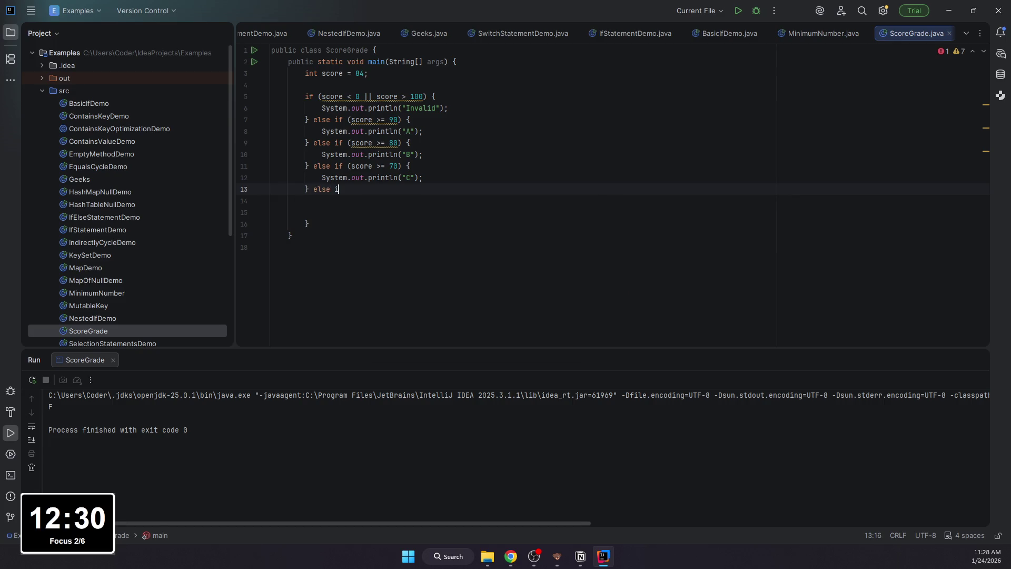
{"action": "type", "text": "f (score >= 60)"}
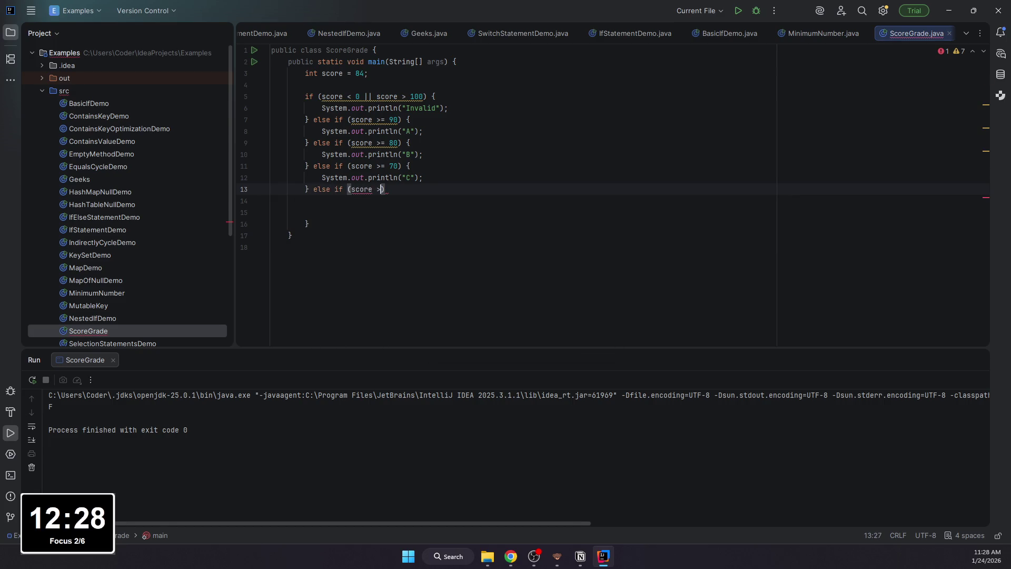
{"action": "type", "text": " {"}
{"action": "key", "text": "Return"}
{"action": "type", "text": "System.out"}
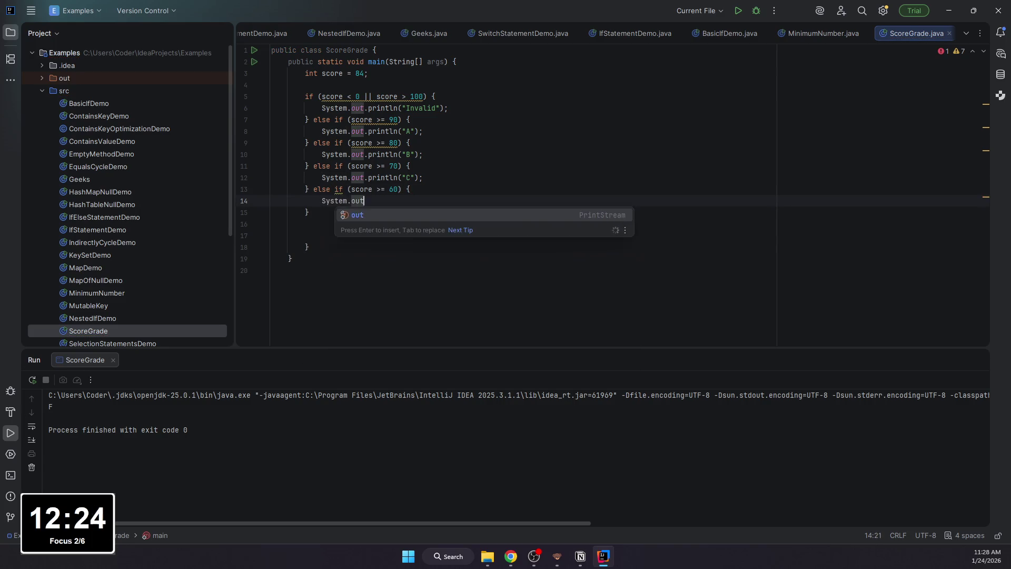
{"action": "type", "text": ".pri"}
{"action": "key", "text": "Return"}
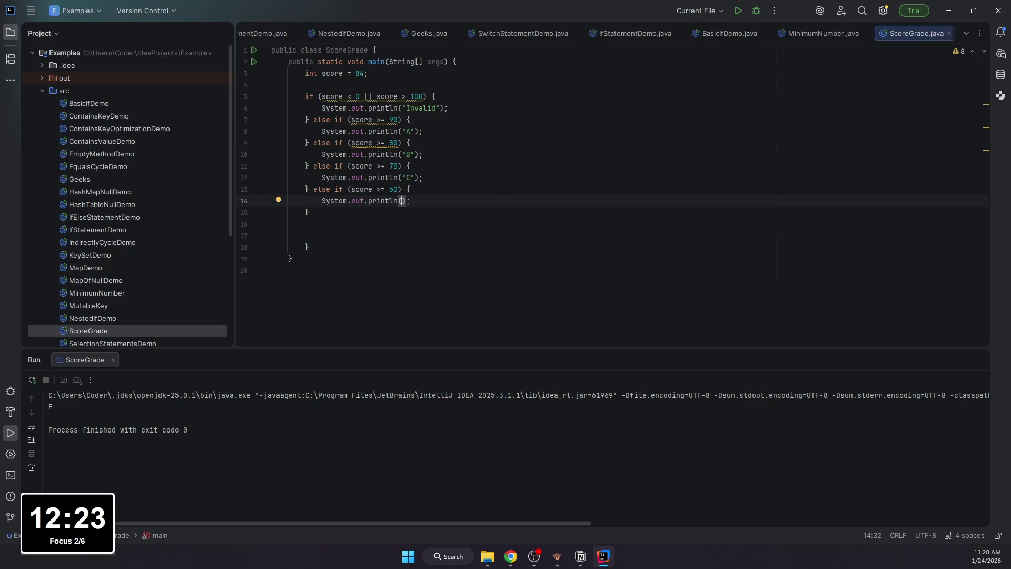
{"action": "type", "text": "\"D"}
{"action": "key", "text": "End"}
{"action": "key", "text": "Down"}
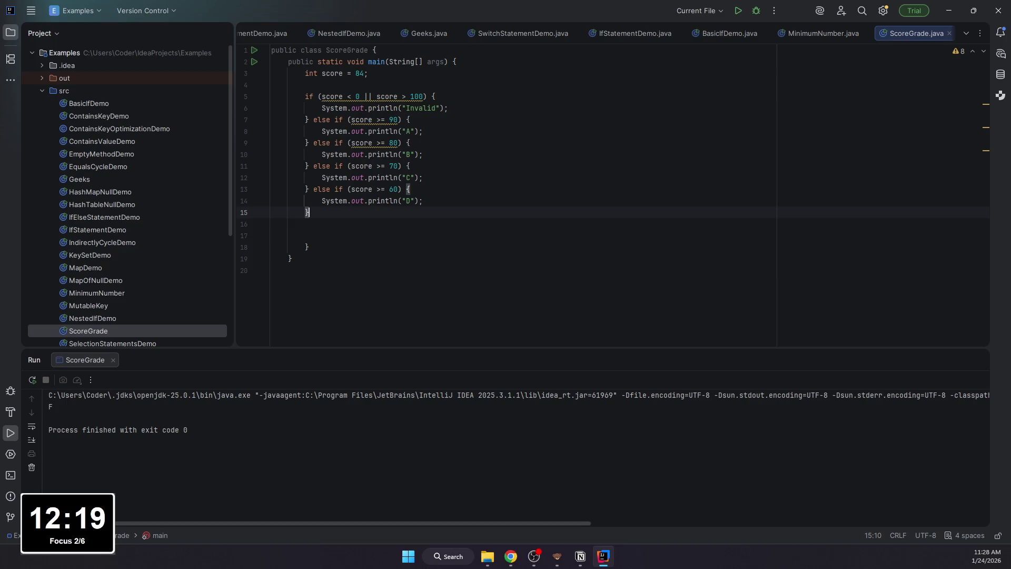
{"action": "type", "text": " e"}
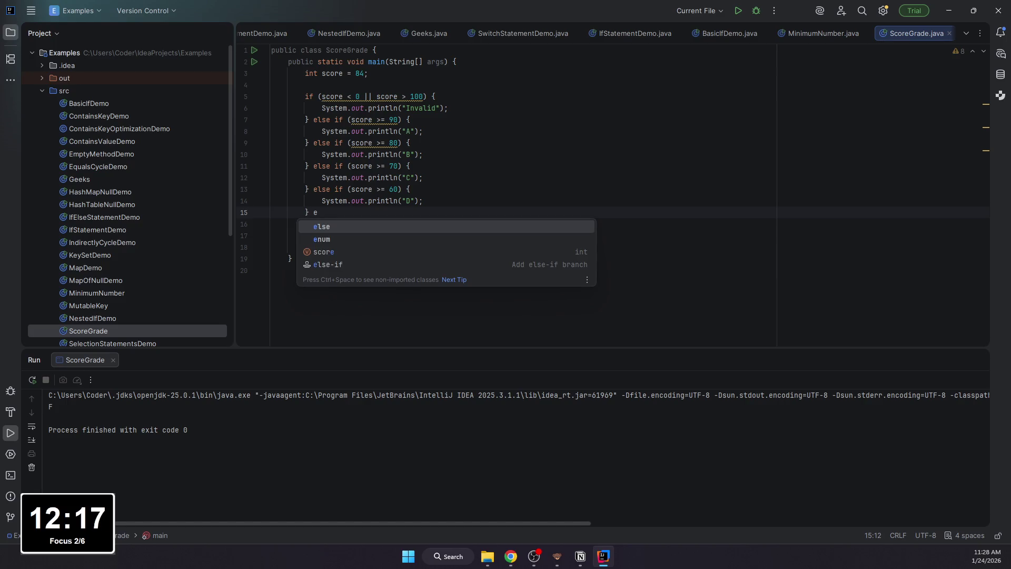
{"action": "type", "text": "les"}
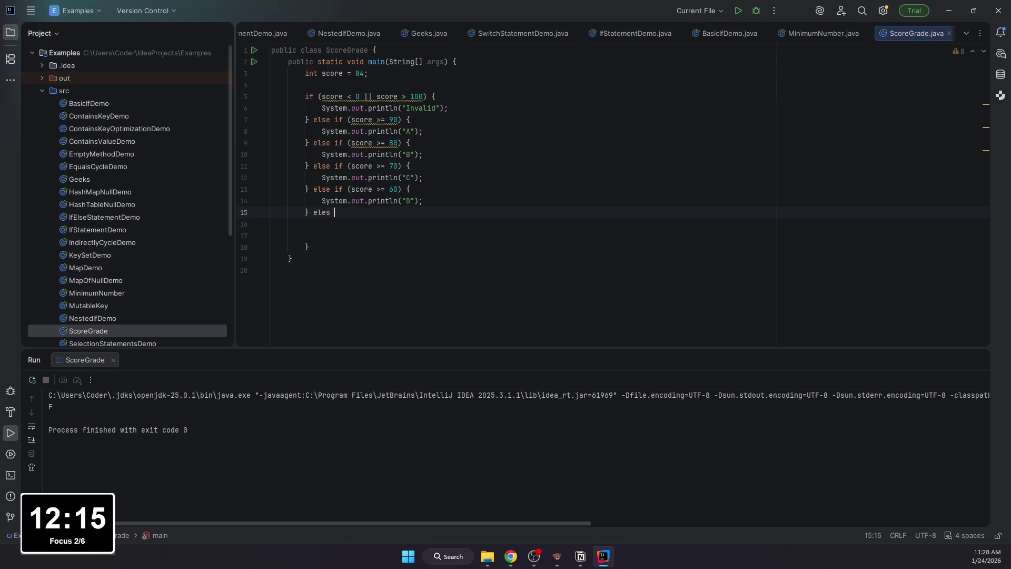
Step: Add the final else branch printing "F", rerun ScoreGrade to get B, and switch to the Notion notes
{"action": "key", "text": "BackSpace"}
{"action": "key", "text": "BackSpace"}
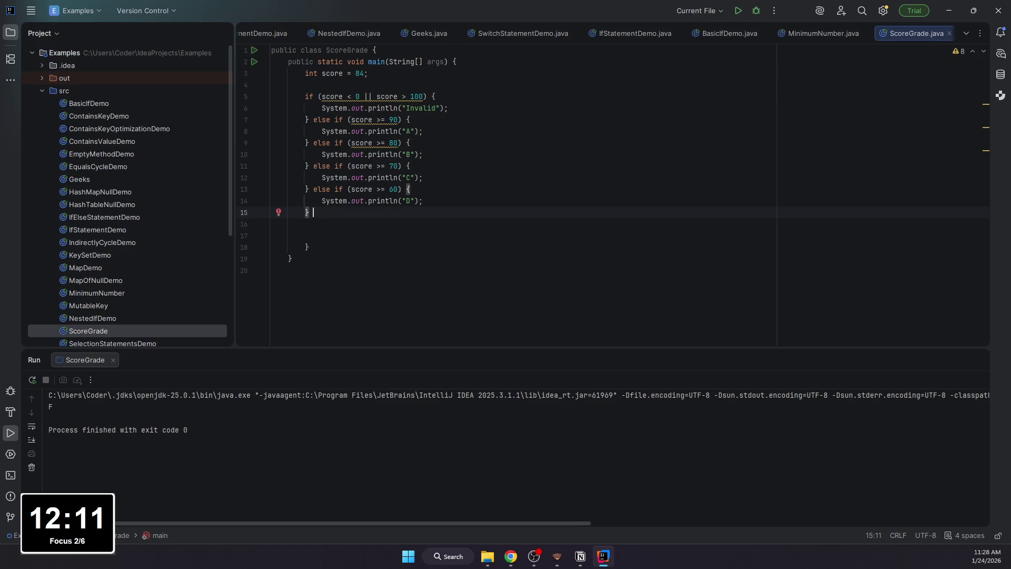
{"action": "type", "text": "else {"}
{"action": "key", "text": "Return"}
{"action": "type", "text": "System.out"}
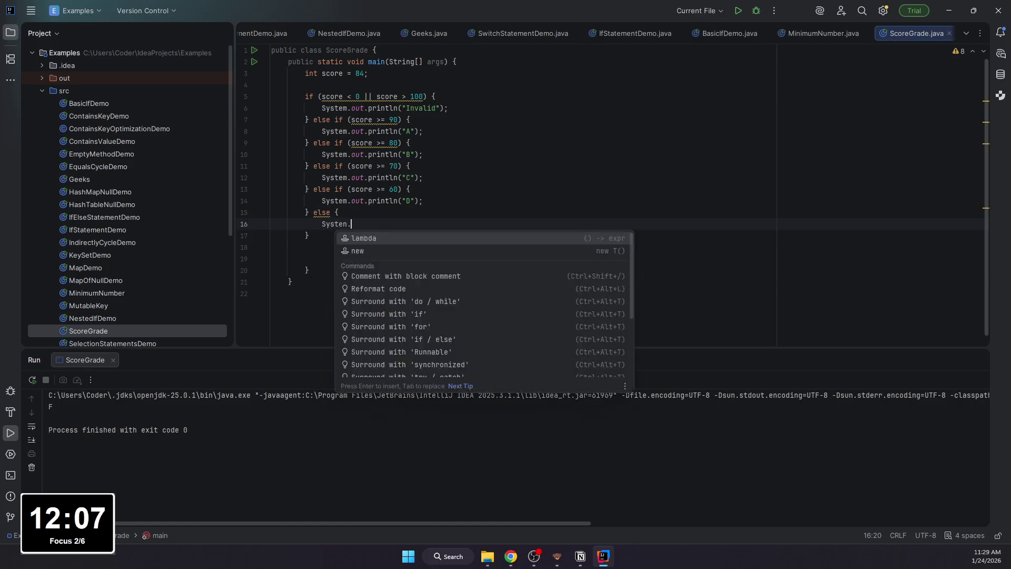
{"action": "type", "text": ".println"}
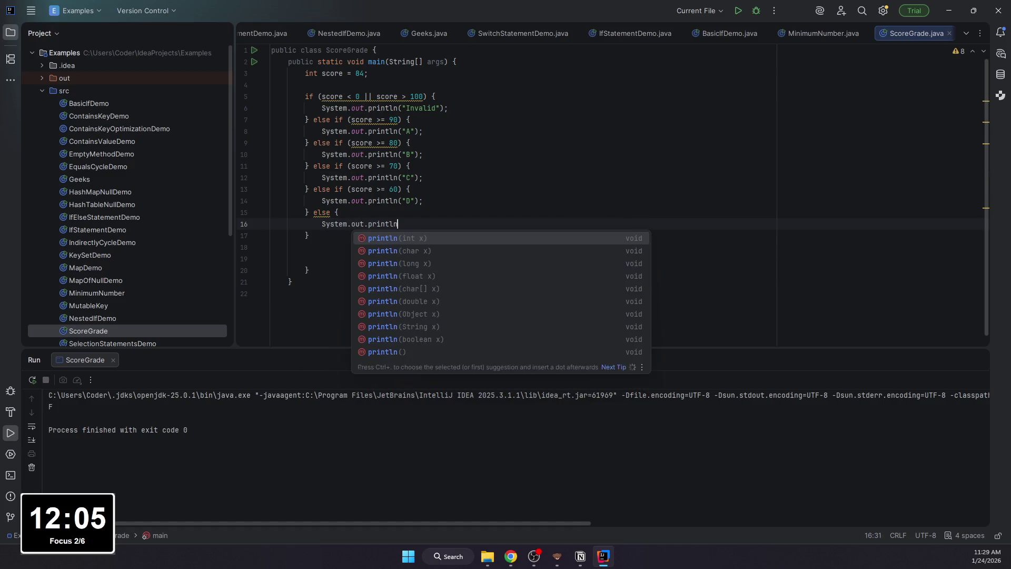
{"action": "type", "text": "(\"F\");"}
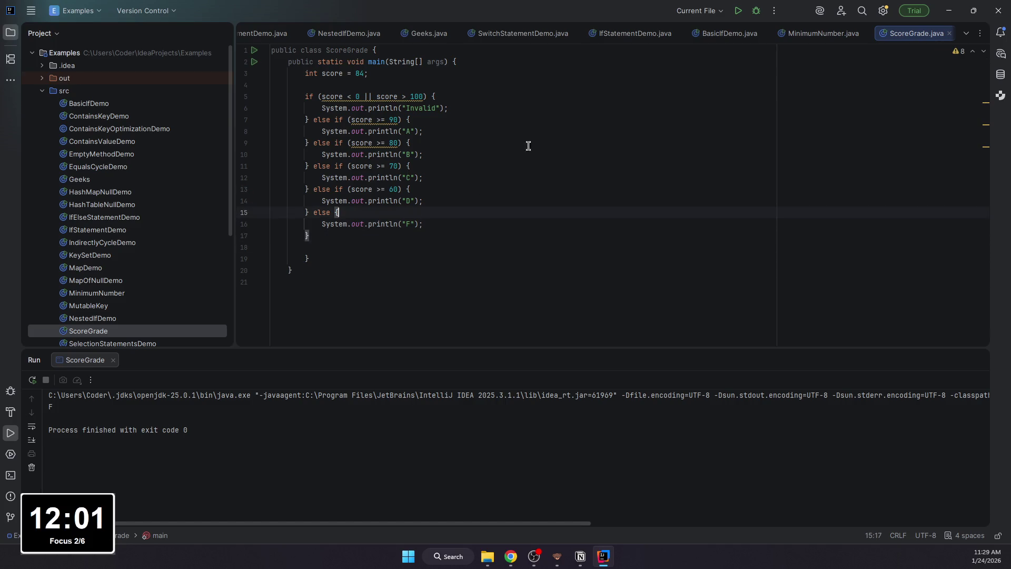
{"action": "left_click", "coordinate": [521, 98]}
{"action": "left_click", "coordinate": [738, 11]}
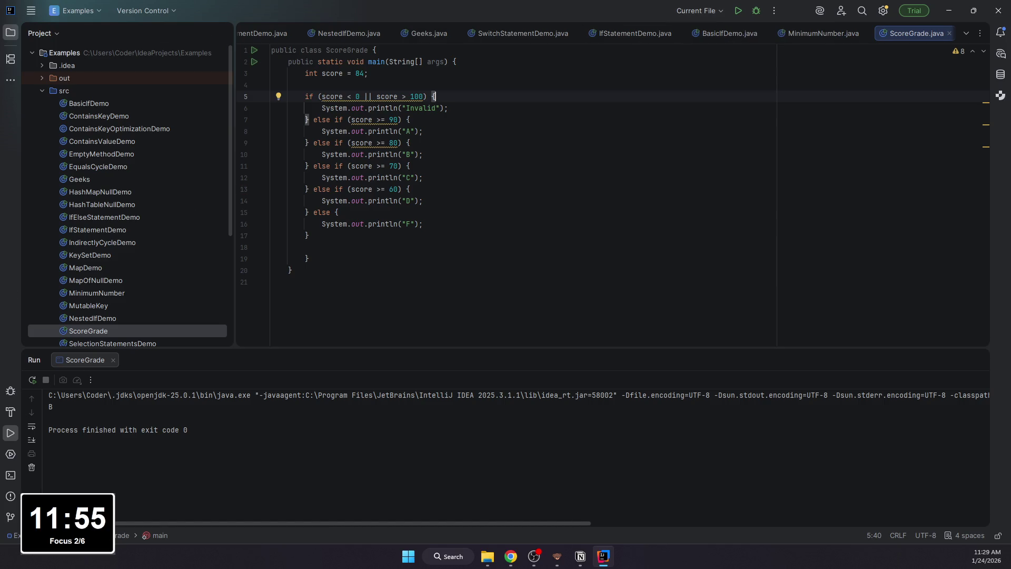
{"action": "left_click", "coordinate": [580, 556]}
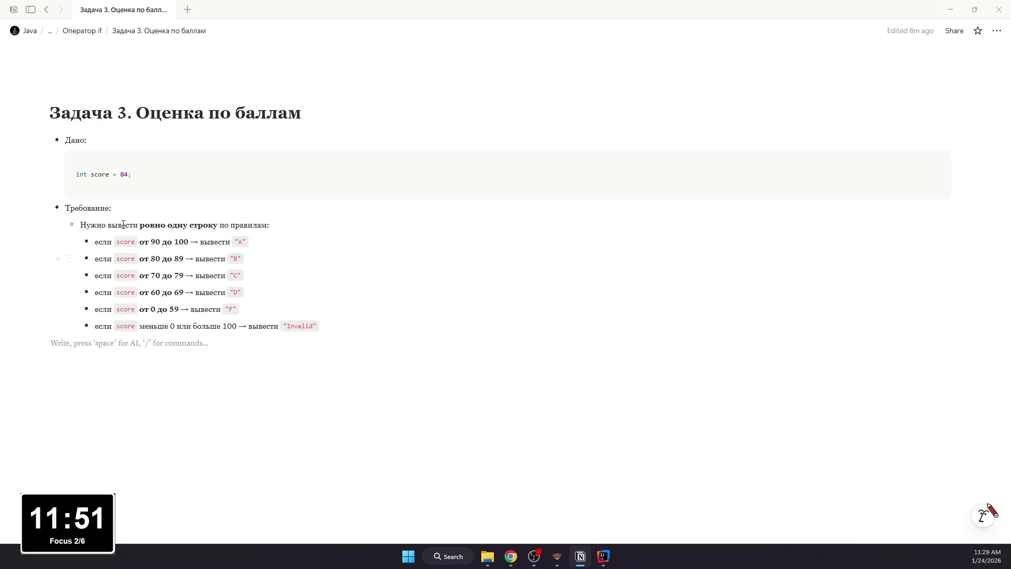
Step: Bold the Требование and Дано labels
{"action": "double_click", "coordinate": [87, 208]}
{"action": "left_click", "coordinate": [82, 141]}
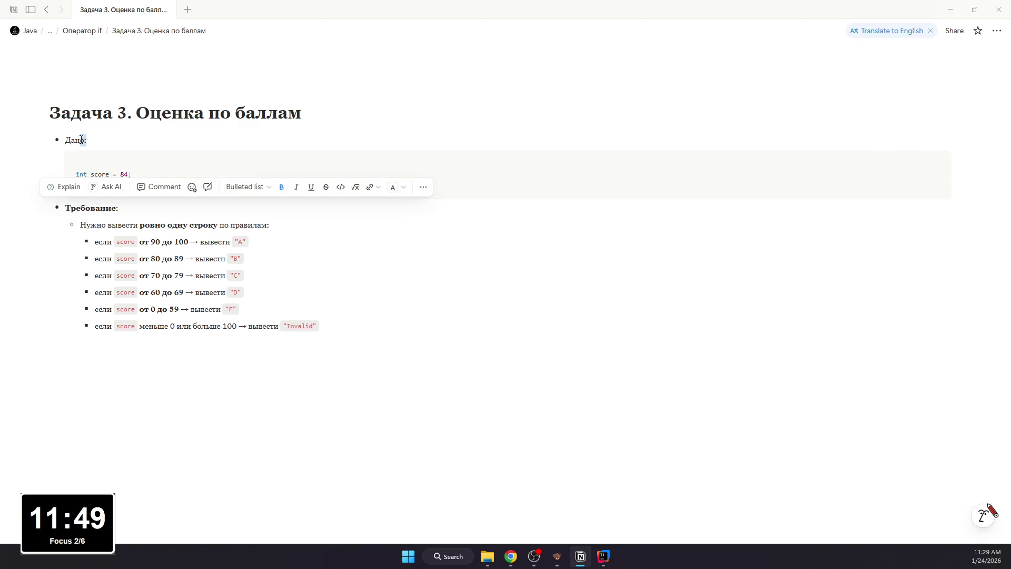
{"action": "double_click", "coordinate": [75, 140]}
{"action": "key", "text": "ctrl+b"}
Step: Add an expected-result bullet for score = 84 with a nested note that 84 falls in the 80–89 диапазон
{"action": "left_click", "coordinate": [211, 343]}
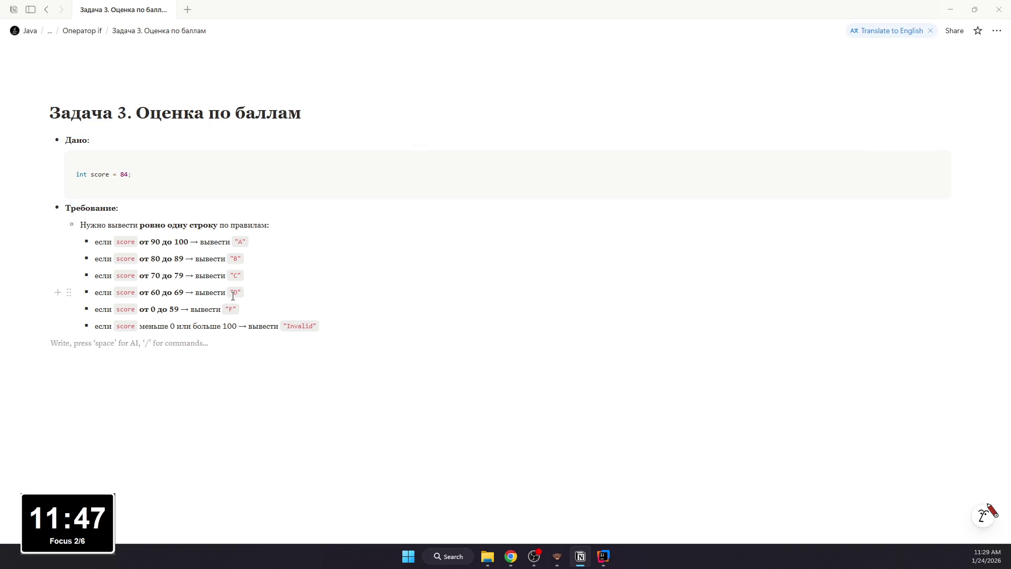
{"action": "type", "text": "- Чьл"}
{"action": "key", "text": "BackSpace"}
{"action": "key", "text": "BackSpace"}
{"action": "type", "text": "то до"}
{"action": "key", "text": "BackSpace"}
{"action": "key", "text": "BackSpace"}
{"action": "type", "text": "лжно получит"}
{"action": "key", "text": "BackSpace"}
{"action": "key", "text": "BackSpace"}
{"action": "type", "text": "иться"}
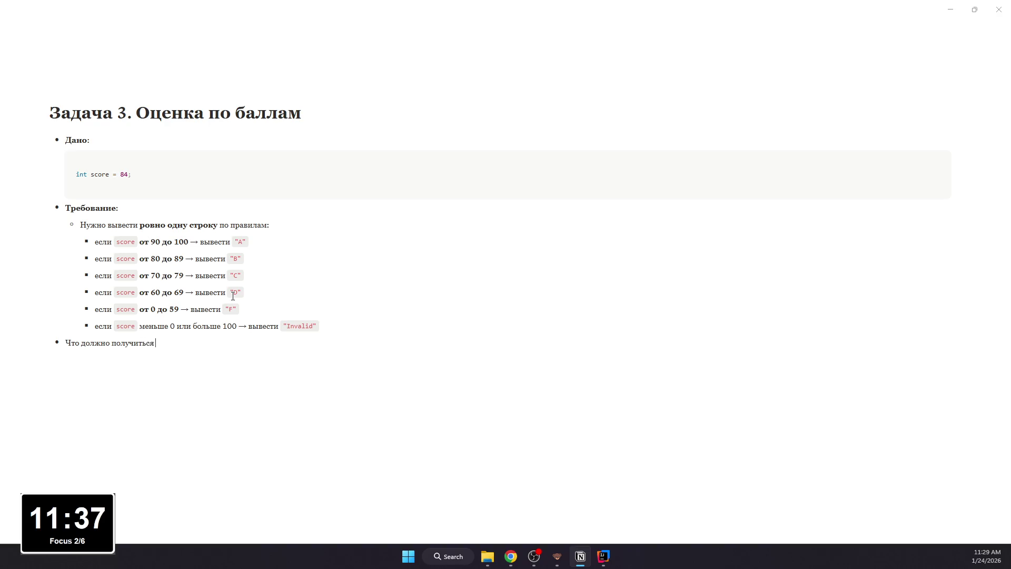
{"action": "type", "text": " для score = 84:"}
{"action": "key", "text": "Return"}
{"action": "key", "text": "Return"}
{"action": "type", "text": "-"}
{"action": "key", "text": "Tab"}
{"action": "type", "text": "84 попадает в диапаз"}
{"action": "key", "text": "BackSpace"}
{"action": "key", "text": "BackSpace"}
{"action": "type", "text": "о"}
{"action": "type", "text": "80-809"}
{"action": "type", "text": "начит программа должна вывести:"}
Step: Add a nested output code block showing B and start selecting the score = 84 line
{"action": "key", "text": "Return"}
{"action": "key", "text": "Tab"}
{"action": "type", "text": "/code"}
{"action": "key", "text": "Return"}
{"action": "type", "text": "B"}
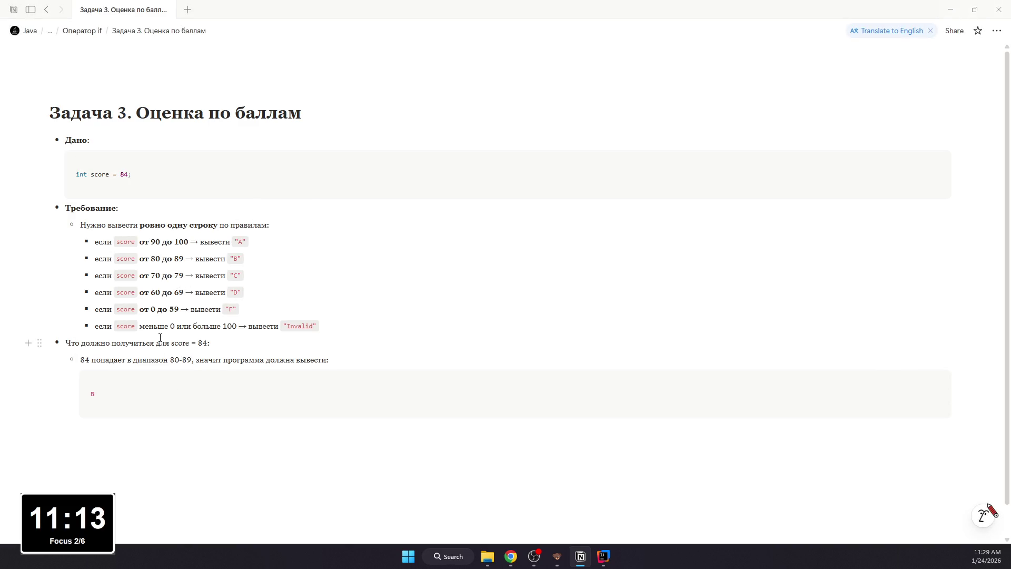
{"action": "left_click_drag", "start_coordinate": [209, 342], "coordinate": [172, 342]}
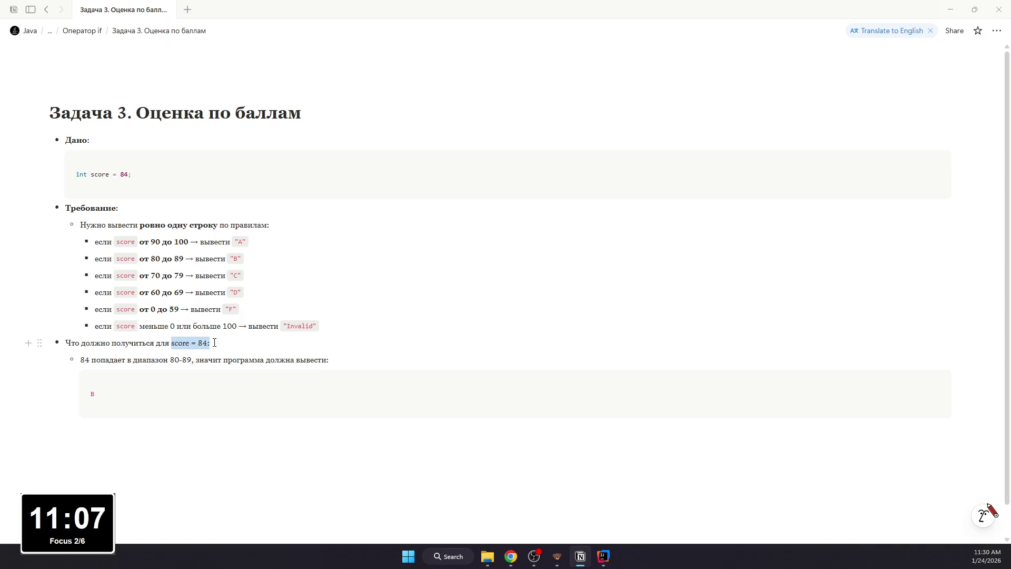
Step: Bold the 'Что должно получиться для score = 84' line and start an empty line below the output block
{"action": "left_click_drag", "start_coordinate": [209, 342], "coordinate": [83, 343]}
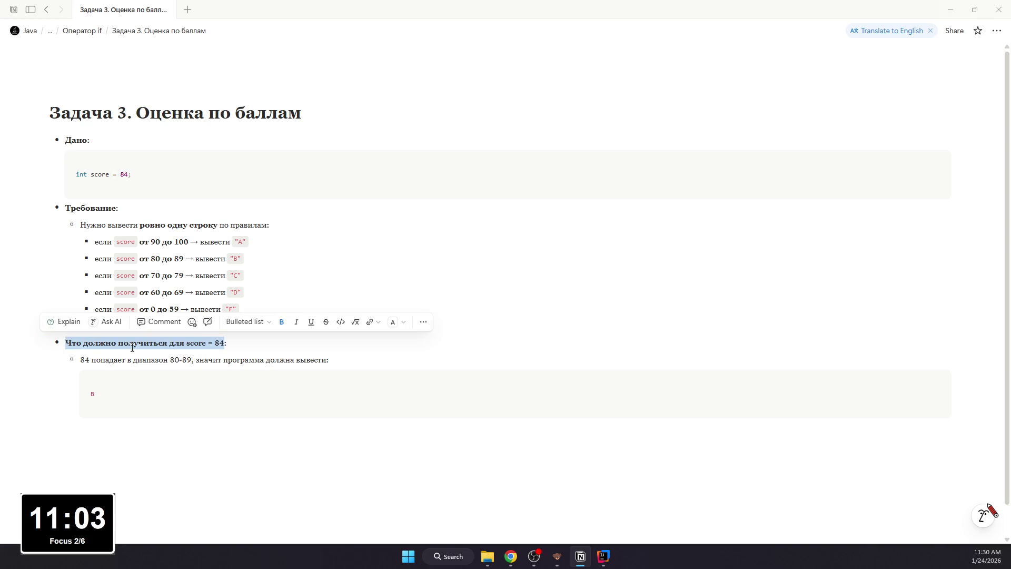
{"action": "key", "text": "ctrl+b"}
{"action": "left_click", "coordinate": [89, 364]}
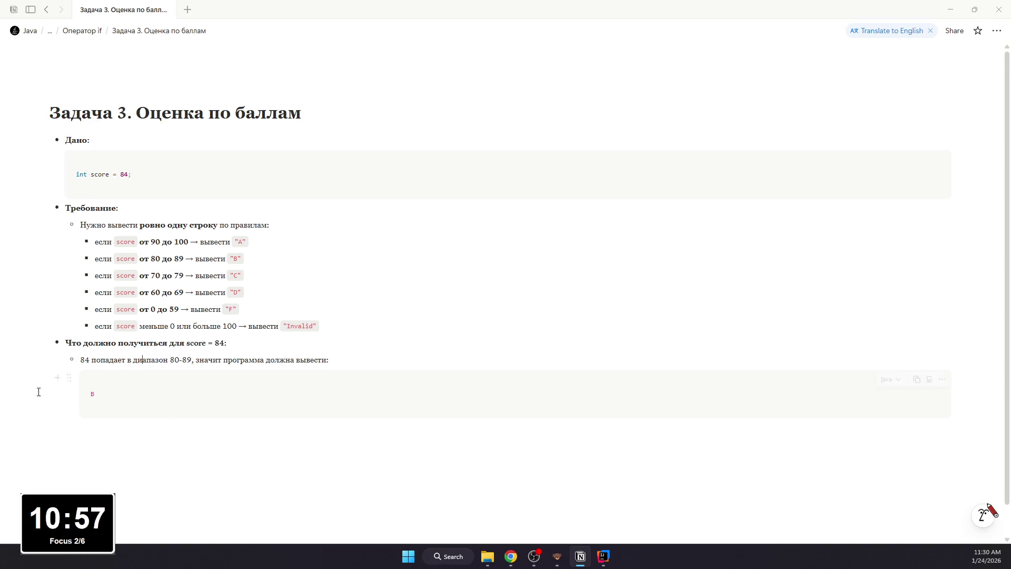
{"action": "scroll", "coordinate": [181, 431], "scroll_direction": "down", "scroll_amount": 1}
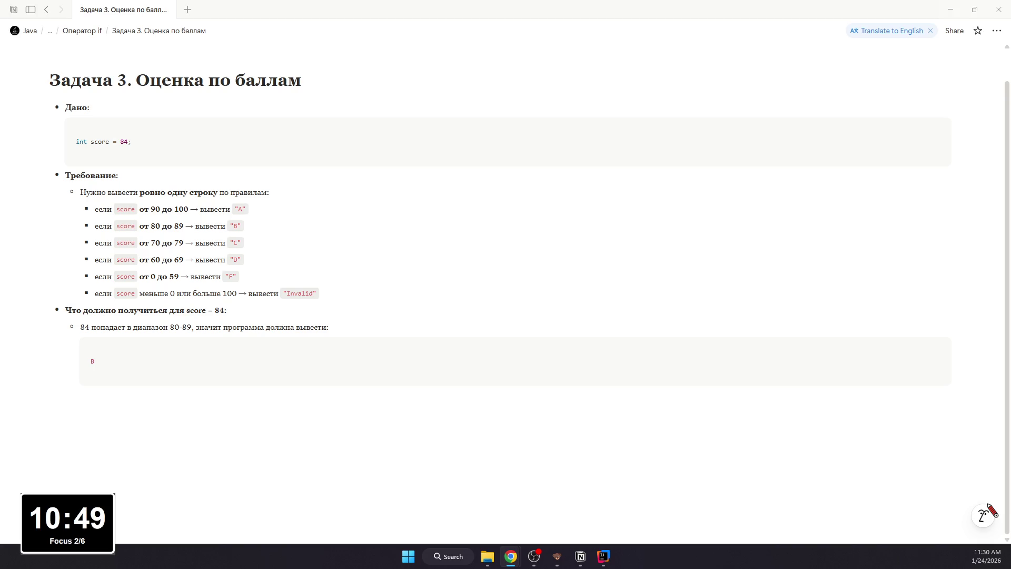
{"action": "left_click", "coordinate": [219, 461]}
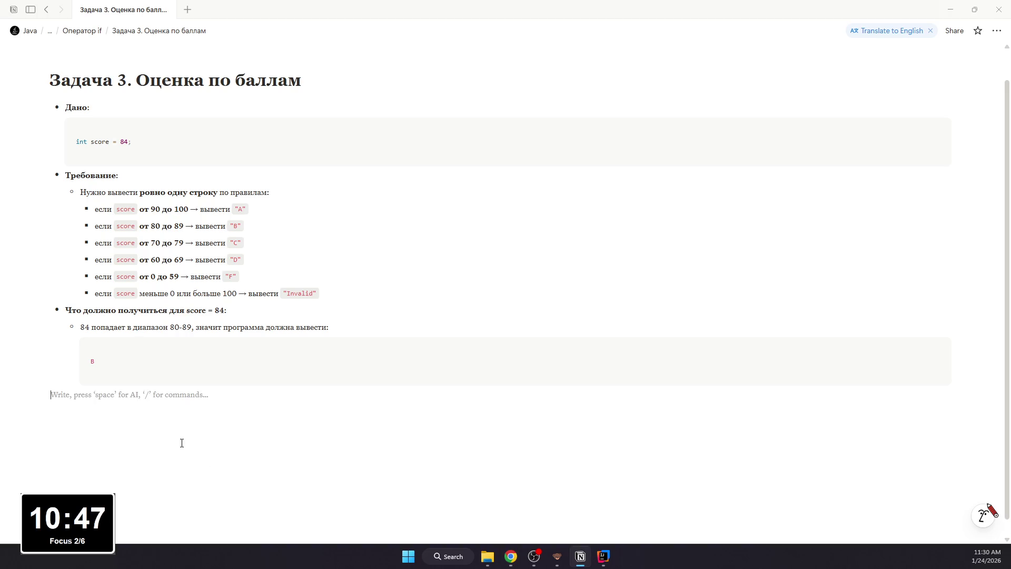
{"action": "type", "text": "- "}
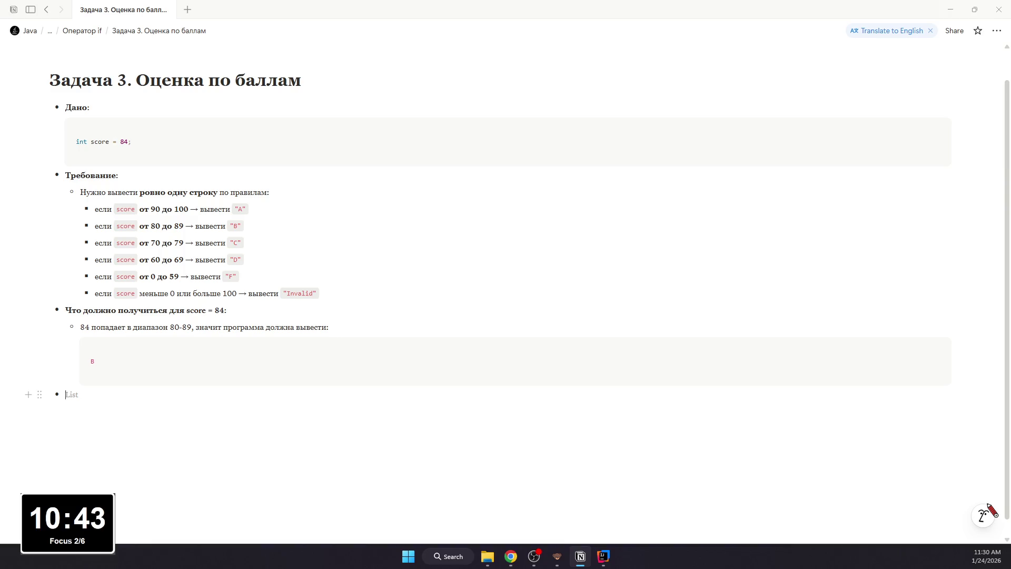
{"action": "type", "text": "Решение:"}
Step: Add a Решение code block with the pasted if/else-if grading code and start an explanation sub-bullet
{"action": "key", "text": "Return"}
{"action": "type", "text": "/code"}
{"action": "key", "text": "Return"}
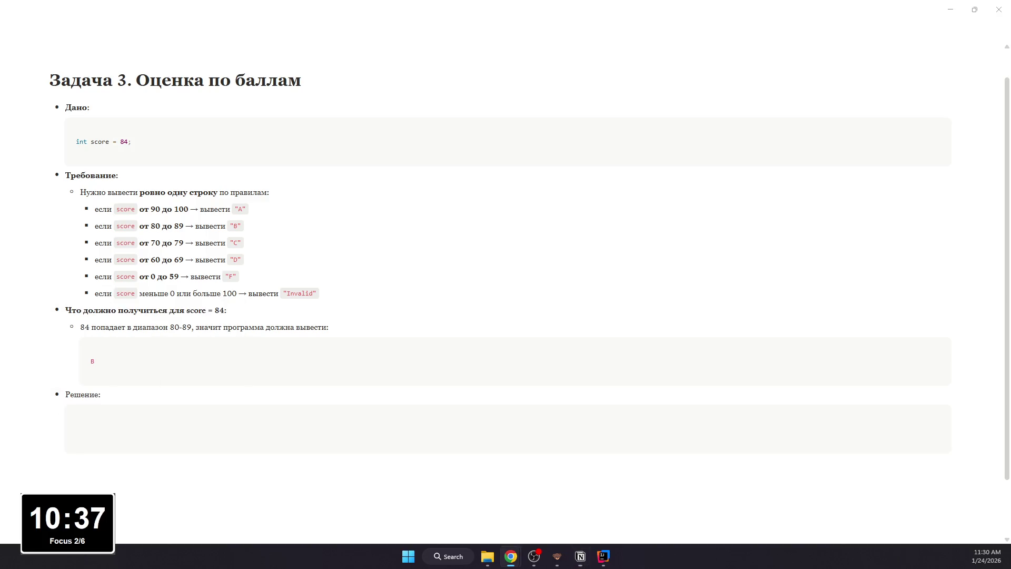
{"action": "key", "text": "ctrl+v"}
{"action": "key", "text": "ctrl+z"}
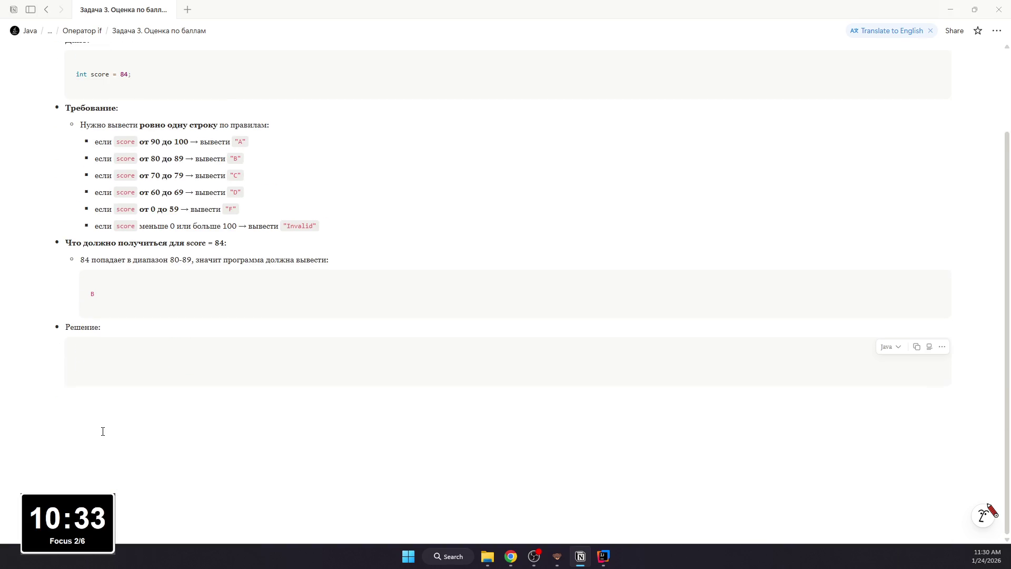
{"action": "type", "text": "if (score < 0 || score > 100) {     System.out.println(\"Invalid\"); } else if (score >= 90) {     System.out.println(\"A\"); } else if (score >= 80) {     System.out.println(\"B\"); } else if (score >= 70) {     System.out.println(\"C\"); } else if (score >= 60) {     System.out.println(\"D\"); } else {     System.out.println(\"F\"); }"}
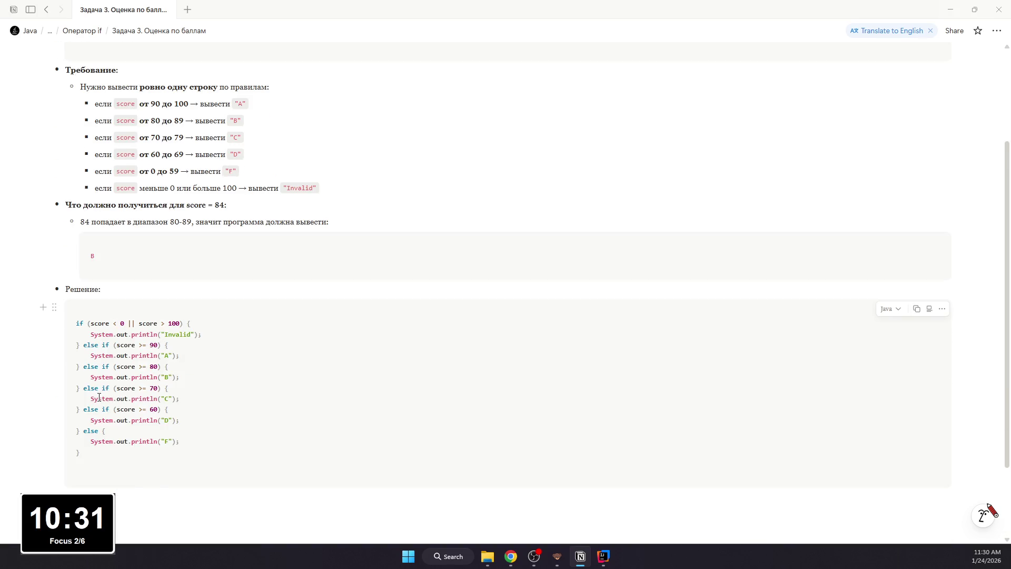
{"action": "left_click_drag", "start_coordinate": [81, 453], "coordinate": [72, 324]}
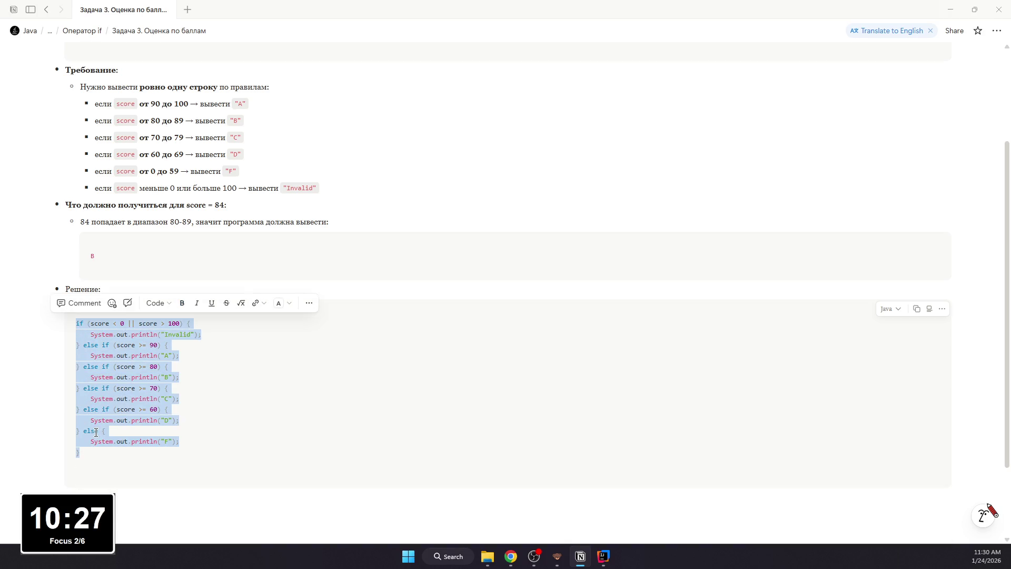
{"action": "key", "text": "Escape"}
{"action": "key", "text": "Return"}
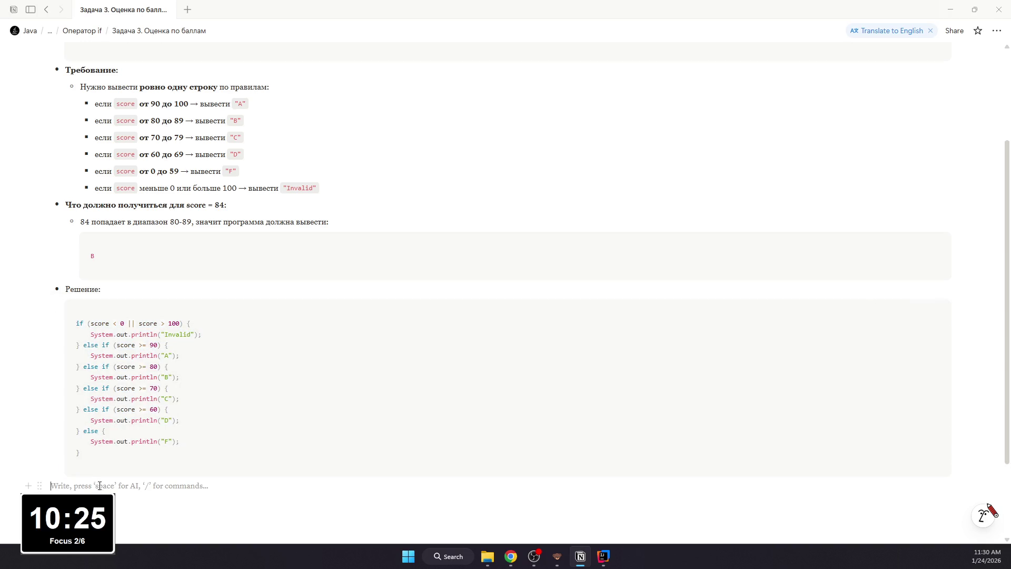
{"action": "type", "text": "/b"}
{"action": "key", "text": "Return"}
{"action": "type", "text": "П"}
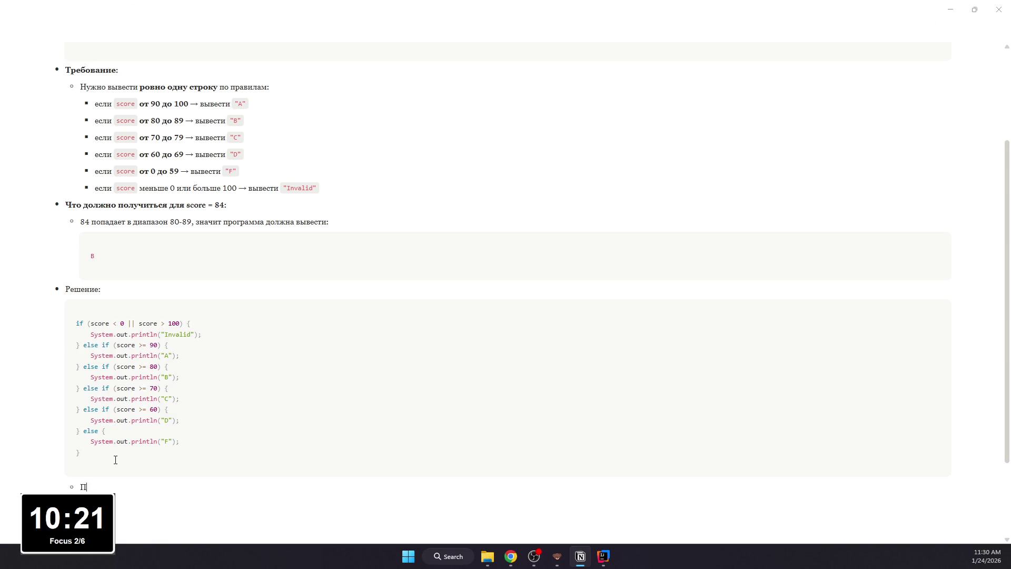
{"action": "type", "text": "осле проверки"}
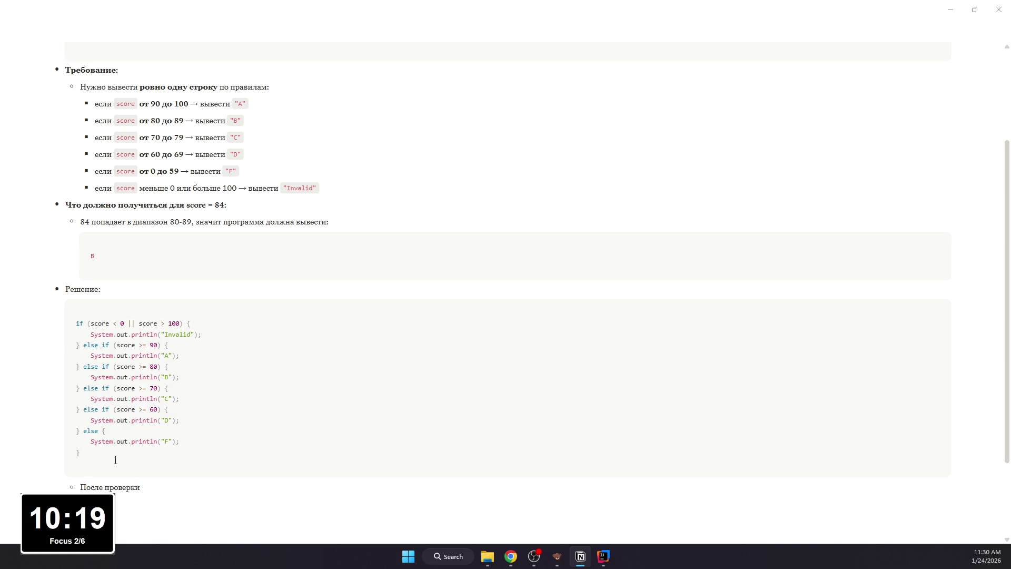
{"action": "type", "text": " score < 0 ||"}
{"action": "type", "text": " score > 100"}
{"action": "type", "text": " мы знаем,"}
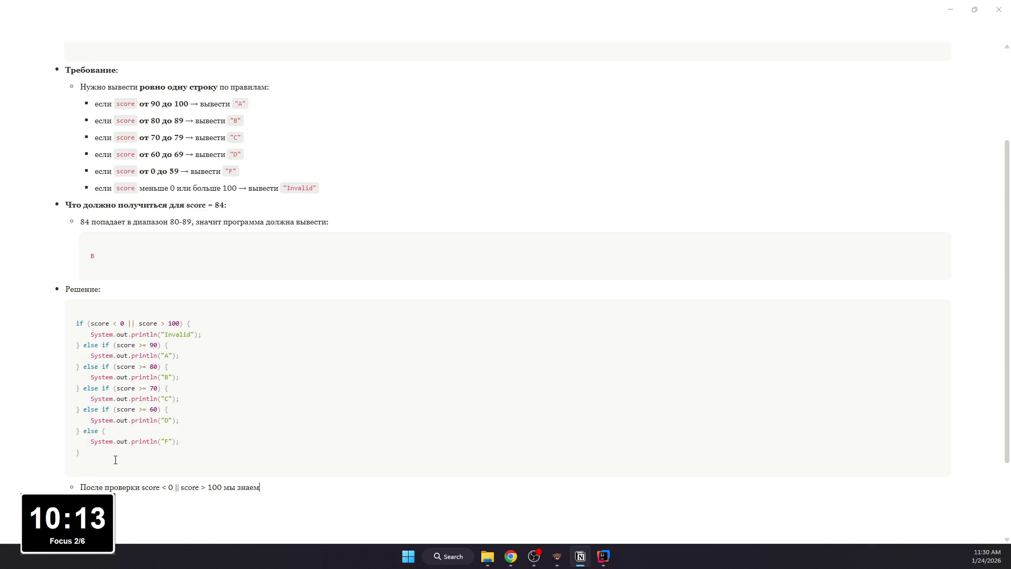
{"action": "type", "text": " что score точно в 0..10"}
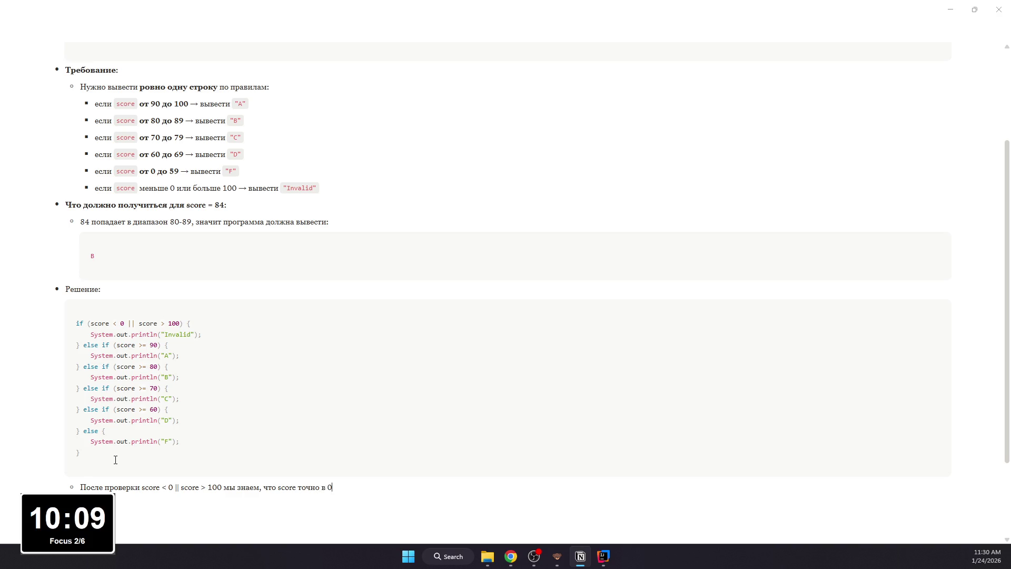
{"action": "type", "text": "0;"}
{"action": "scroll", "coordinate": [116, 460], "scroll_direction": "up", "scroll_amount": 5}
Step: Make Решение bold and format the condition score < 0 || score > 100 as inline code
{"action": "double_click", "coordinate": [82, 427]}
{"action": "scroll", "coordinate": [108, 405], "scroll_direction": "down", "scroll_amount": 5}
{"action": "left_click", "coordinate": [107, 404]}
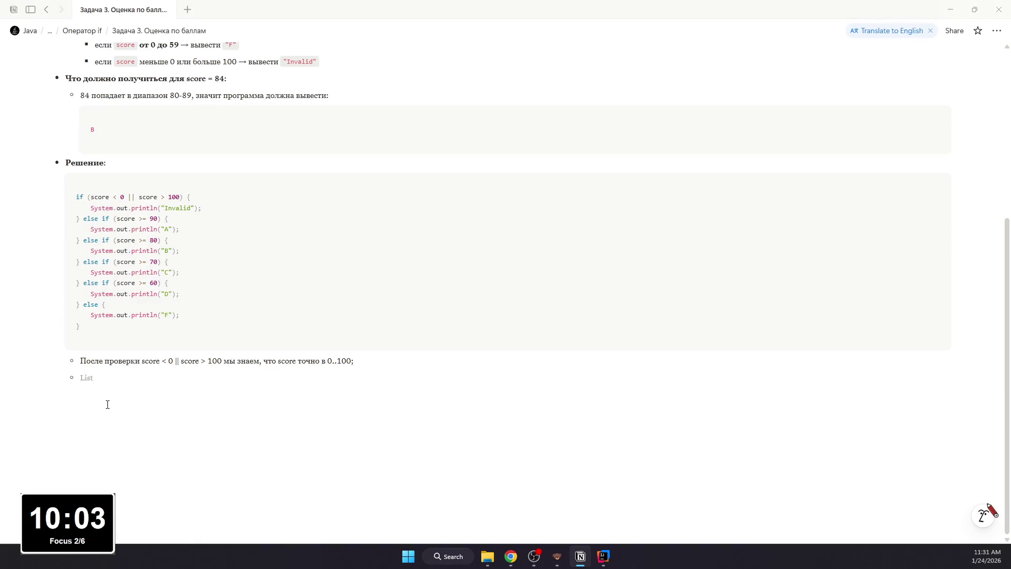
{"action": "double_click", "coordinate": [158, 362]}
{"action": "left_click_drag", "start_coordinate": [158, 362], "coordinate": [222, 361]}
{"action": "key", "text": "ctrl+e"}
{"action": "left_click", "coordinate": [269, 362]}
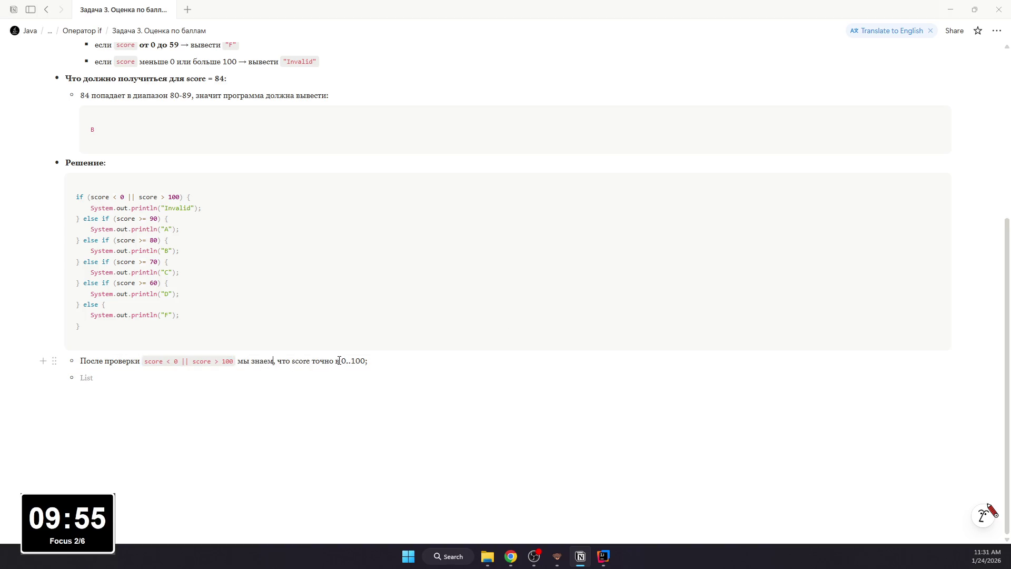
Step: Format the later word score as inline code and start the next sub-bullet below
{"action": "triple_click", "coordinate": [303, 361]}
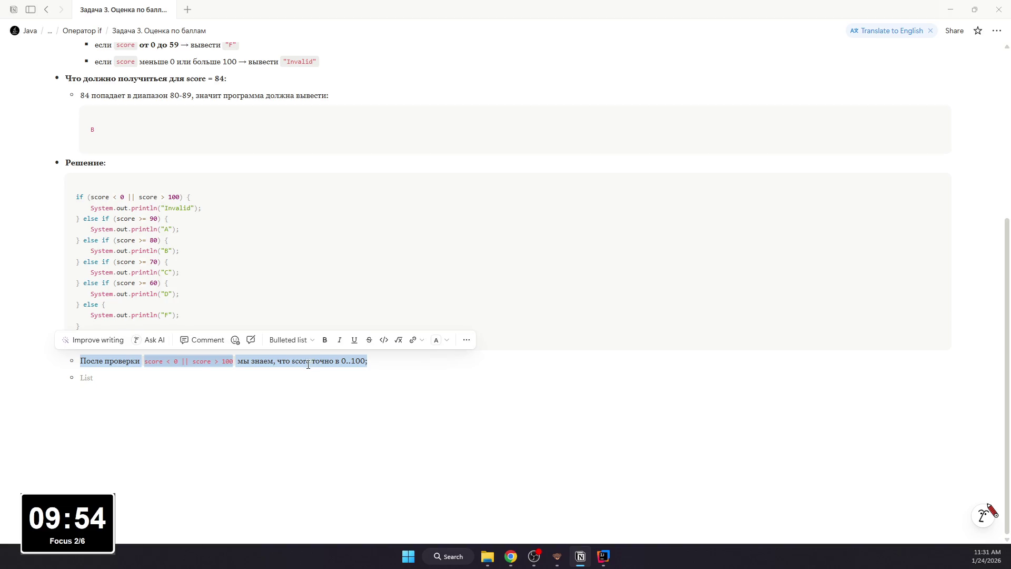
{"action": "left_click", "coordinate": [307, 362]}
{"action": "double_click", "coordinate": [303, 361]}
{"action": "key", "text": "ctrl+e"}
{"action": "left_click", "coordinate": [300, 378]}
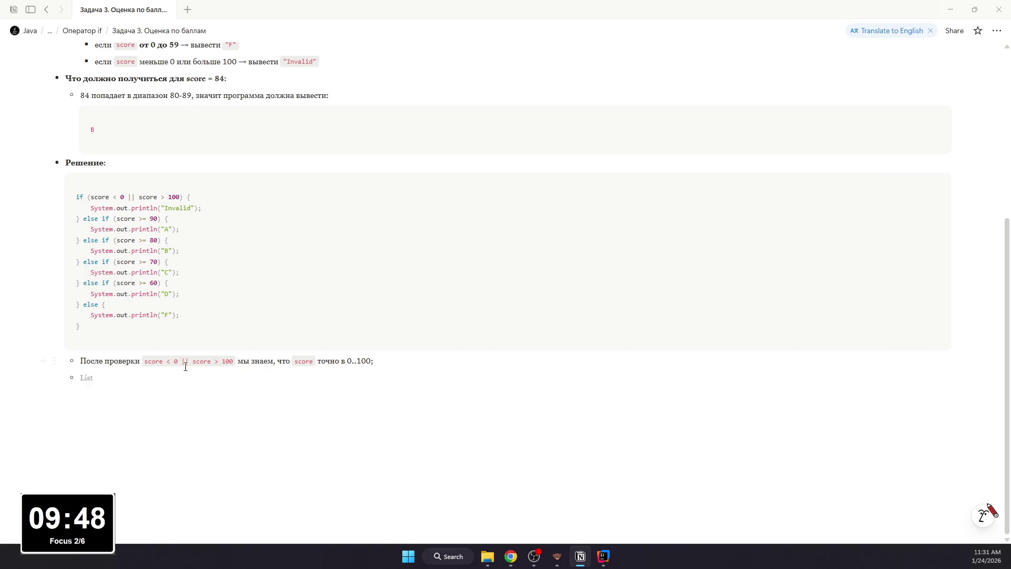
{"action": "type", "text": "Дальше"}
{"action": "key", "text": "Return"}
{"action": "key", "text": "Tab"}
{"action": "key", "text": "ctrl+z"}
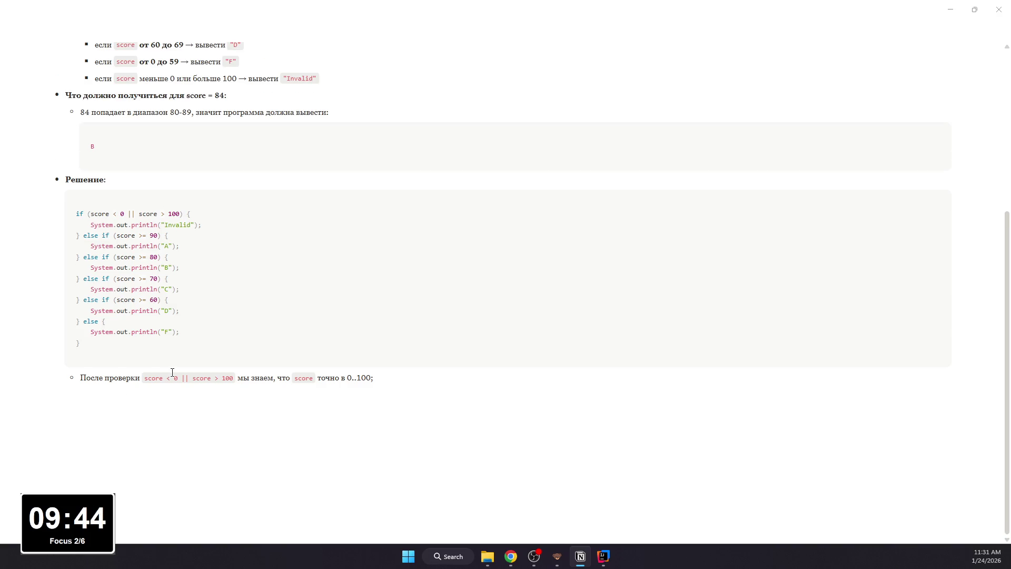
{"action": "scroll", "coordinate": [332, 479], "scroll_direction": "up", "scroll_amount": 6}
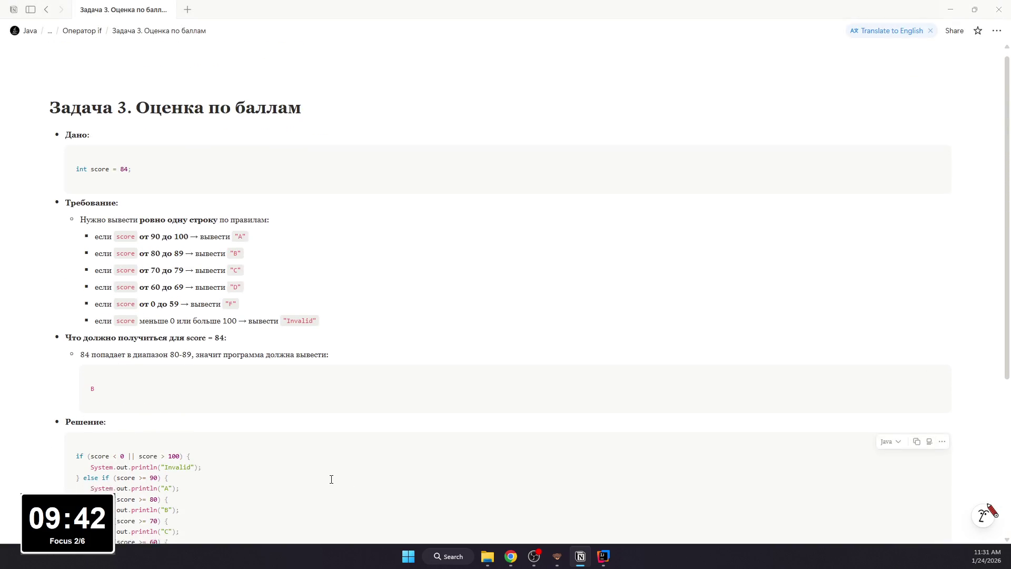
{"action": "scroll", "coordinate": [331, 479], "scroll_direction": "down", "scroll_amount": 2}
Step: Add the Дальше: sub-bullet with a nested bullet started beneath it
{"action": "left_click", "coordinate": [364, 481]}
{"action": "type", "text": "h"}
{"action": "key", "text": "BackSpace"}
{"action": "type", "text": "-"}
{"action": "key", "text": "Tab"}
{"action": "type", "text": "Дальше:"}
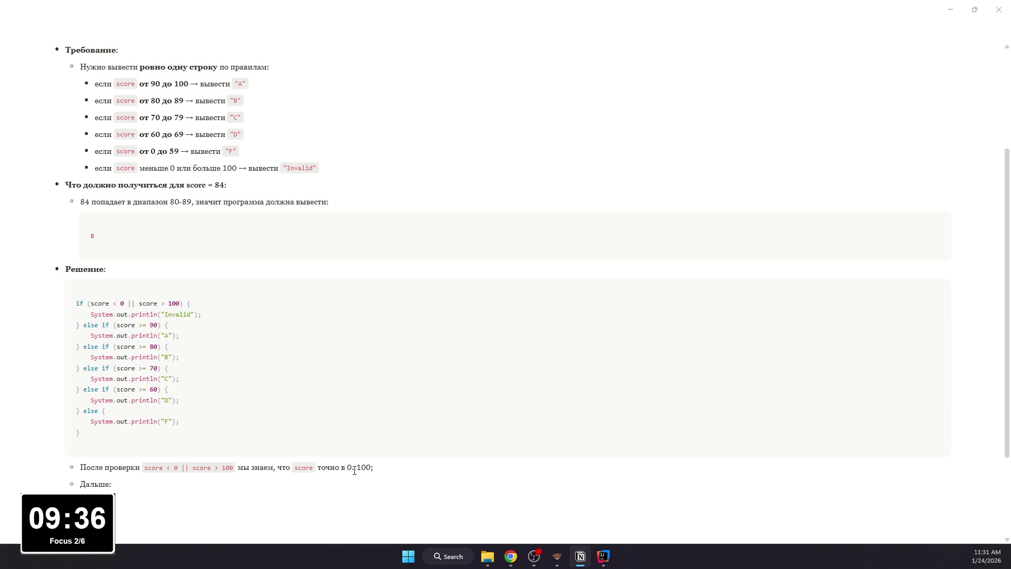
{"action": "key", "text": "Return"}
{"action": "key", "text": "Tab"}
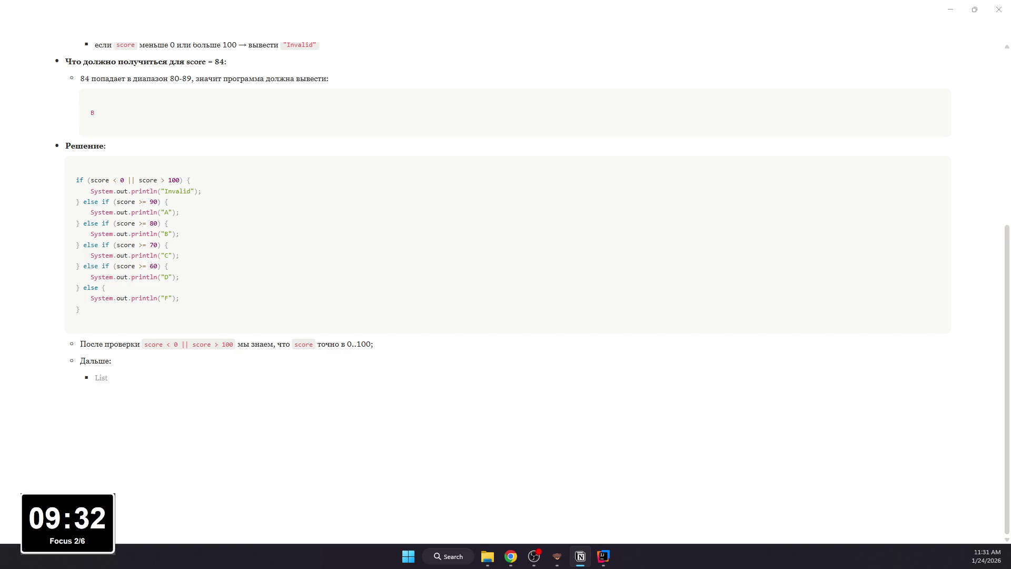
Step: Paste the five branch explanation lines from Chrome (A at 90+ down to F for 0..59) and remove the empty bullet
{"action": "key", "text": "alt+Tab"}
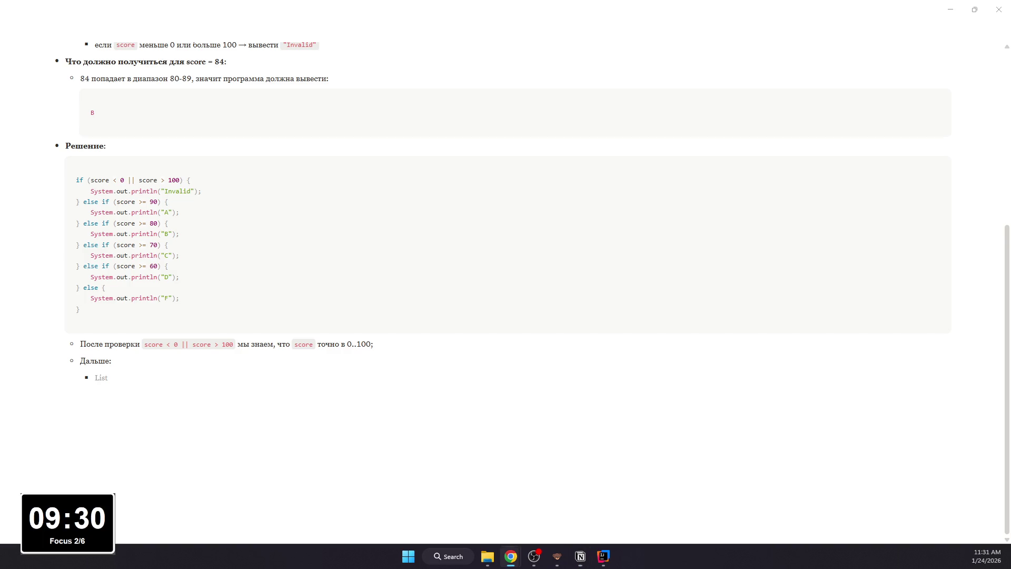
{"action": "key", "text": "alt+Tab"}
{"action": "type", "text": "если score >= 90 → это уже автоматически 90..100 → печатаем \"A\" иначе если score >= 80 → раз до этого не попали в >=90, значит тут диапазон 80..89 → \"B\" иначе если score >= 70 → 70..79 иначе если score >= 60 → 60..69 иначе → всё остальное (0..59) → \"F\""}
{"action": "key", "text": "BackSpace"}
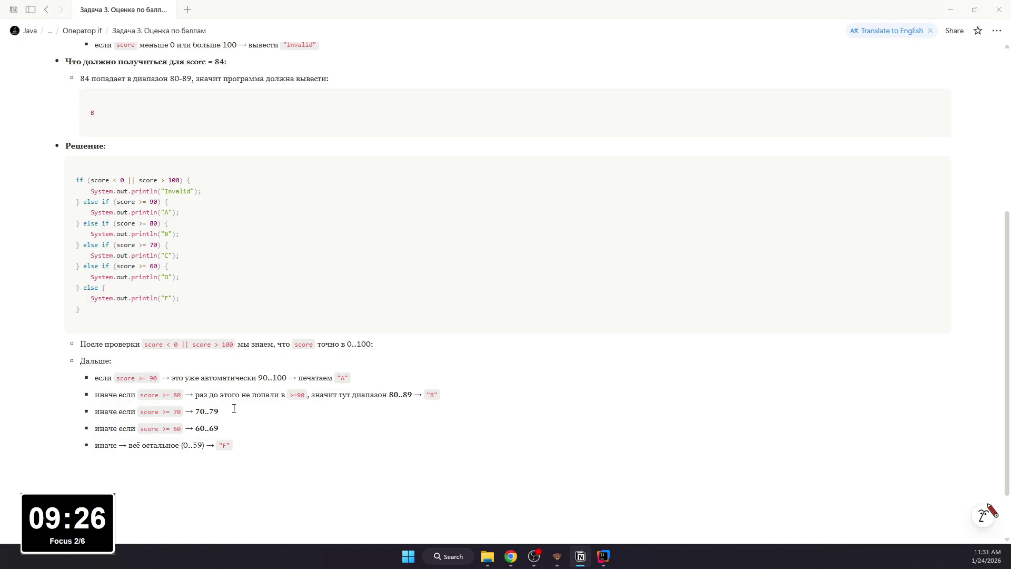
{"action": "scroll", "coordinate": [234, 408], "scroll_direction": "up", "scroll_amount": 1}
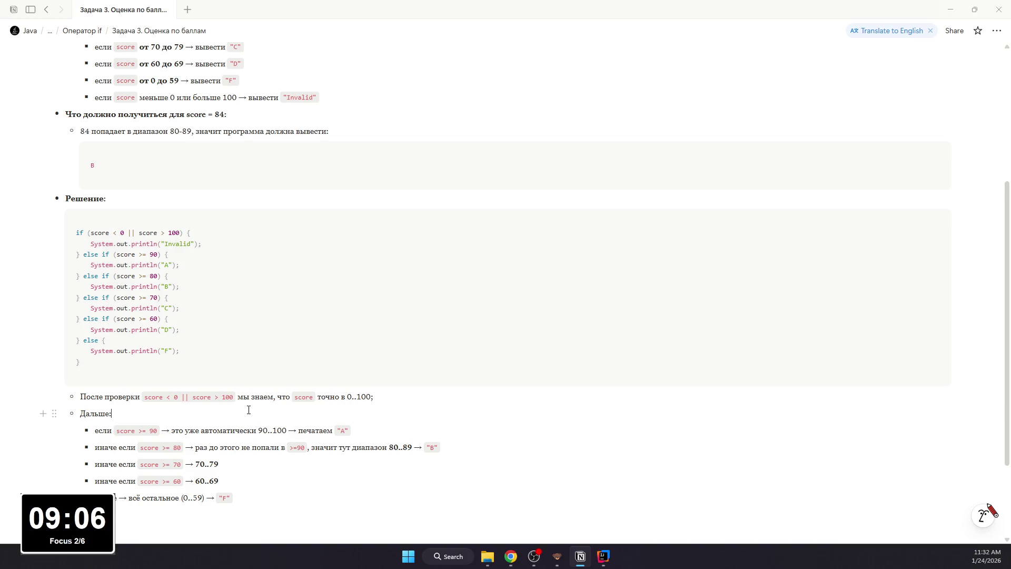
{"action": "left_click", "coordinate": [146, 514]}
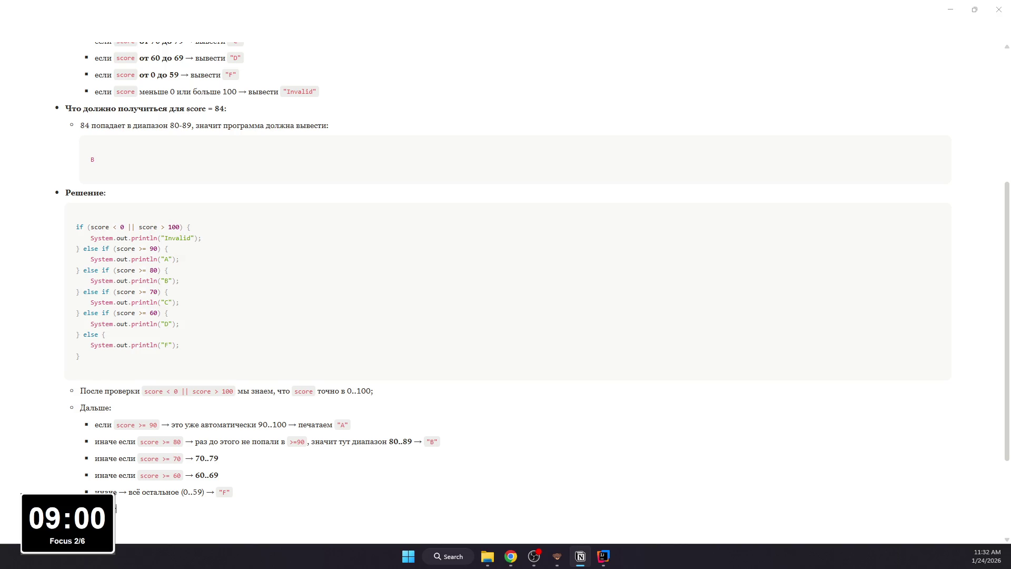
{"action": "type", "text": "о слу"}
{"action": "type", "text": "чая:"}
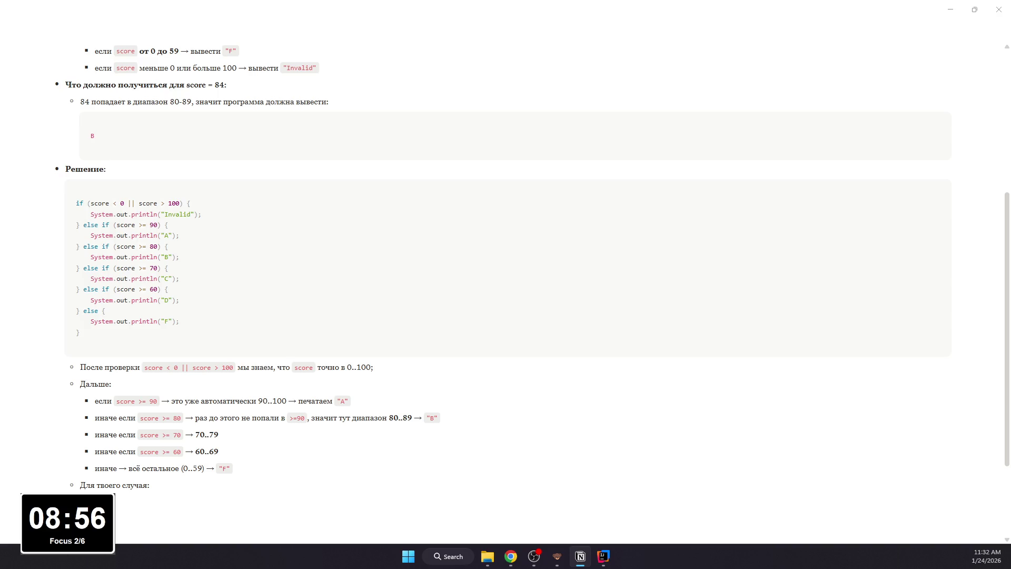
{"action": "type", "text": " 84:"}
Step: Write the Для твоего случая: walkthrough bullets for score = 84 ending in output B
{"action": "key", "text": "Return"}
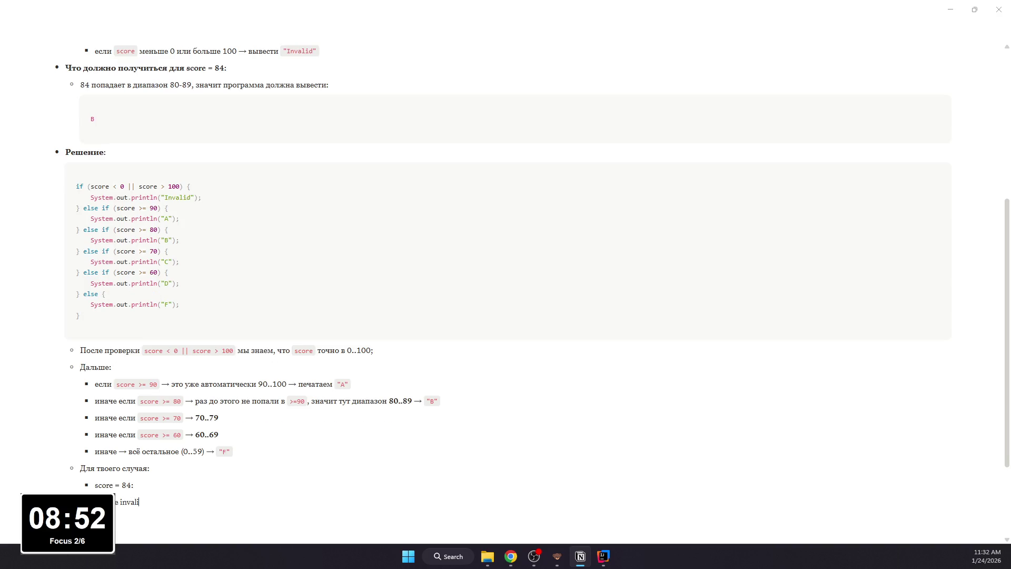
{"action": "type", "text": "не invalid;"}
{"action": "key", "text": "Return"}
{"action": "type", "text": "не ≥"}
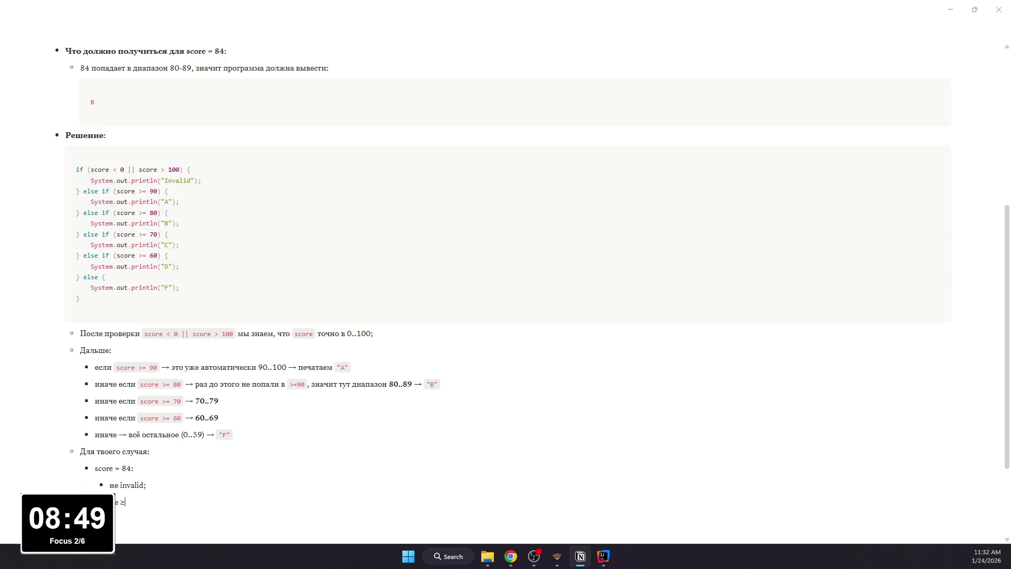
{"action": "type", "text": "= 90"}
{"action": "type", "text": ";"}
{"action": "key", "text": "Return"}
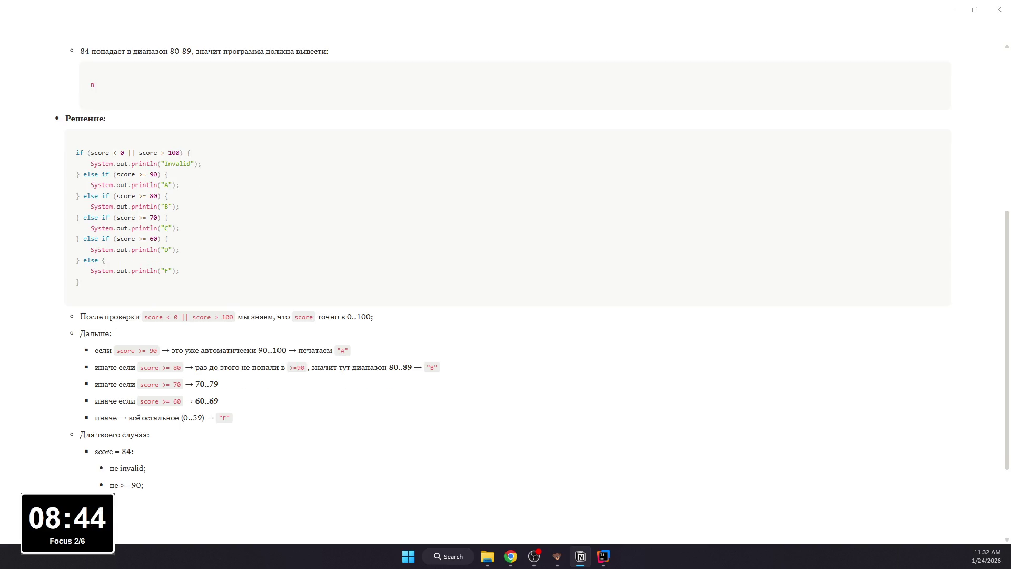
{"action": "type", "text": "0"}
{"action": "type", "text": " ->"}
{"action": "type", "text": " выв"}
{"action": "type", "text": " \"B"}
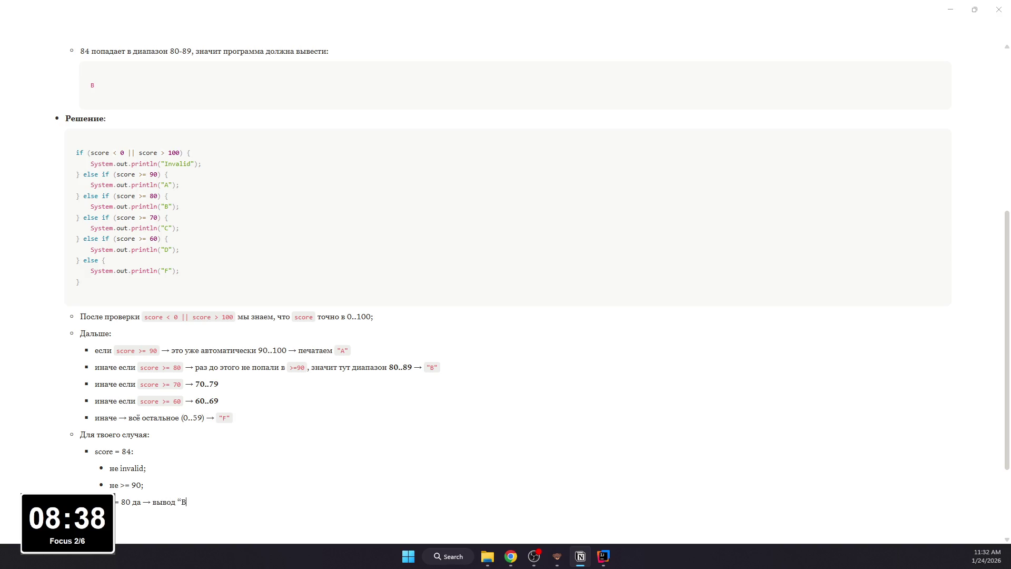
{"action": "type", "text": "."}
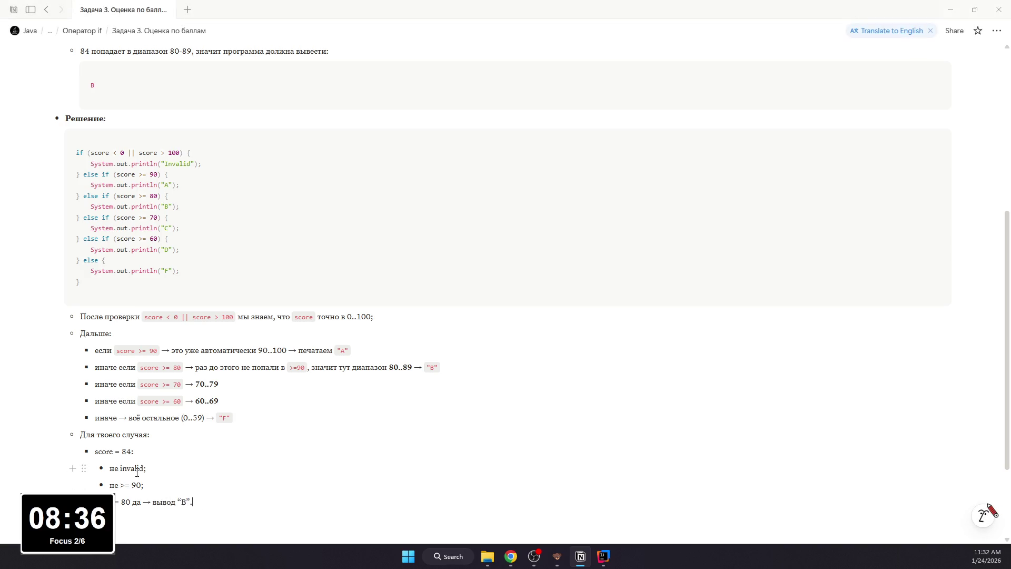
Step: Format score = 84 and B as inline code
{"action": "left_click_drag", "start_coordinate": [133, 450], "coordinate": [96, 451]}
{"action": "key", "text": "ctrl+e"}
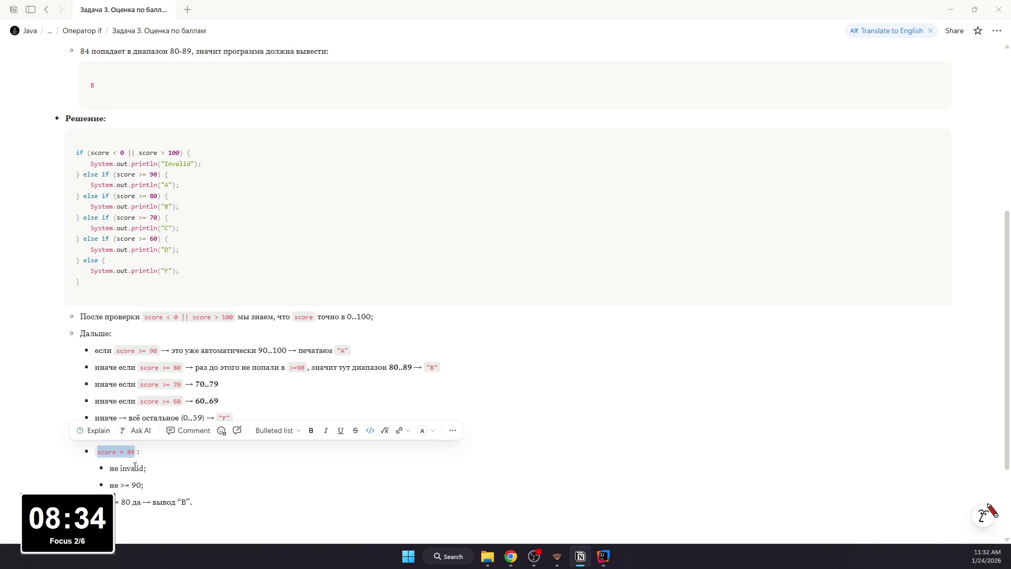
{"action": "left_click", "coordinate": [172, 517]}
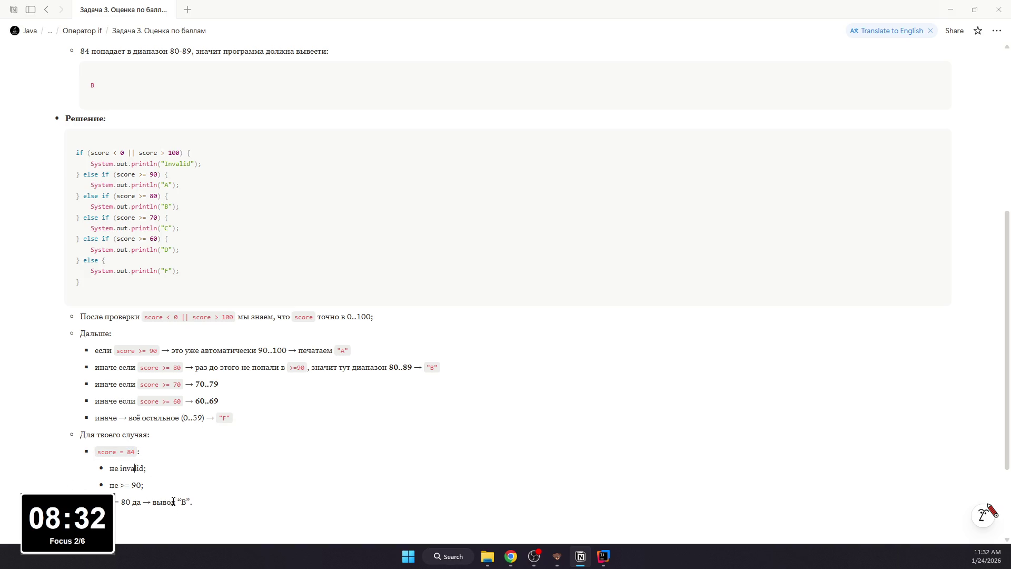
{"action": "double_click", "coordinate": [182, 501]}
{"action": "scroll", "coordinate": [181, 501], "scroll_direction": "down", "scroll_amount": 1}
{"action": "key", "text": "ctrl+e"}
{"action": "left_click", "coordinate": [225, 473]}
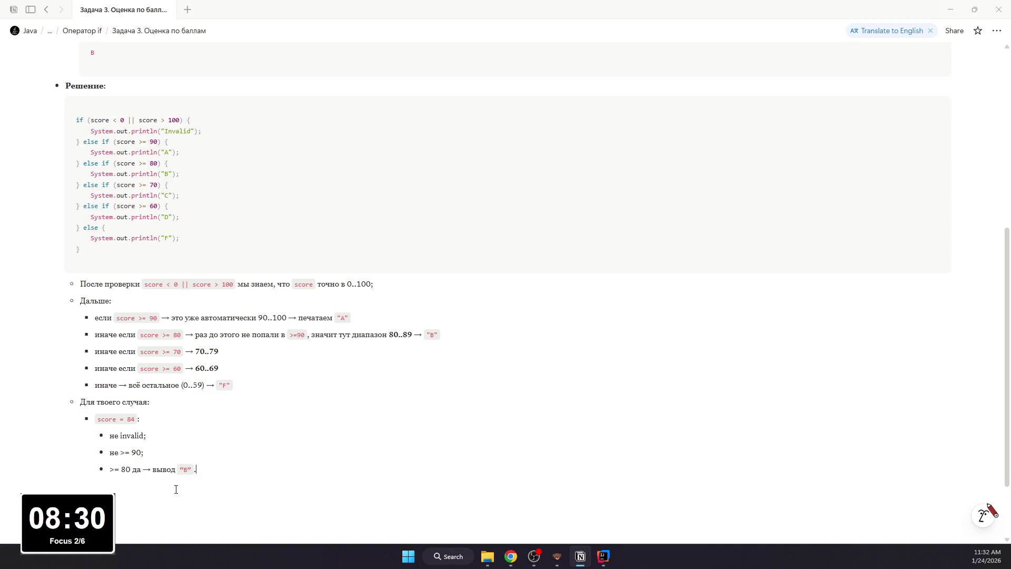
{"action": "scroll", "coordinate": [187, 492], "scroll_direction": "up", "scroll_amount": 10}
{"action": "scroll", "coordinate": [187, 492], "scroll_direction": "down", "scroll_amount": 10}
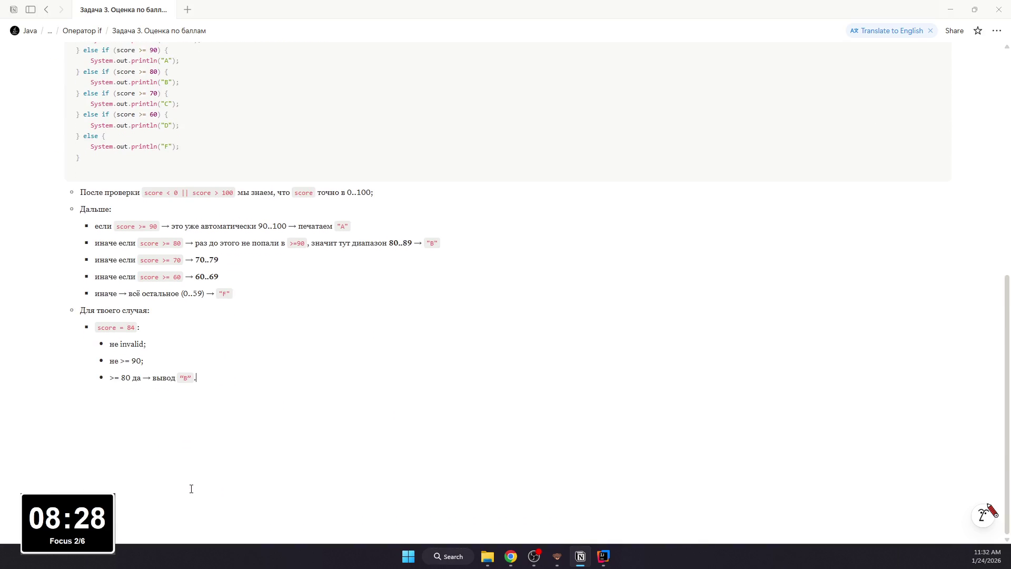
{"action": "scroll", "coordinate": [187, 492], "scroll_direction": "up", "scroll_amount": 4}
{"action": "scroll", "coordinate": [187, 492], "scroll_direction": "down", "scroll_amount": 2}
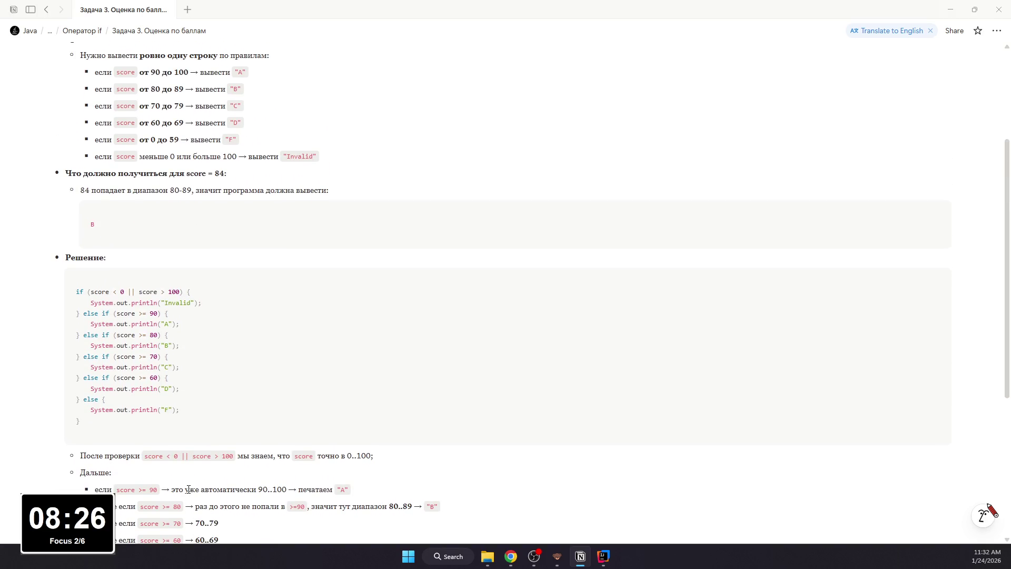
{"action": "scroll", "coordinate": [187, 490], "scroll_direction": "up", "scroll_amount": 5}
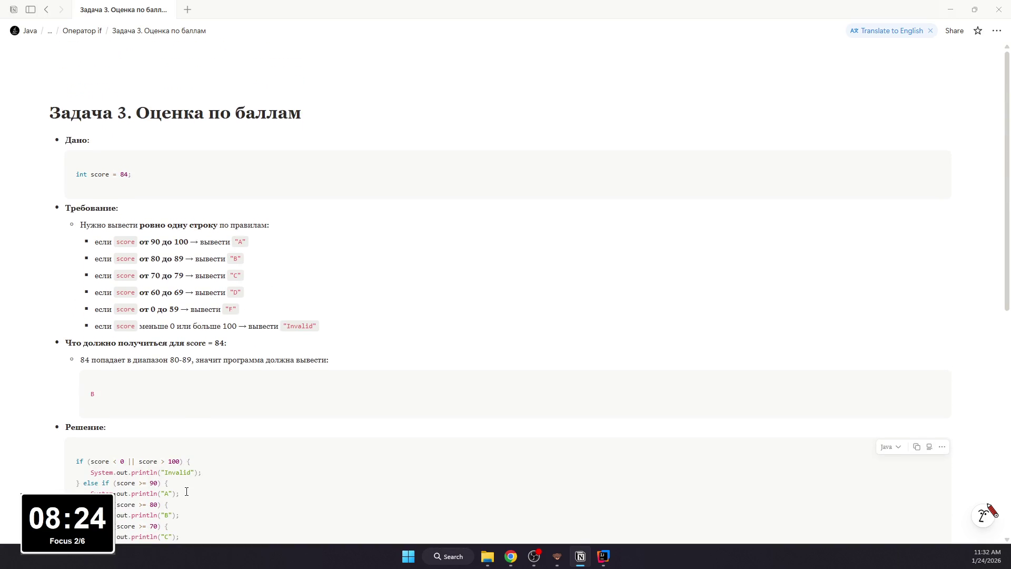
{"action": "scroll", "coordinate": [185, 493], "scroll_direction": "down", "scroll_amount": 1}
{"action": "scroll", "coordinate": [185, 492], "scroll_direction": "down", "scroll_amount": 5}
{"action": "scroll", "coordinate": [183, 493], "scroll_direction": "up", "scroll_amount": 3}
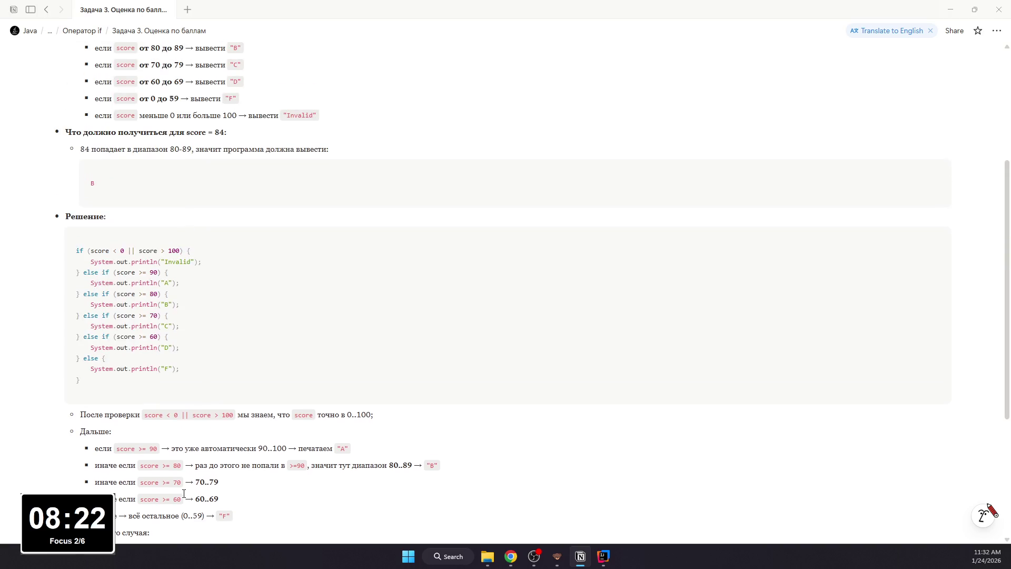
{"action": "scroll", "coordinate": [184, 493], "scroll_direction": "up", "scroll_amount": 3}
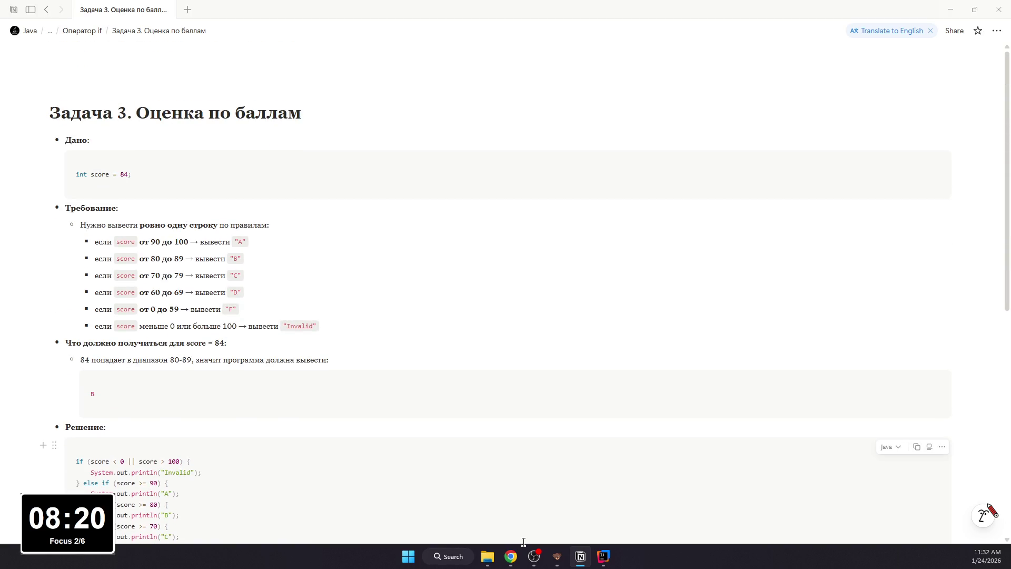
Step: Switch from Notion to ScoreGrade.java in IntelliJ IDEA and focus the editor
{"action": "left_click", "coordinate": [536, 556]}
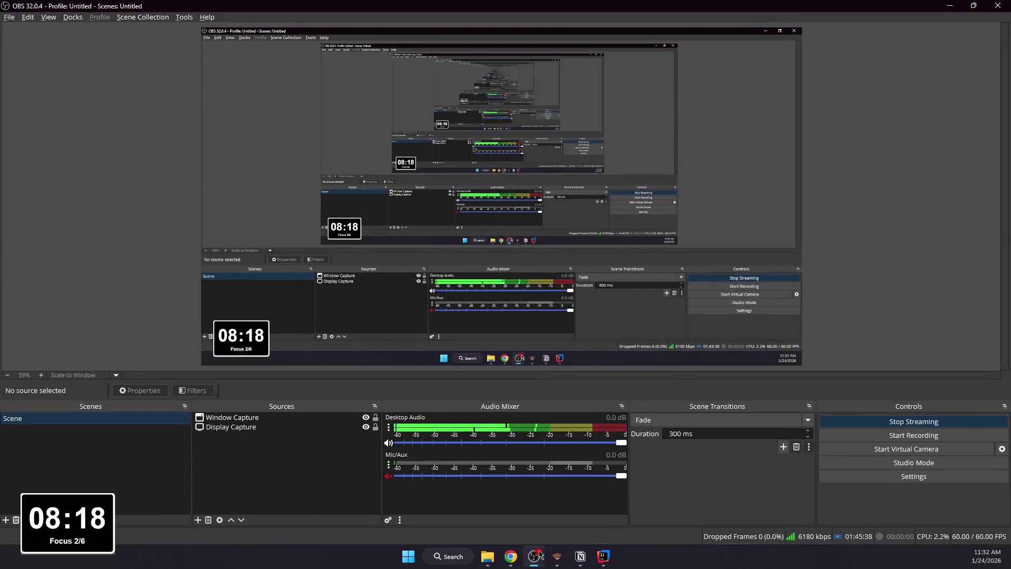
{"action": "left_click", "coordinate": [535, 556]}
{"action": "left_click", "coordinate": [602, 556]}
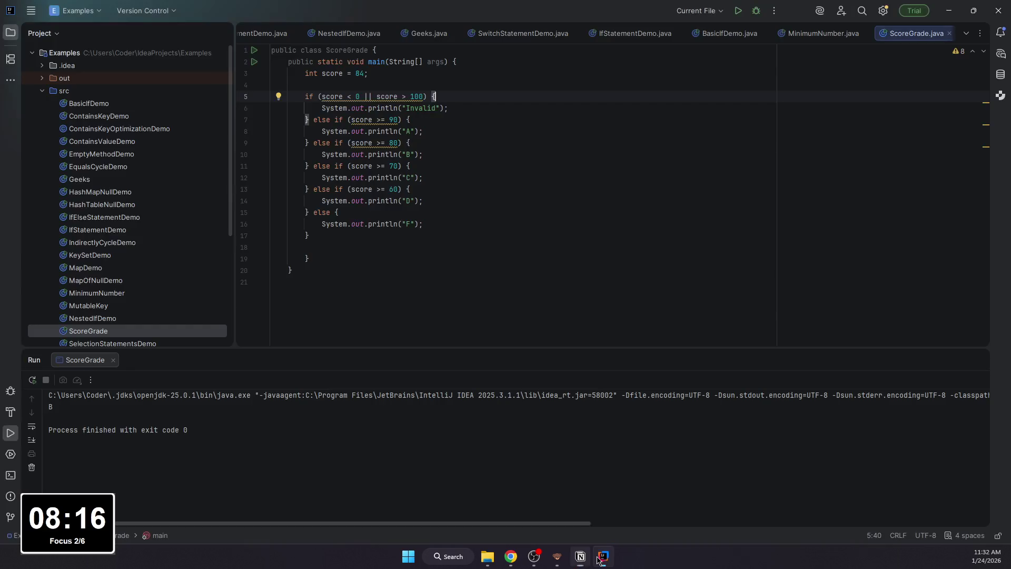
{"action": "left_click", "coordinate": [410, 260]}
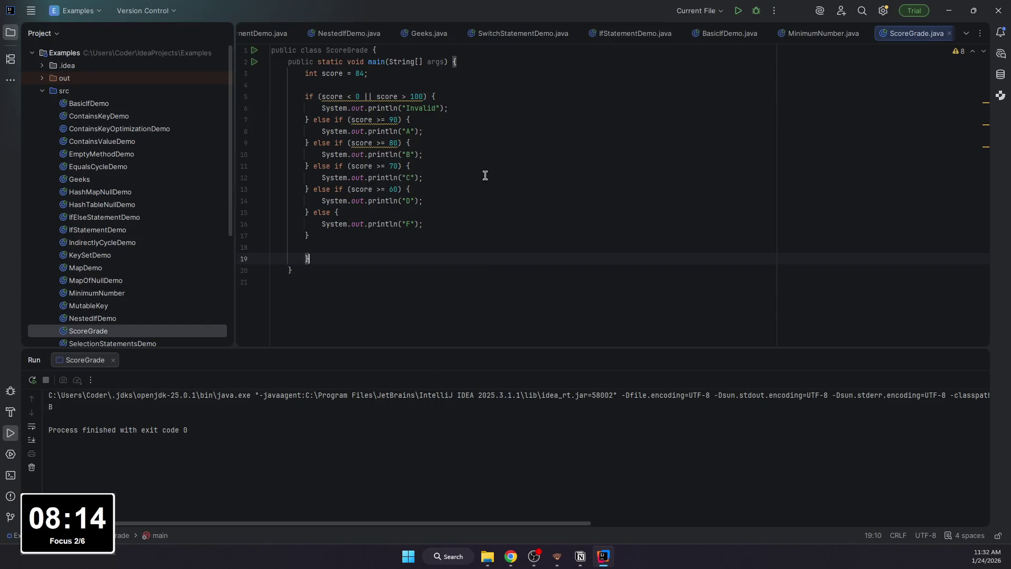
{"action": "type", "text": " // "}
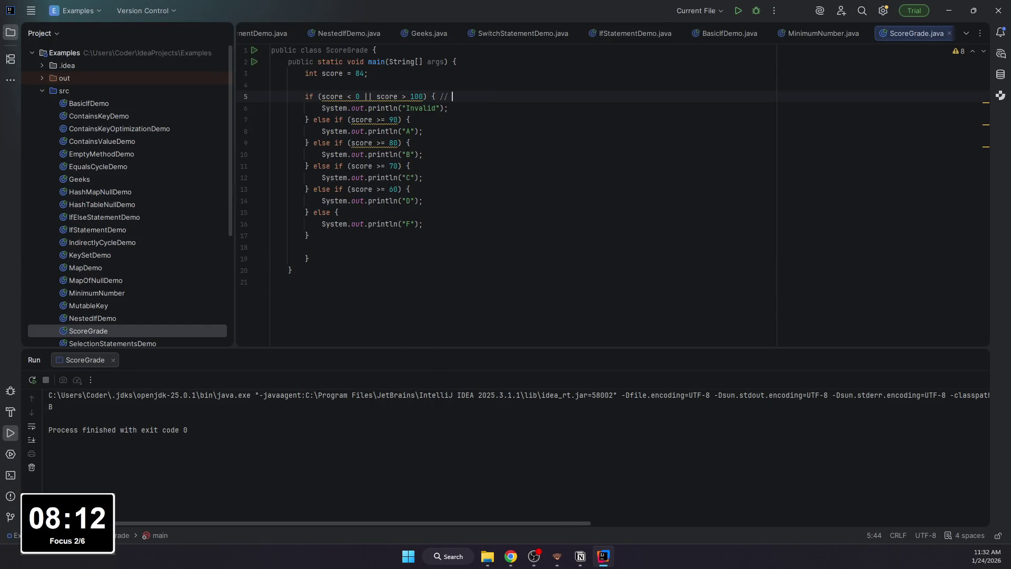
{"action": "type", "text": "84 "}
{"action": "type", "text": "0"}
{"action": "type", "text": "and"}
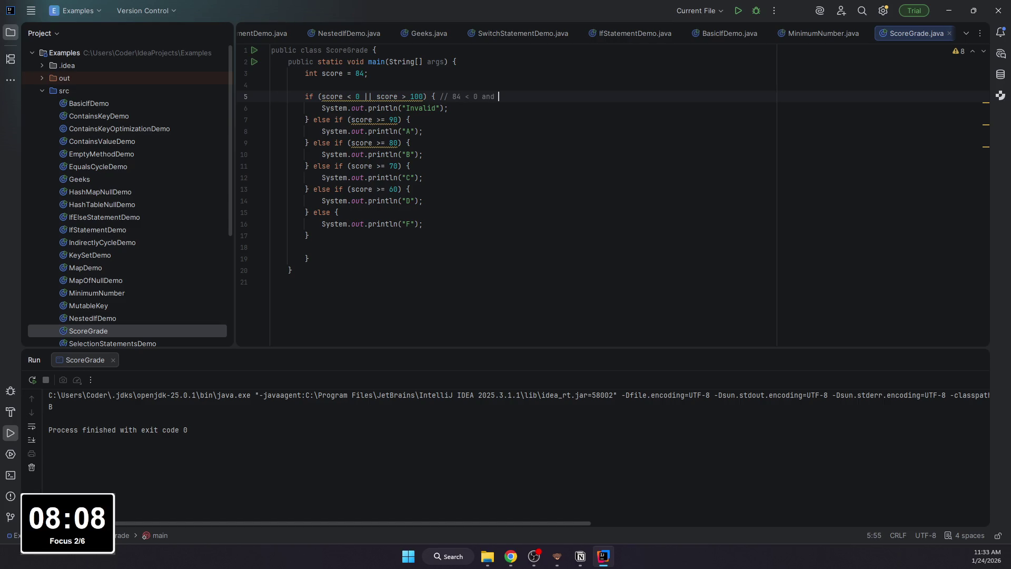
Step: Add the comment // 84 < 0 AND 84 > 100 to the invalid-range check, then return to Notion
{"action": "key", "text": "BackSpace"}
{"action": "type", "text": "AND "}
{"action": "type", "text": "s"}
{"action": "key", "text": "BackSpace"}
{"action": "key", "text": "BackSpace"}
{"action": "key", "text": "BackSpace"}
{"action": "type", "text": "84 >"}
{"action": "type", "text": " 1"}
{"action": "type", "text": "00 ("}
{"action": "key", "text": "BackSpace"}
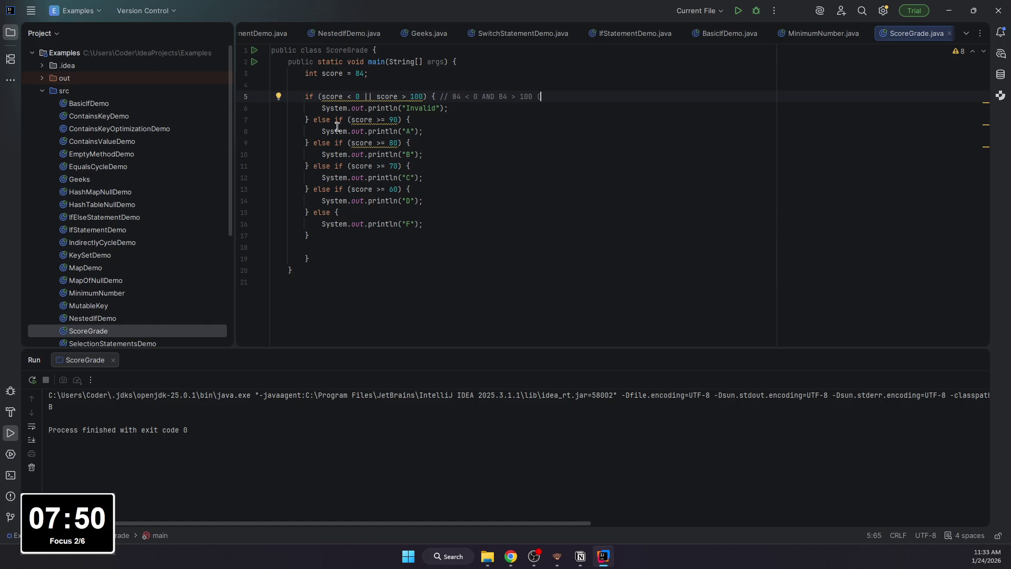
{"action": "left_click", "coordinate": [511, 557]}
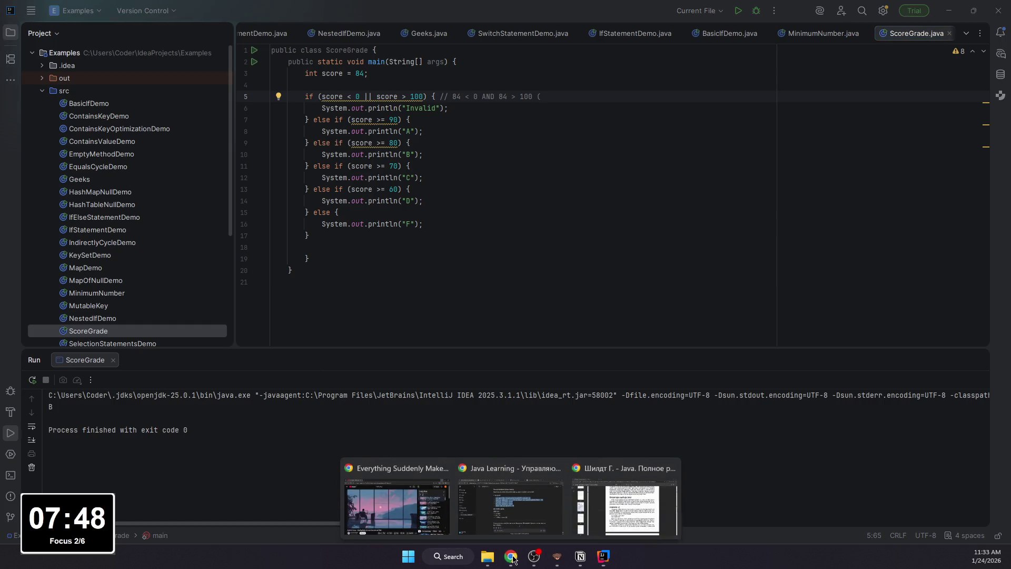
{"action": "left_click", "coordinate": [580, 556]}
{"action": "scroll", "coordinate": [237, 396], "scroll_direction": "down", "scroll_amount": 5}
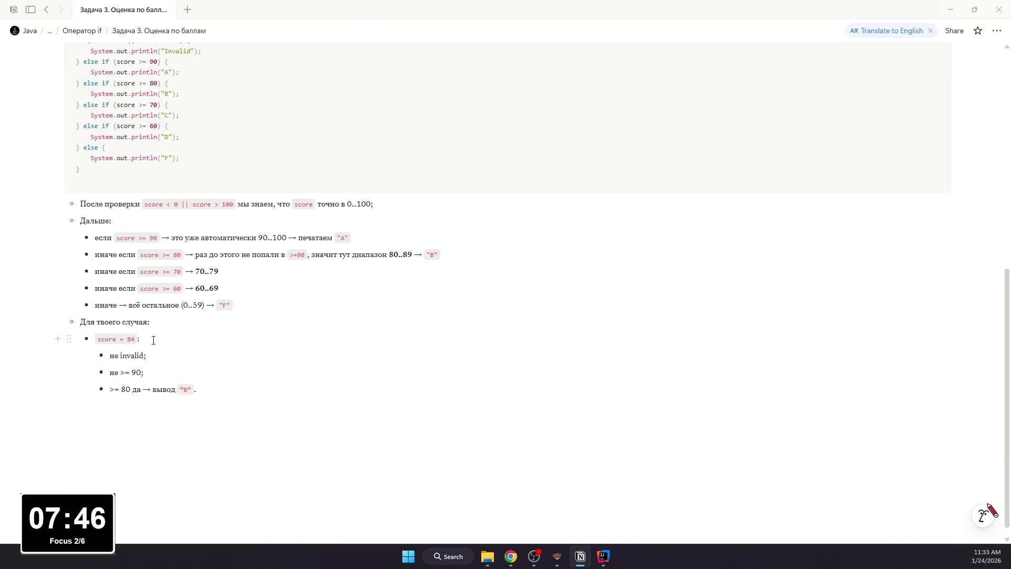
{"action": "scroll", "coordinate": [169, 386], "scroll_direction": "up", "scroll_amount": 10}
Step: Return to the Оператор if page and start a /page entry below the Задачи task list
{"action": "left_click", "coordinate": [46, 10]}
{"action": "scroll", "coordinate": [129, 253], "scroll_direction": "up", "scroll_amount": 10}
{"action": "scroll", "coordinate": [130, 253], "scroll_direction": "up", "scroll_amount": 10}
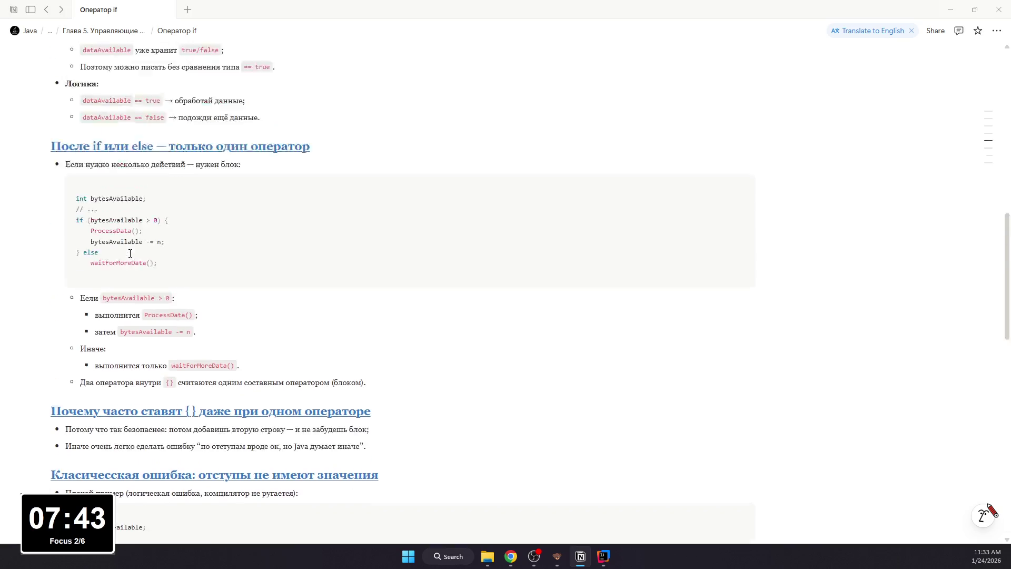
{"action": "scroll", "coordinate": [129, 253], "scroll_direction": "up", "scroll_amount": 5}
{"action": "scroll", "coordinate": [130, 253], "scroll_direction": "down", "scroll_amount": 10}
{"action": "scroll", "coordinate": [140, 259], "scroll_direction": "down", "scroll_amount": 8}
{"action": "scroll", "coordinate": [140, 259], "scroll_direction": "down", "scroll_amount": 3}
{"action": "left_click", "coordinate": [158, 395]}
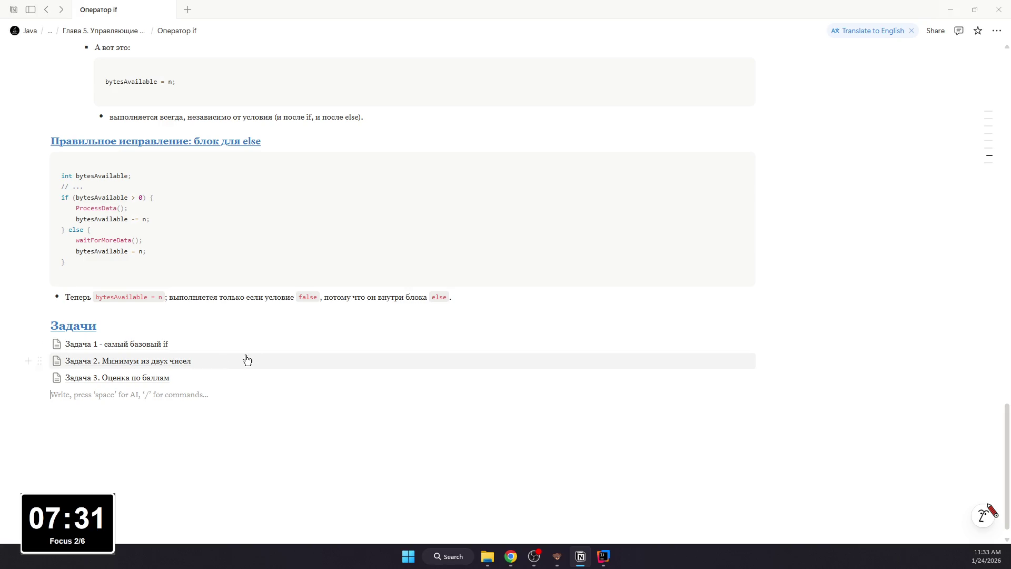
{"action": "type", "text": "/page"}
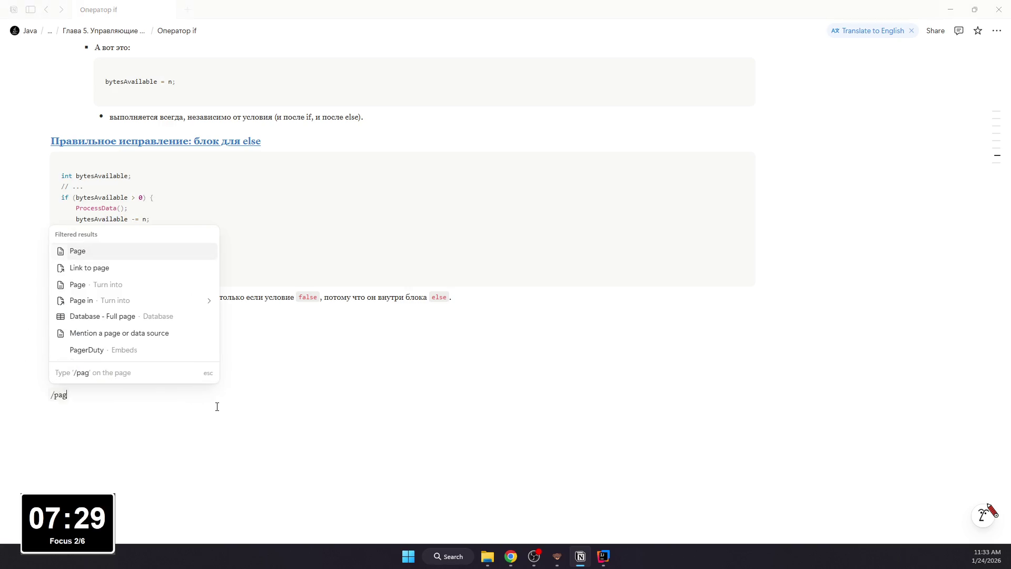
Step: Create the sub-page Задача 4. Чётное или нечётное with serif font and full-width layout
{"action": "key", "text": "Return"}
{"action": "type", "text": "Зад"}
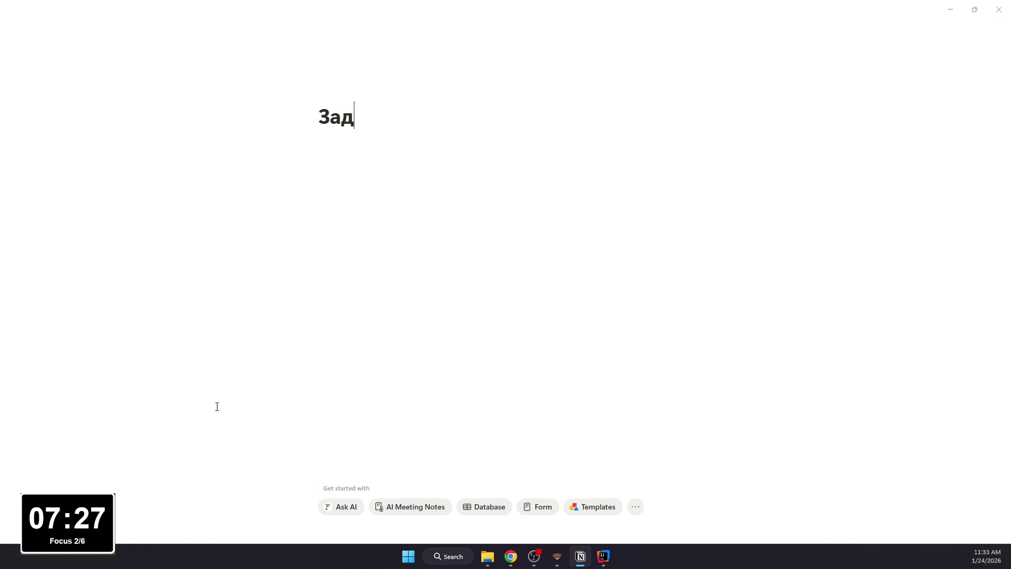
{"action": "type", "text": "ача 4"}
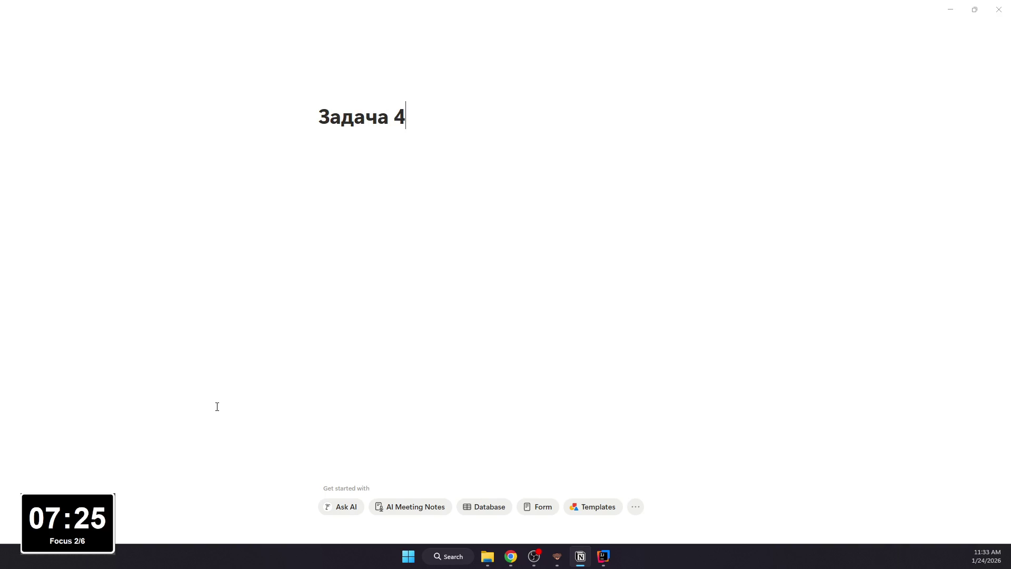
{"action": "type", "text": ". Чётное или нечётное"}
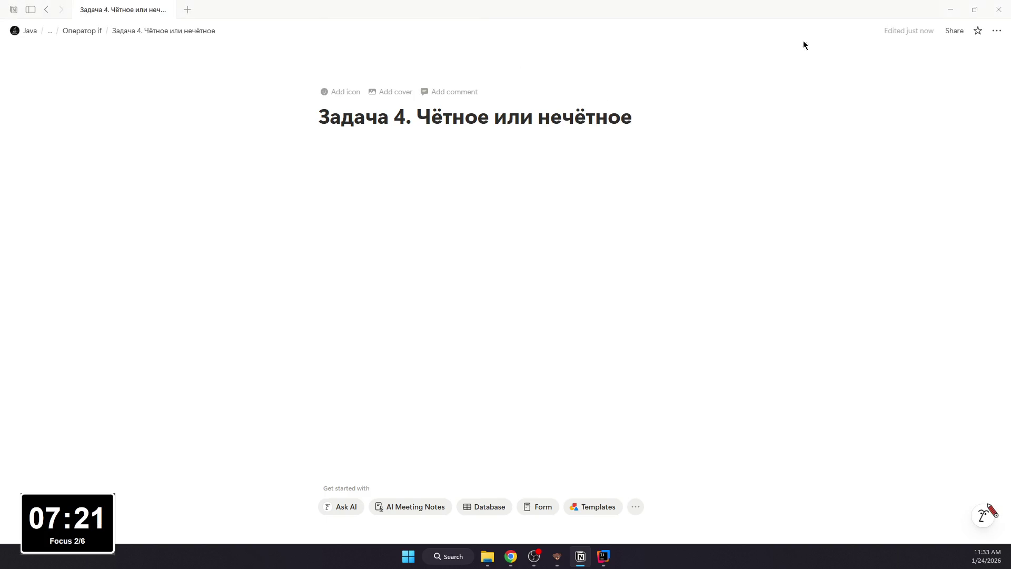
{"action": "left_click", "coordinate": [997, 30]}
{"action": "left_click", "coordinate": [933, 83]}
{"action": "left_click", "coordinate": [907, 200]}
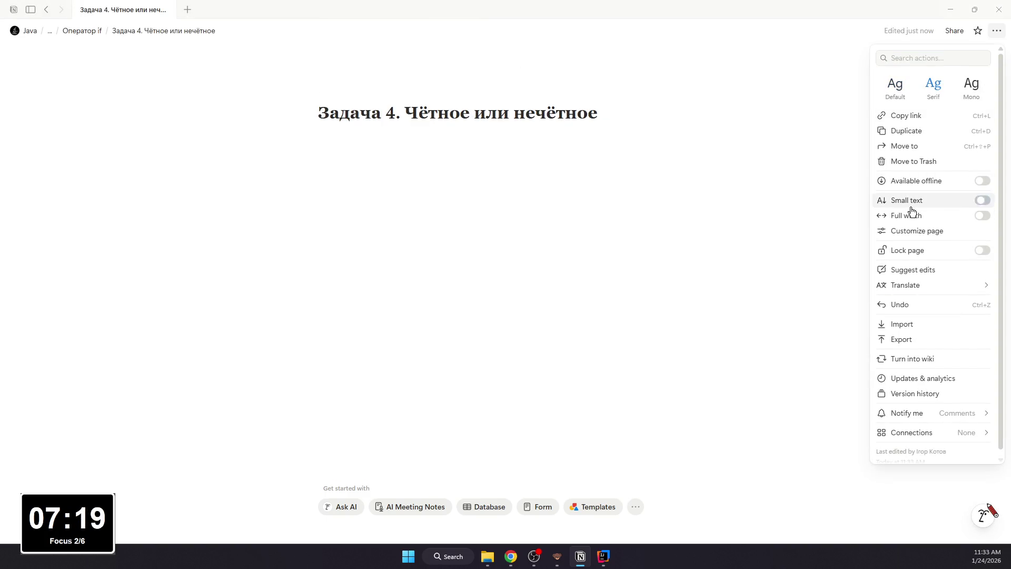
Step: Go back to Оператор if and reopen the Задача 4. Чётное или нечётное page
{"action": "left_click", "coordinate": [463, 214]}
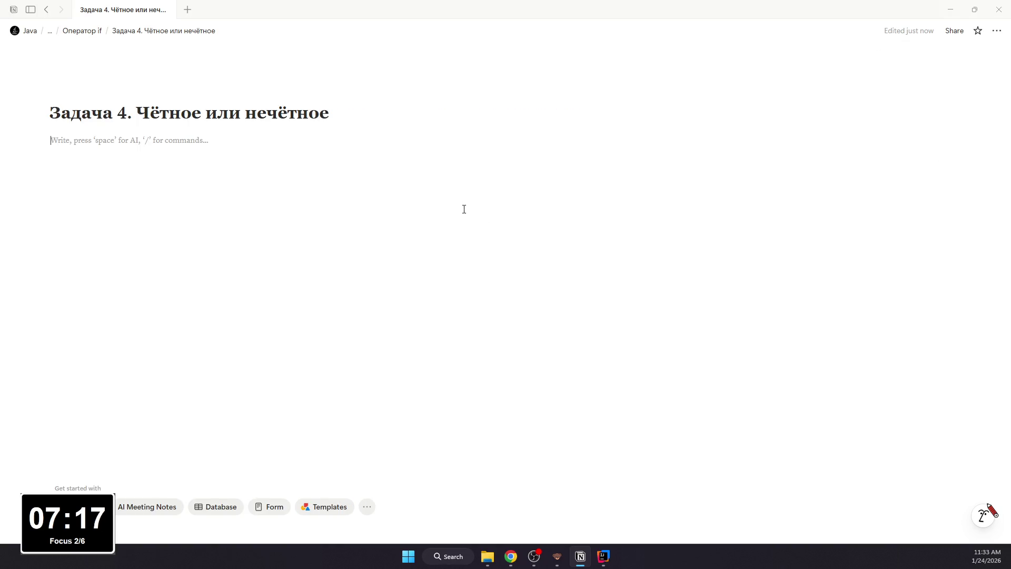
{"action": "left_click", "coordinate": [45, 9]}
{"action": "scroll", "coordinate": [157, 316], "scroll_direction": "up", "scroll_amount": 8}
{"action": "scroll", "coordinate": [156, 395], "scroll_direction": "down", "scroll_amount": 6}
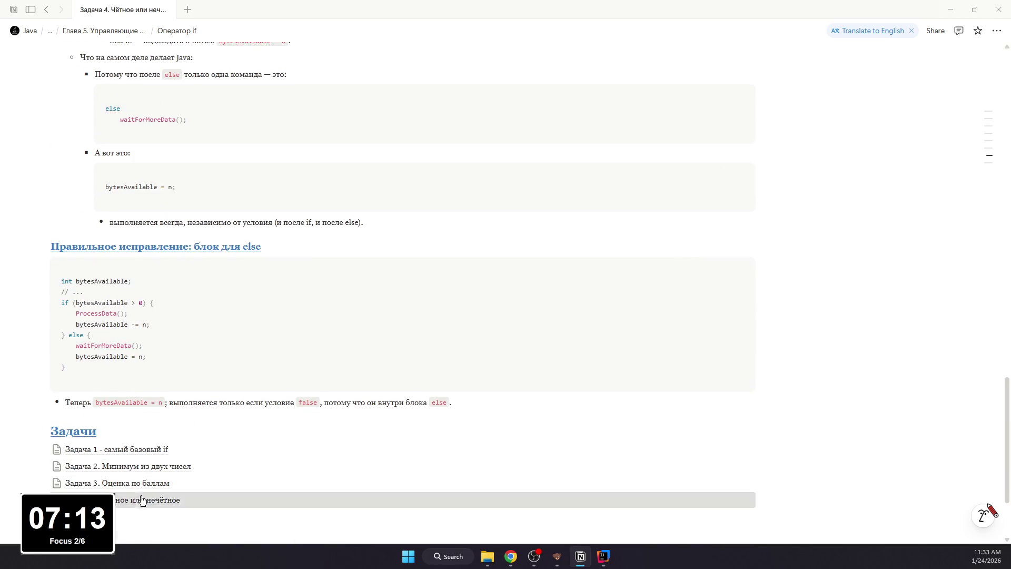
{"action": "left_click", "coordinate": [142, 499]}
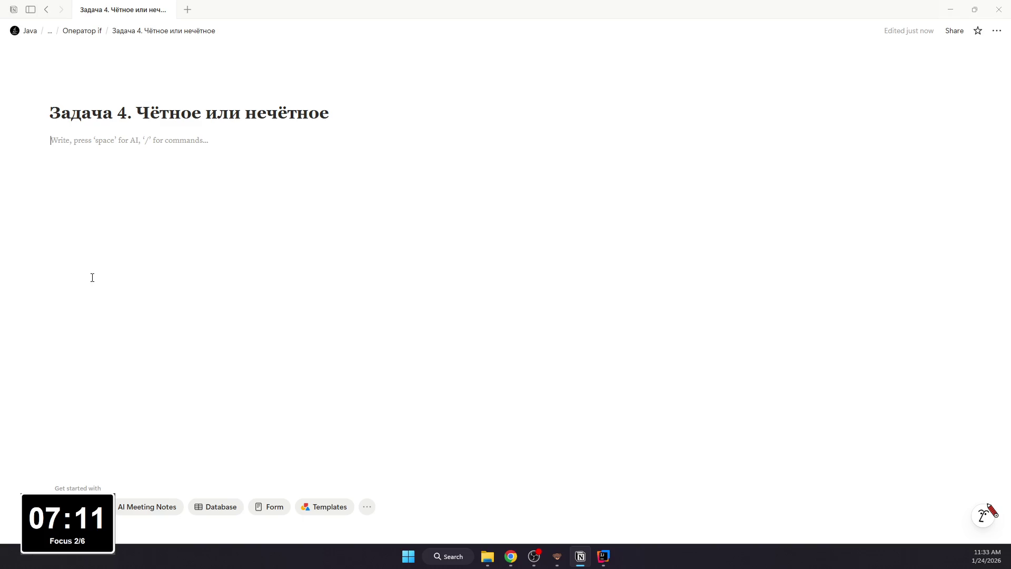
{"action": "type", "text": "/bul"}
Step: Add a Дано: bullet and a code block containing int n = 19;, then switch to IntelliJ IDEA
{"action": "key", "text": "Return"}
{"action": "type", "text": "Дано:"}
{"action": "key", "text": "Return"}
{"action": "type", "text": "/code"}
{"action": "key", "text": "Return"}
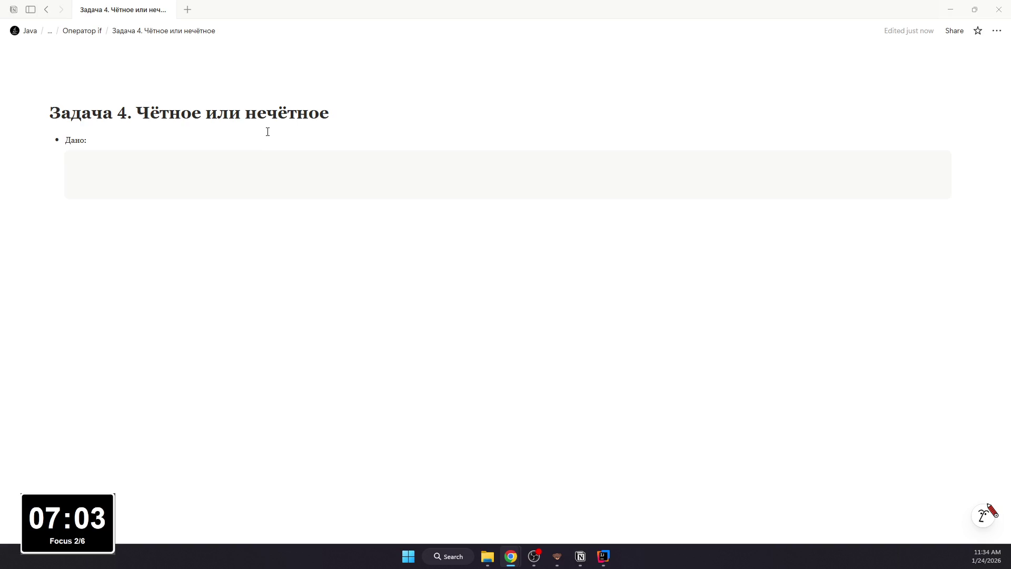
{"action": "type", "text": "int n = 19;"}
{"action": "left_click", "coordinate": [264, 272]}
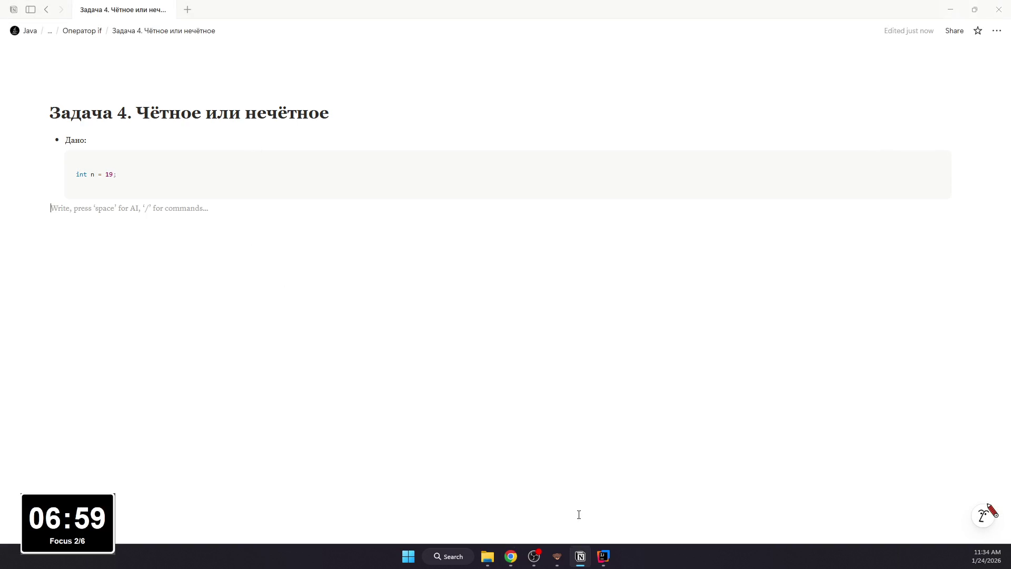
{"action": "left_click", "coordinate": [602, 557]}
{"action": "right_click", "coordinate": [65, 91]}
{"action": "mouse_move", "coordinate": [107, 96]}
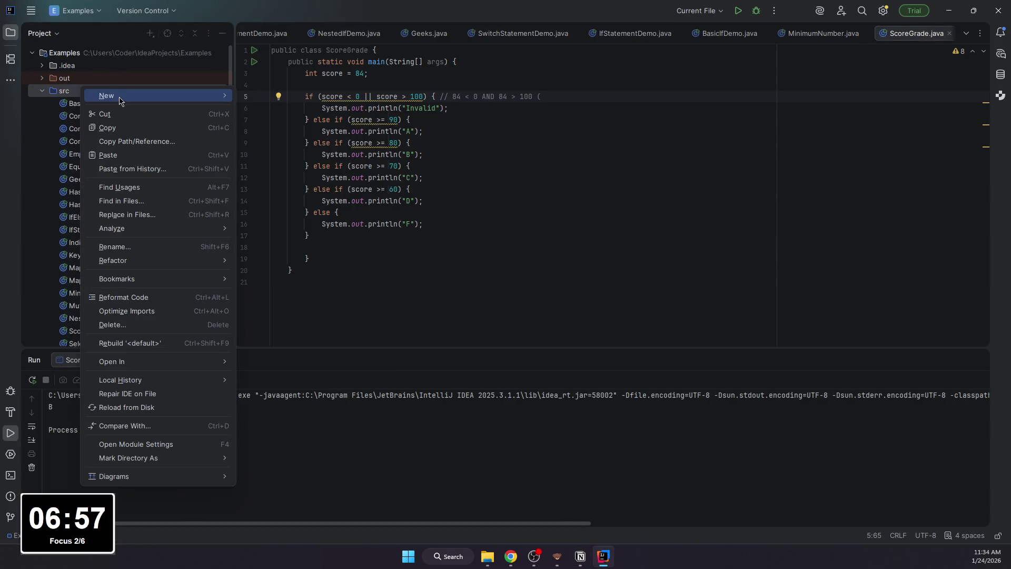
Step: Create a new Java class named EvenOrOdd in the src folder
{"action": "left_click", "coordinate": [269, 95]}
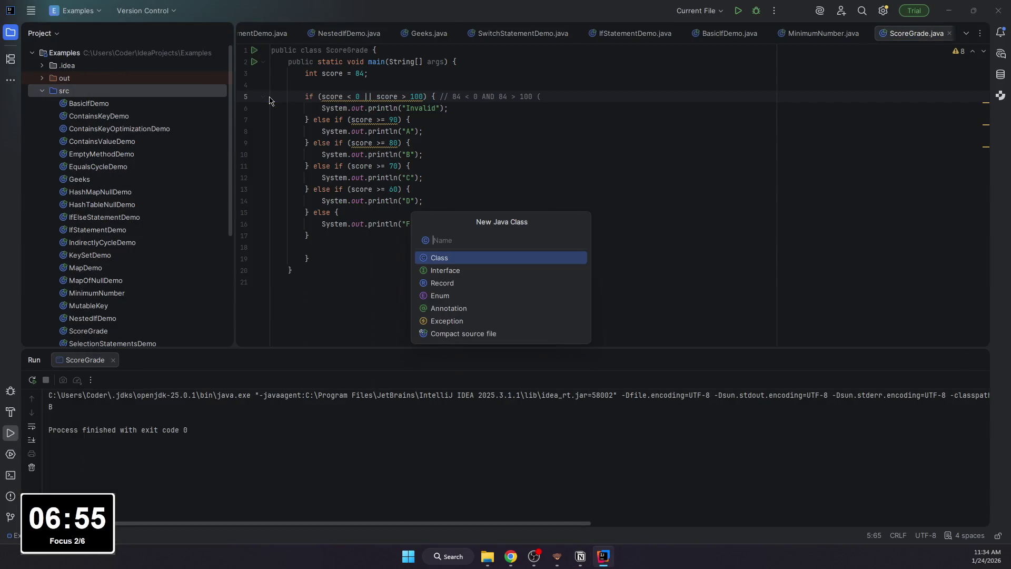
{"action": "left_click", "coordinate": [512, 557]}
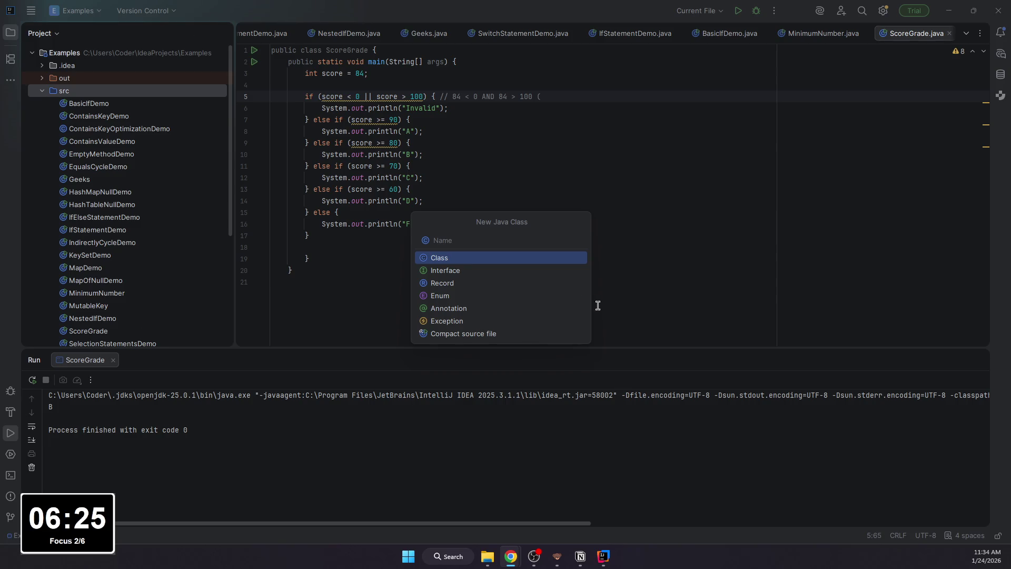
{"action": "left_click", "coordinate": [492, 240]}
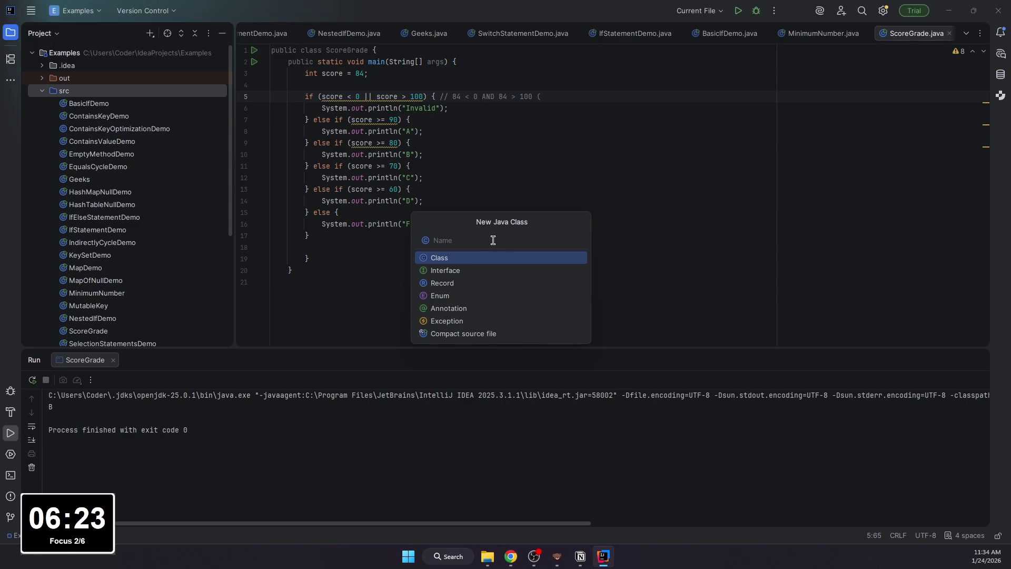
{"action": "type", "text": "E"}
{"action": "type", "text": "Or"}
{"action": "type", "text": "dd"}
{"action": "key", "text": "Return"}
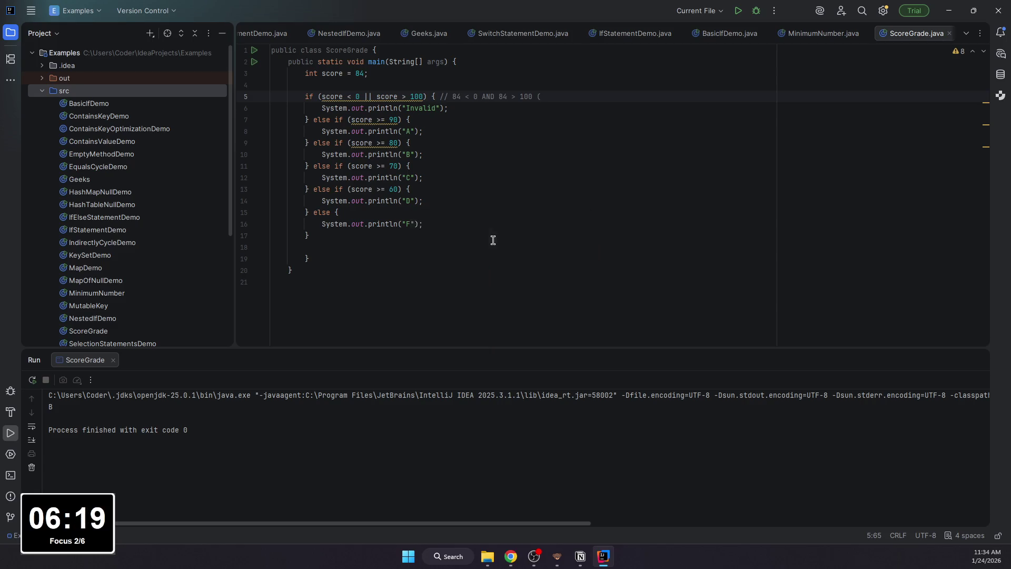
{"action": "type", "text": "public static vo"}
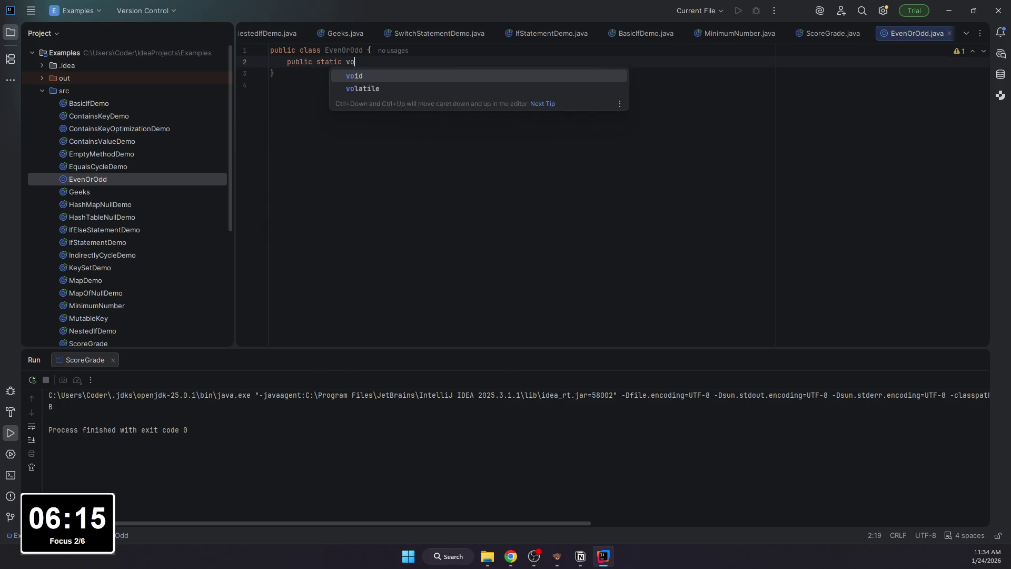
{"action": "type", "text": "id main(String"}
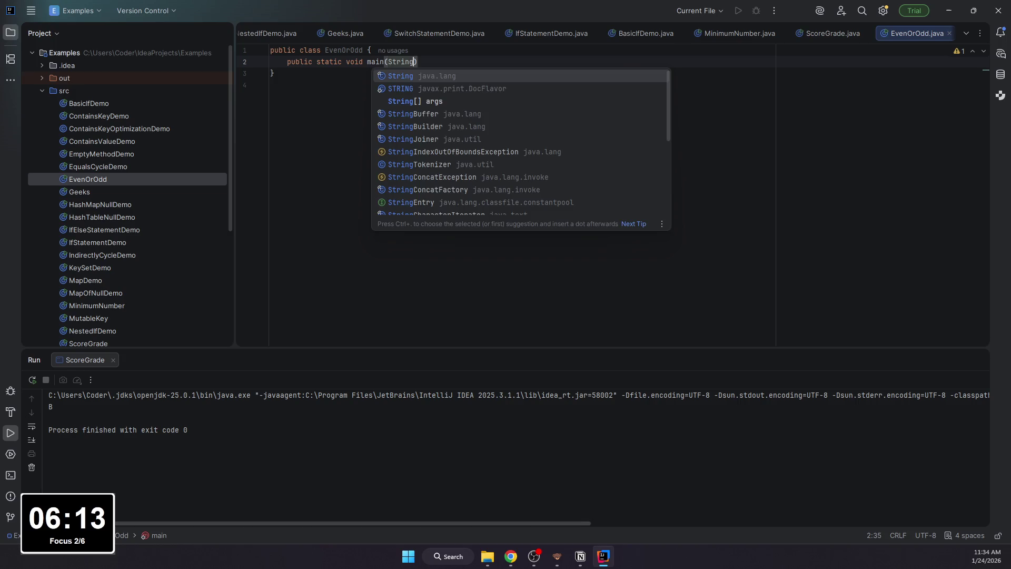
{"action": "type", "text": "[] args) {"}
Step: Write the main method signature and declare int n = 19;
{"action": "key", "text": "Return"}
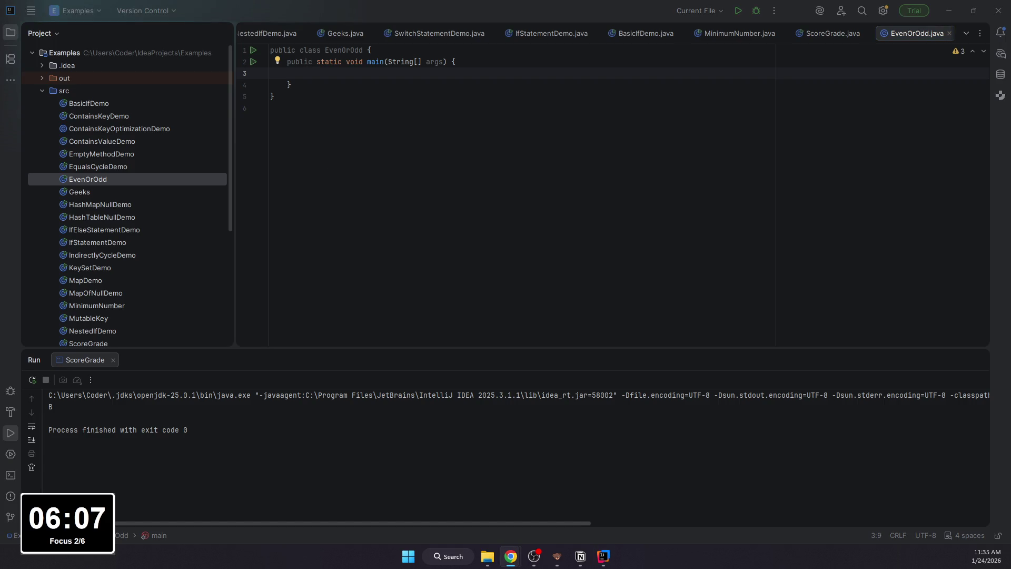
{"action": "left_click", "coordinate": [318, 70]}
{"action": "type", "text": "int"}
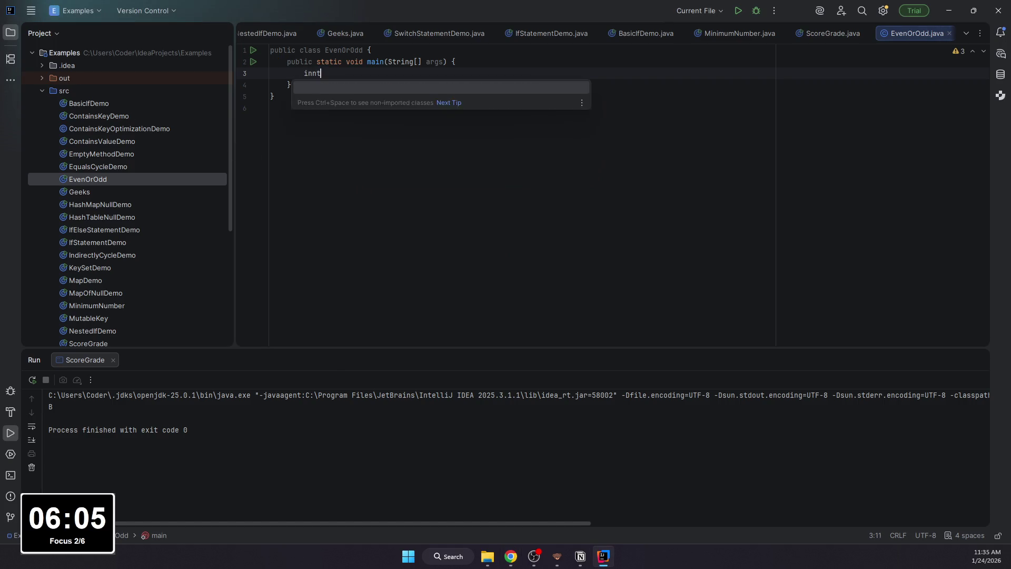
{"action": "key", "text": "BackSpace"}
{"action": "key", "text": "BackSpace"}
{"action": "type", "text": "= 19;"}
{"action": "key", "text": "Return"}
{"action": "key", "text": "Return"}
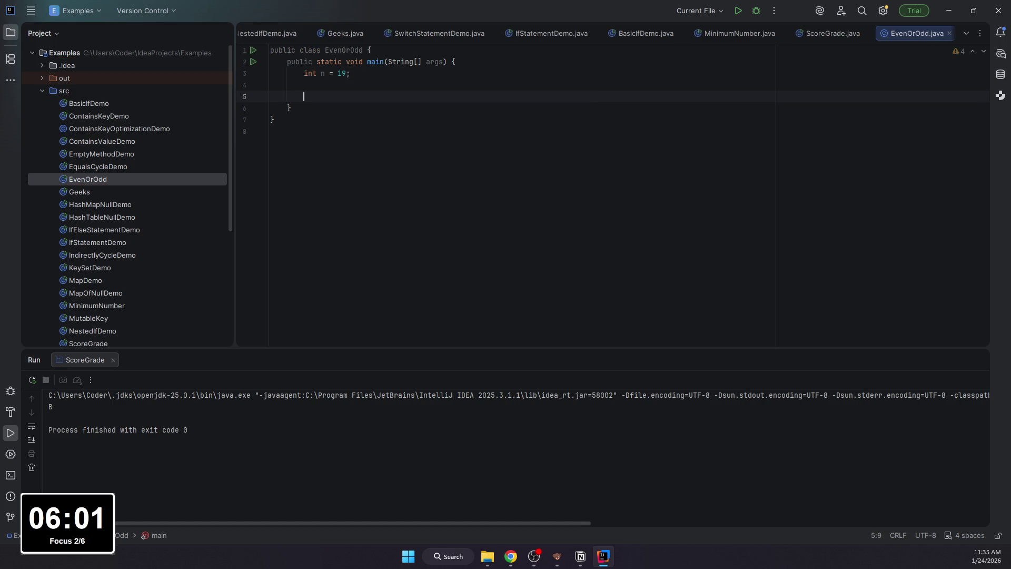
{"action": "type", "text": "if (n "}
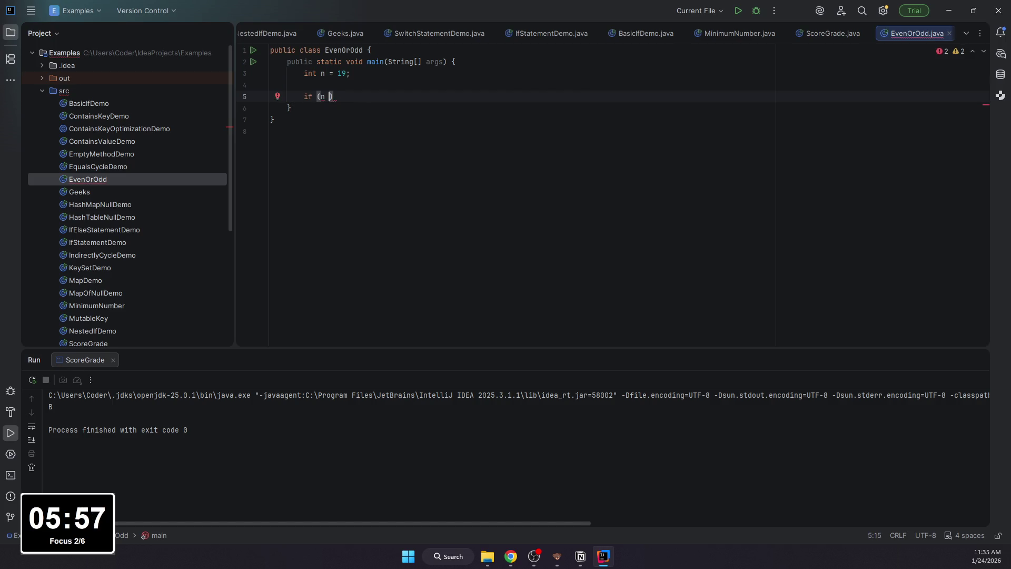
{"action": "type", "text": "%"}
{"action": "type", "text": "= 0"}
Step: Begin the if (n ...) condition on line 5
{"action": "key", "text": "BackSpace"}
{"action": "key", "text": "BackSpace"}
{"action": "key", "text": "BackSpace"}
{"action": "key", "text": "BackSpace"}
{"action": "key", "text": "alt+Tab"}
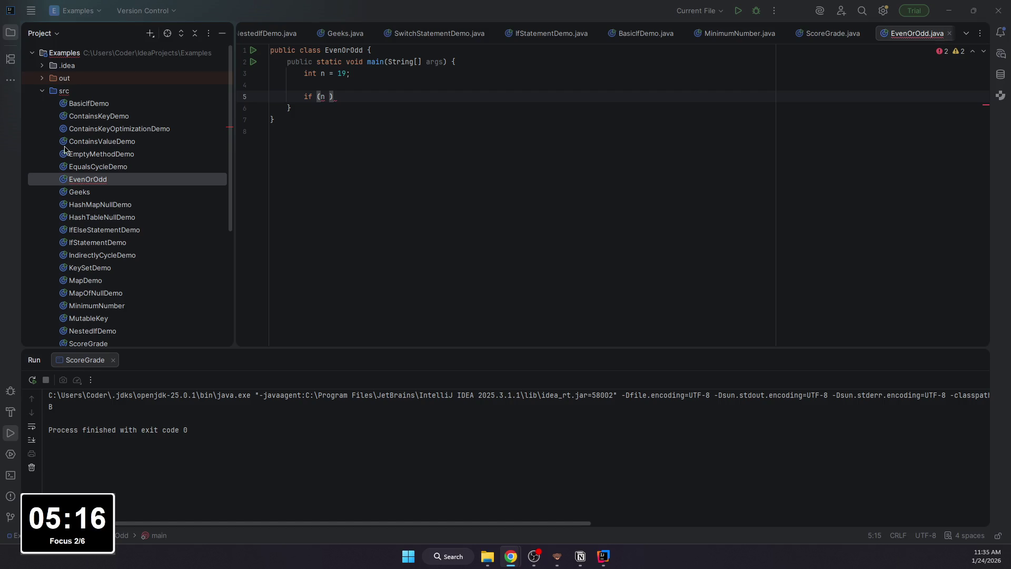
{"action": "left_click", "coordinate": [330, 97]}
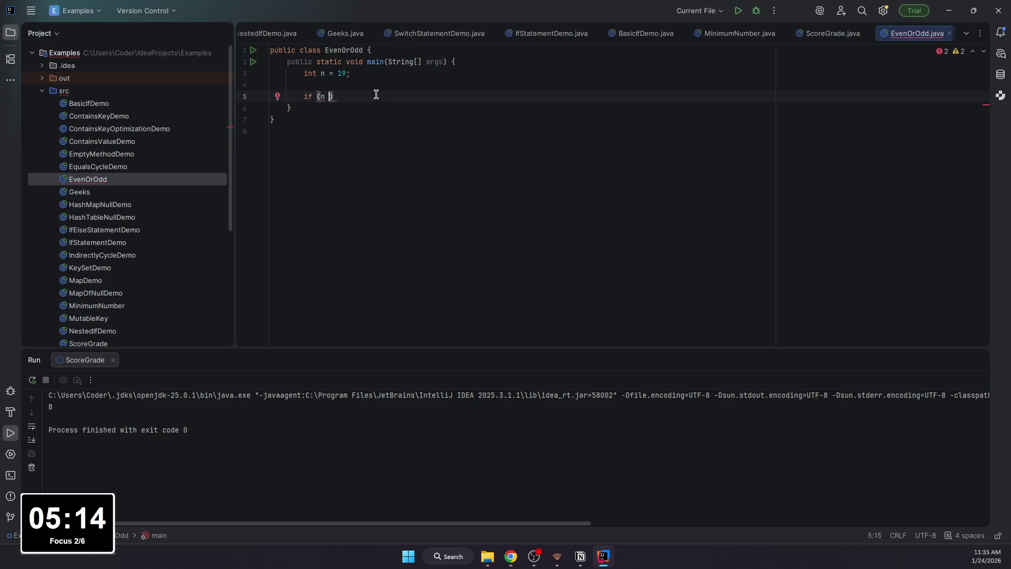
{"action": "type", "text": "% "}
{"action": "type", "text": "2"}
{"action": "type", "text": "="}
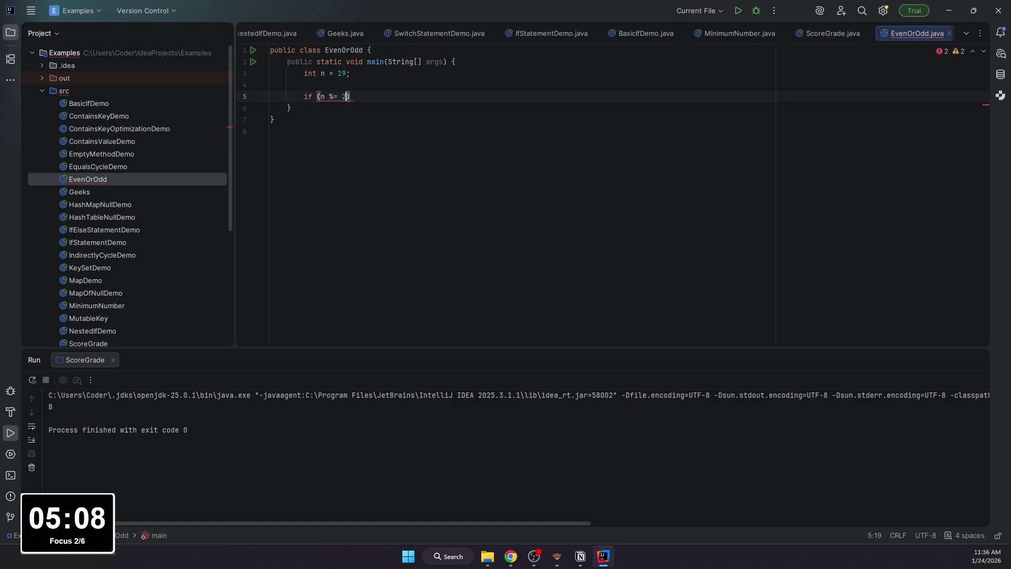
Step: Complete the condition n % 2 == 0 and print Число четное in the if block
{"action": "key", "text": "BackSpace"}
{"action": "key", "text": "BackSpace"}
{"action": "key", "text": "BackSpace"}
{"action": "type", "text": "%"}
{"action": "key", "text": "BackSpace"}
{"action": "key", "text": "BackSpace"}
{"action": "type", "text": "%"}
{"action": "key", "text": "BackSpace"}
{"action": "type", "text": "%"}
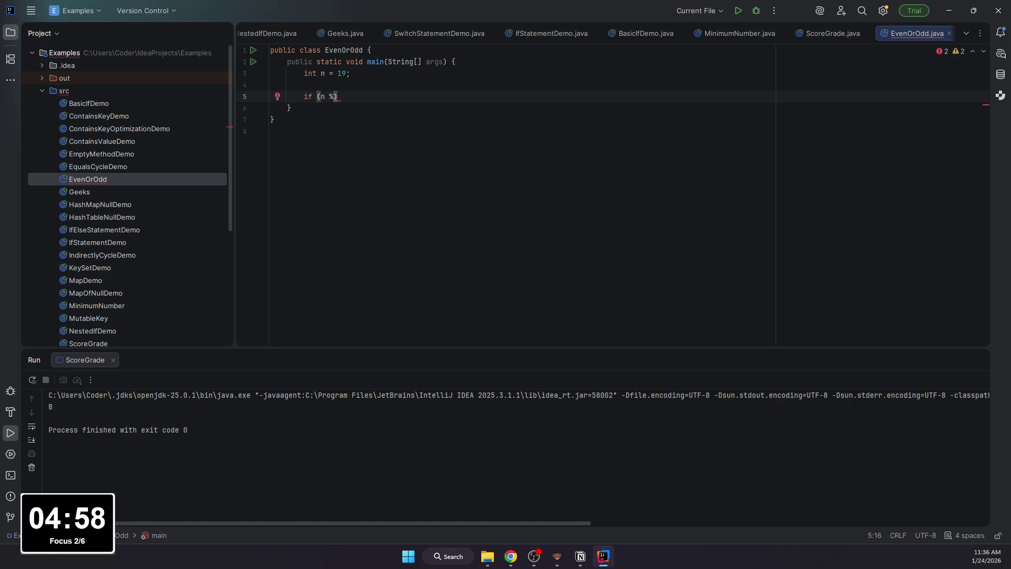
{"action": "type", "text": " 2 "}
{"action": "type", "text": "== 0) {"}
{"action": "key", "text": "Return"}
{"action": "type", "text": "System"}
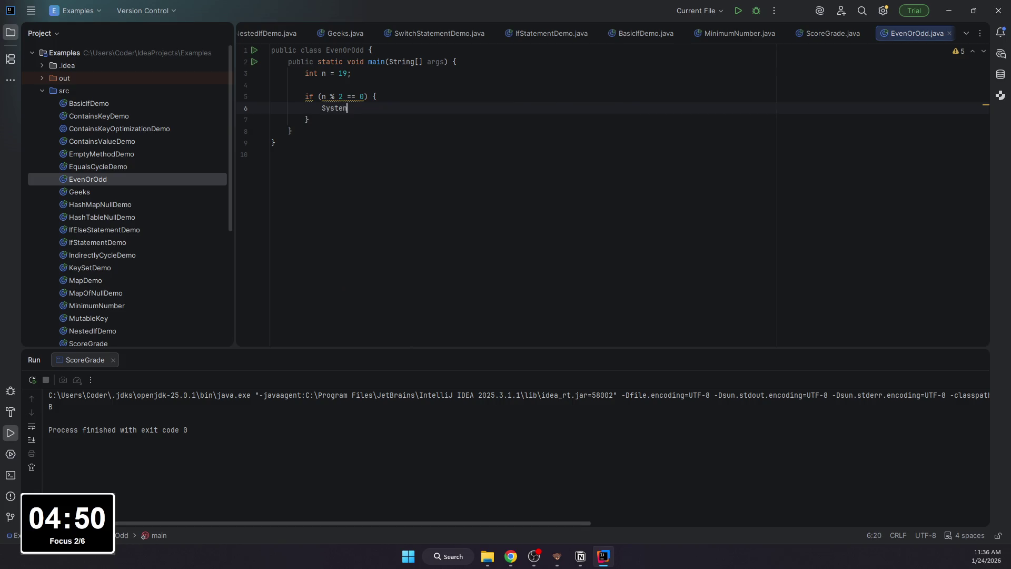
{"action": "type", "text": ".out.println"}
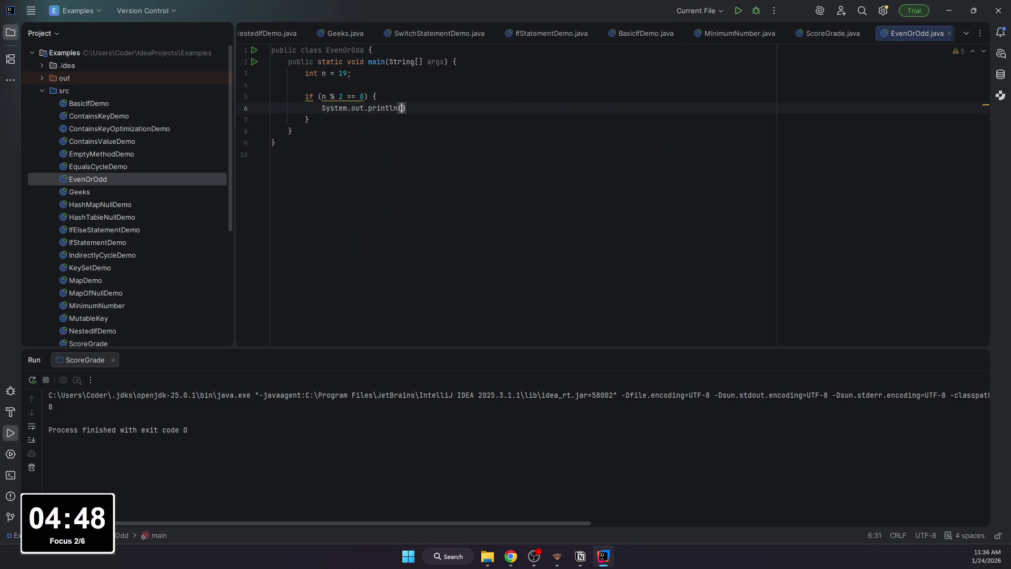
{"action": "type", "text": "(\""}
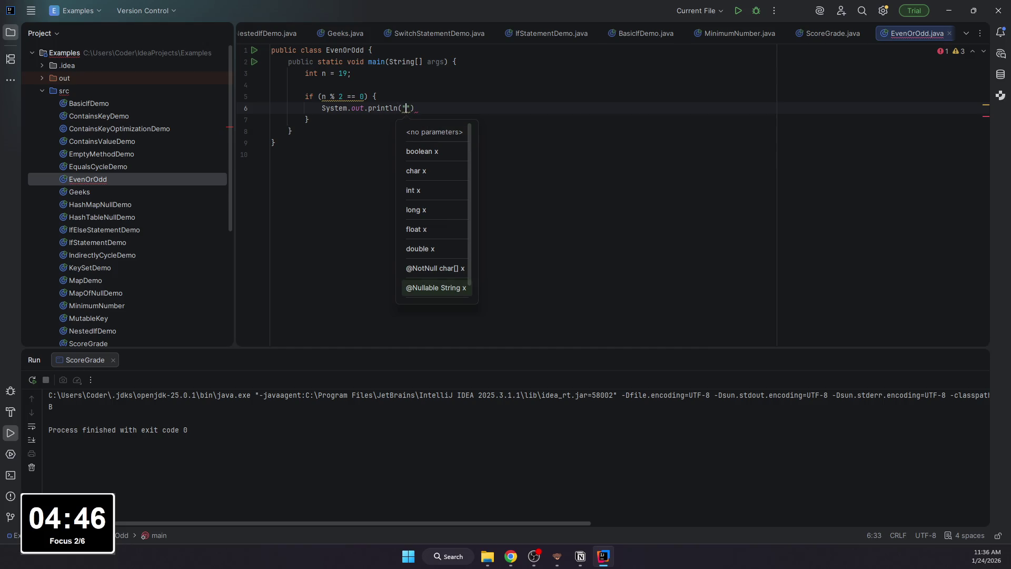
{"action": "type", "text": "Число четно"}
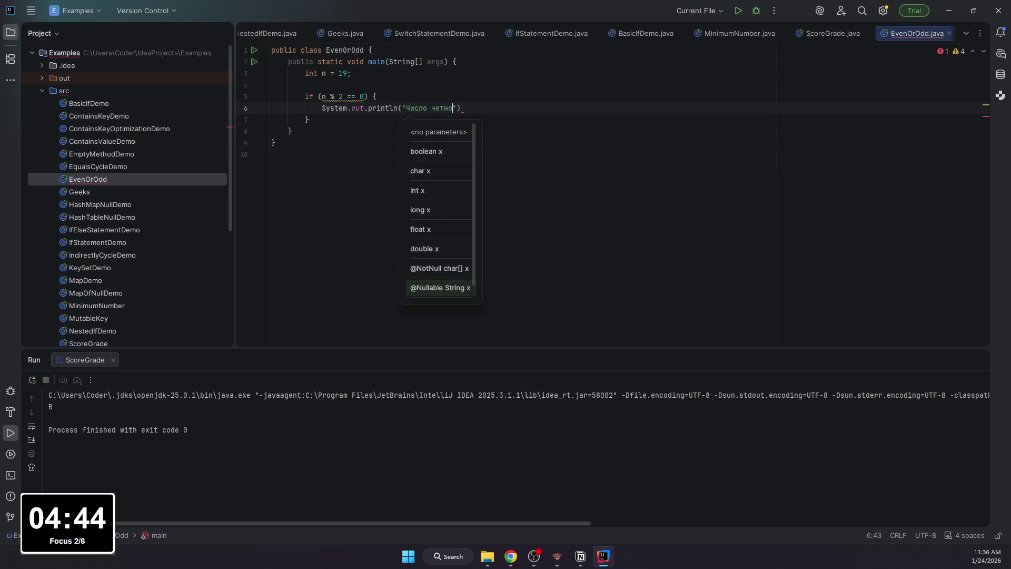
{"action": "type", "text": "е"}
{"action": "key", "text": "End"}
{"action": "type", "text": ";"}
Step: Add the else branch printing Число нечетное and select all the code
{"action": "key", "text": "Down"}
{"action": "key", "text": "End"}
{"action": "type", "text": "else {"}
{"action": "key", "text": "Return"}
{"action": "type", "text": "Syste.m"}
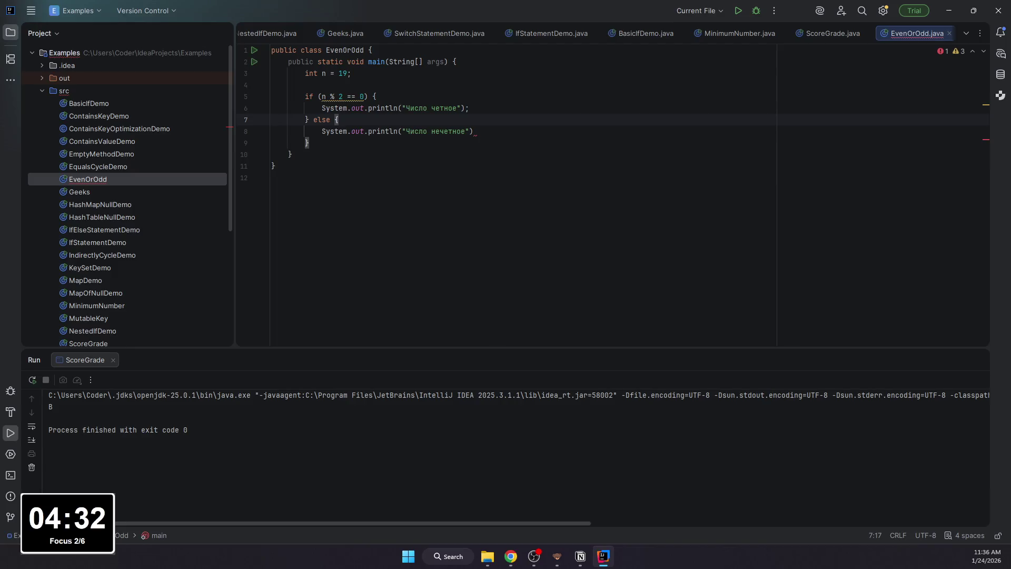
{"action": "type", "text": ";"}
{"action": "key", "text": "ctrl+a"}
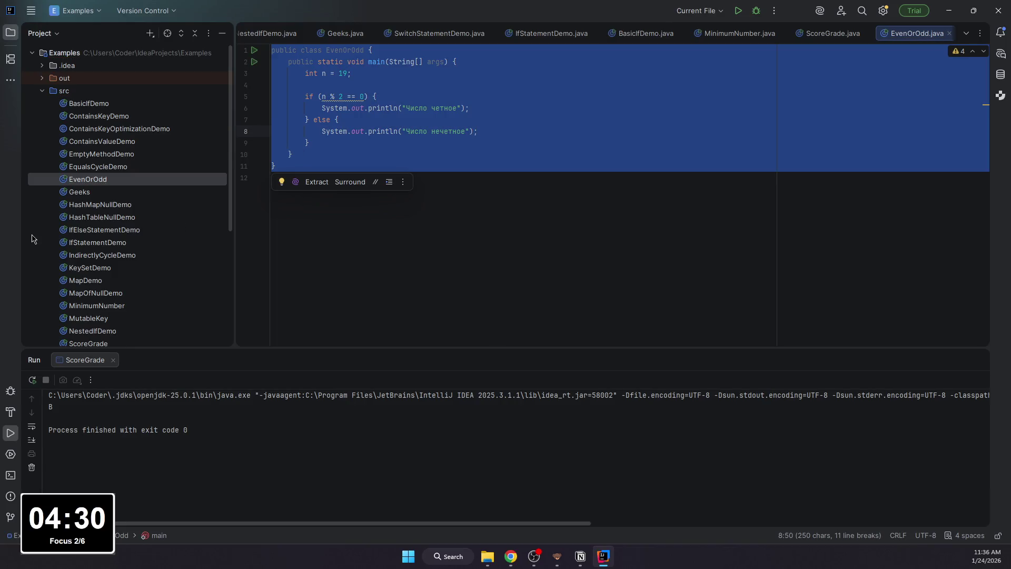
Step: Switch from the EvenOrOdd editor back to the Notion «Задача 4» page
{"action": "key", "text": "alt+Tab"}
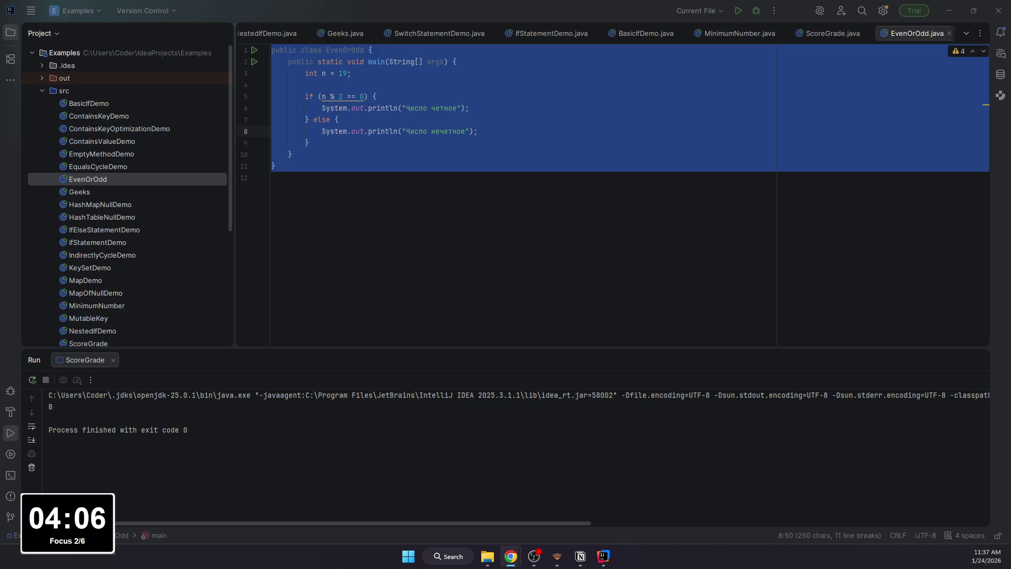
{"action": "key", "text": "alt+Tab"}
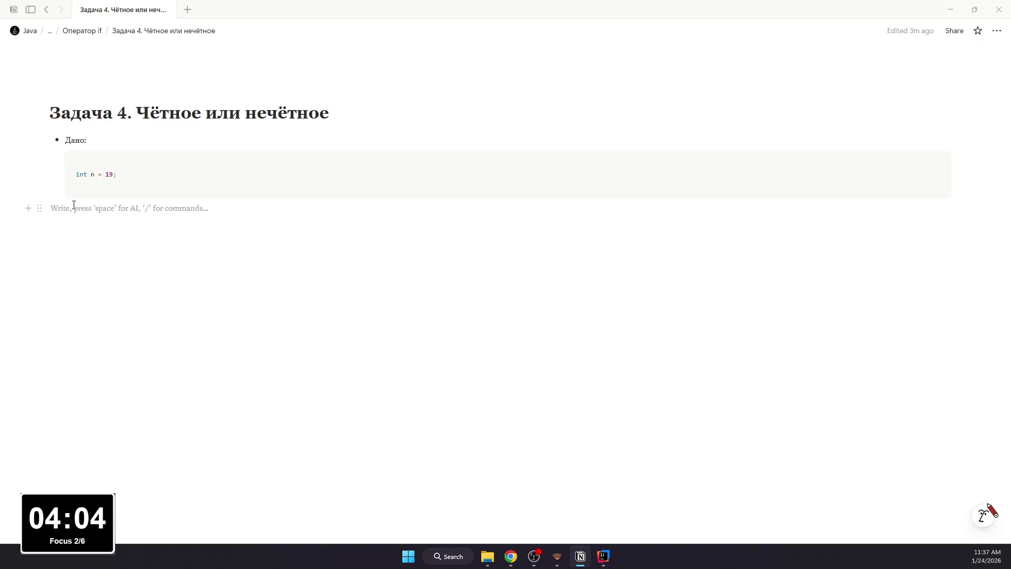
{"action": "type", "text": "- Решение:"}
Step: Add a Решение code block under the bullet and paste the even/odd if/else code into it
{"action": "key", "text": "Return"}
{"action": "type", "text": "/code"}
{"action": "key", "text": "Return"}
{"action": "type", "text": "if (n % 2 == 0) {     System.out.println(\"even\"); } else {     System.out.println(\"odd\"); }"}
{"action": "key", "text": "BackSpace"}
{"action": "left_click", "coordinate": [164, 322]}
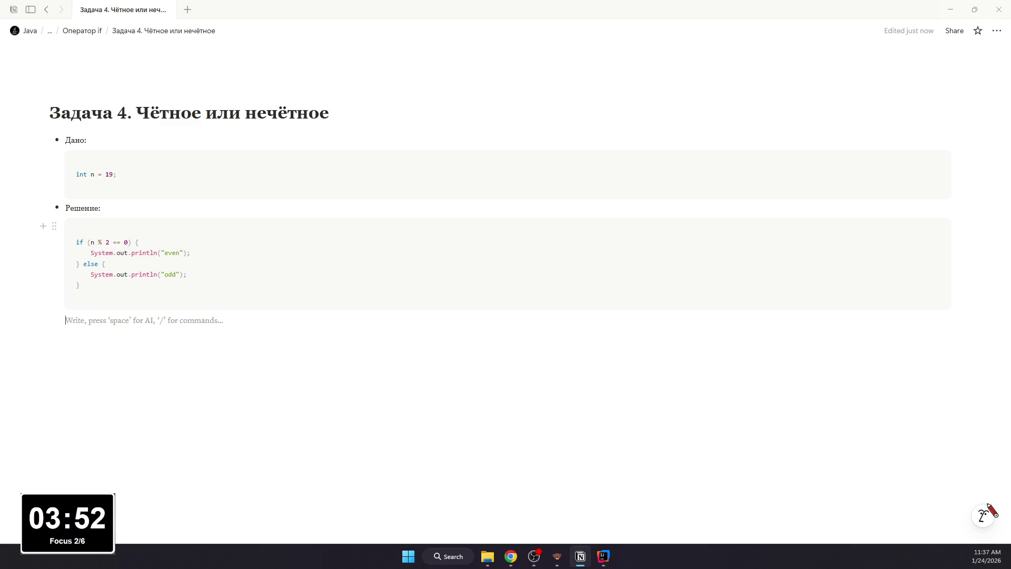
{"action": "type", "text": "- "}
{"action": "type", "text": "n % 2"}
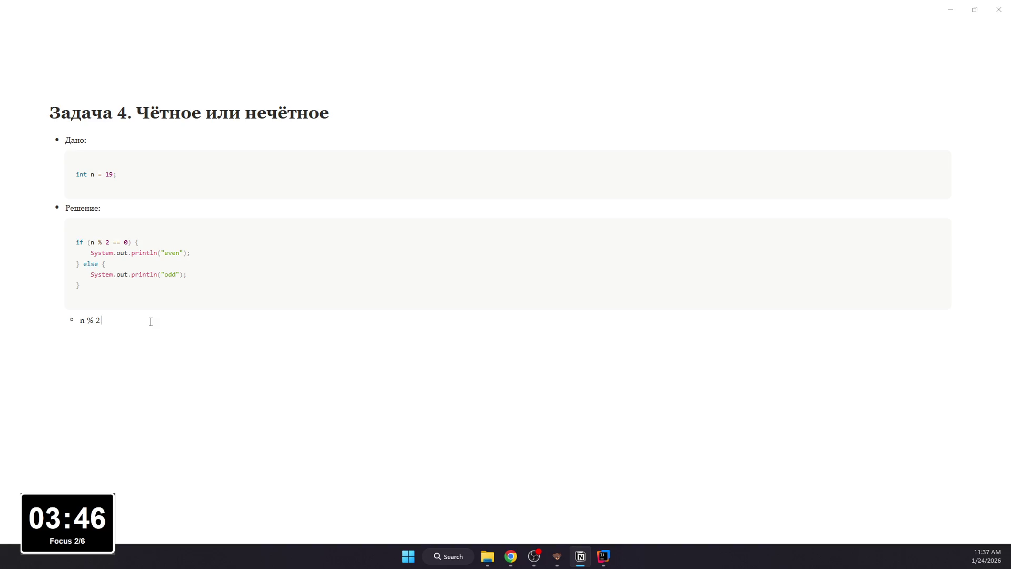
{"action": "type", "text": " аёт остаток от делен"}
{"action": "type", "text": "ия на 2;"}
Step: Write the nested bullets explaining the n % 2 remainder check, чётное and нечётное
{"action": "key", "text": "Return"}
{"action": "type", "text": "есои отстат"}
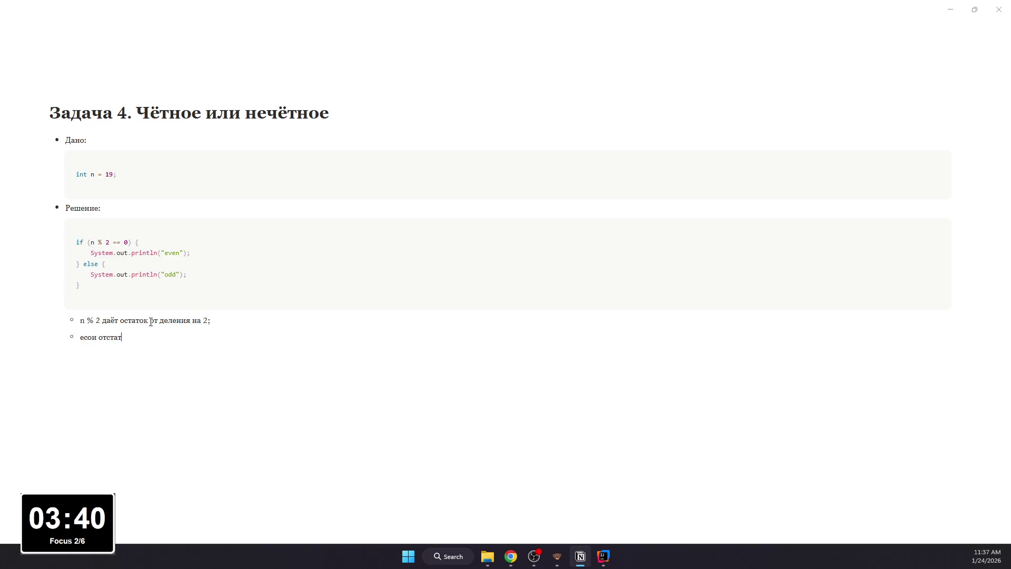
{"action": "key", "text": "BackSpace"}
{"action": "key", "text": "BackSpace"}
{"action": "key", "text": "BackSpace"}
{"action": "type", "text": "и остаток 0"}
{"action": "type", "text": ">"}
{"action": "type", "text": " ичс"}
{"action": "type", "text": "исло ч"}
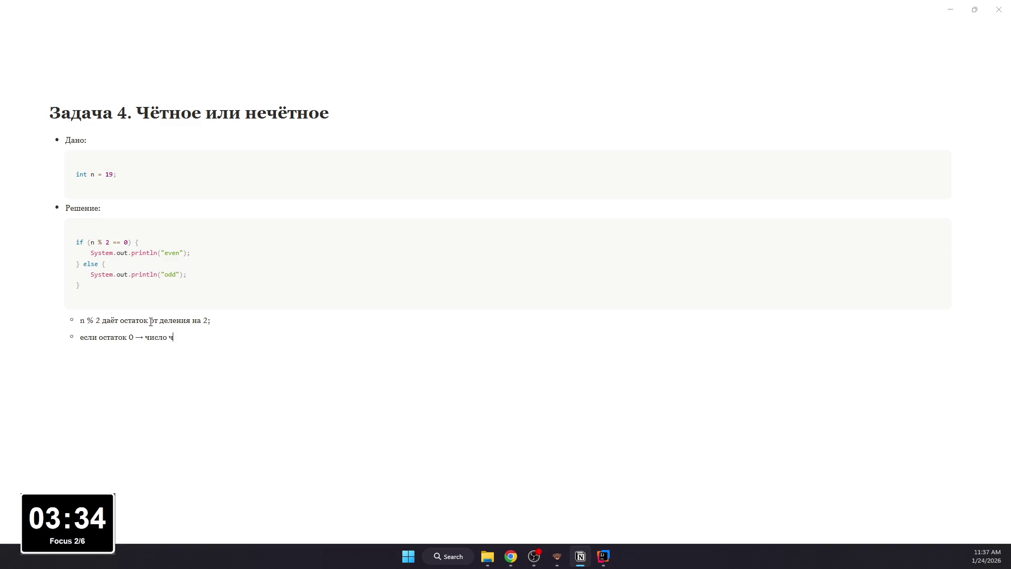
{"action": "type", "text": "ное;"}
{"action": "key", "text": "Return"}
{"action": "type", "text": "иначе"}
{"action": "type", "text": "-"}
{"action": "type", "text": ">"}
{"action": "type", "text": " н"}
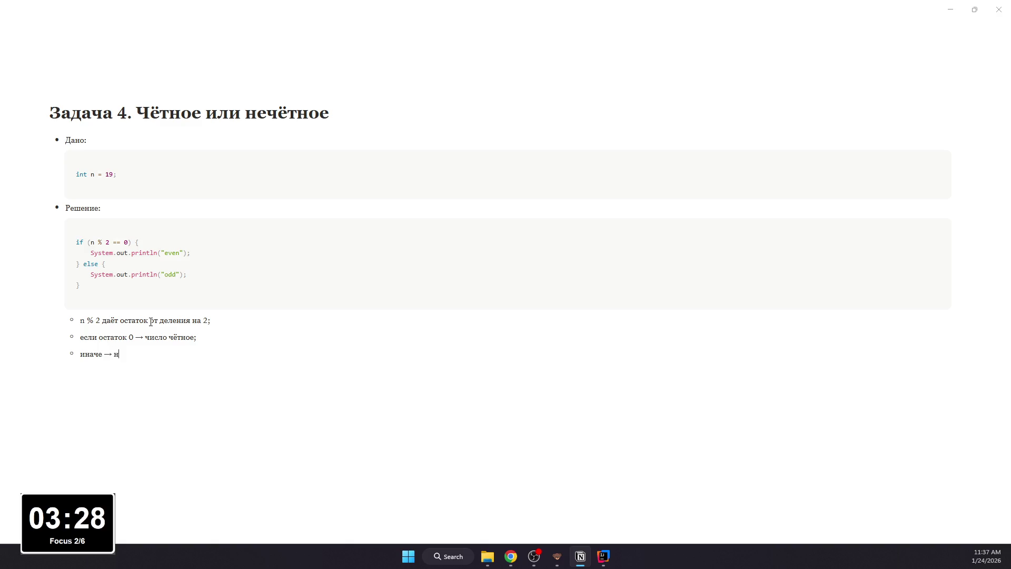
{"action": "type", "text": "тное."}
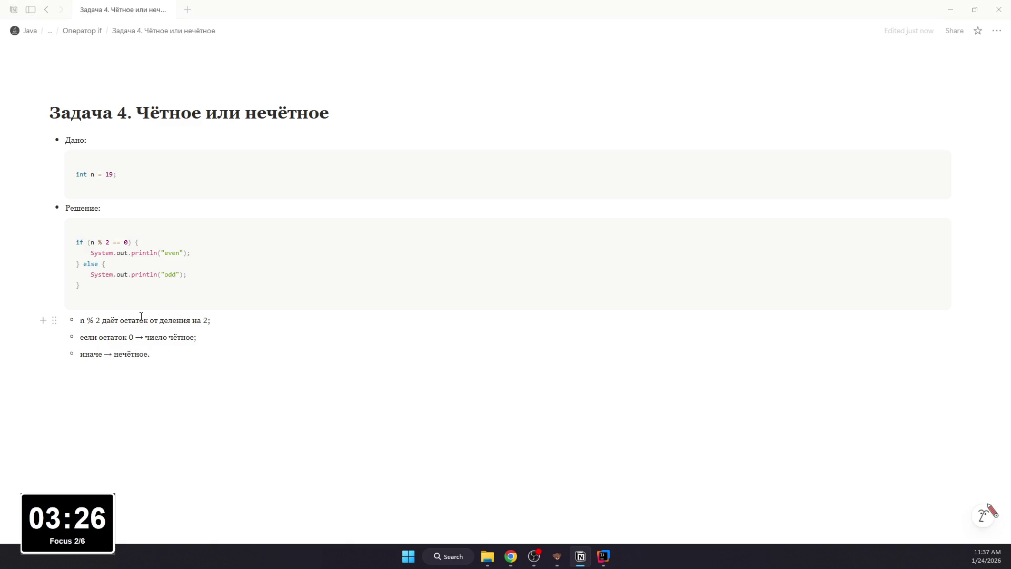
Step: Format n % 2 and 0 in the explanation bullets as inline code
{"action": "left_click_drag", "start_coordinate": [98, 320], "coordinate": [79, 320]}
{"action": "key", "text": "ctrl+e"}
{"action": "double_click", "coordinate": [130, 336]}
{"action": "key", "text": "ctrl+e"}
{"action": "left_click", "coordinate": [172, 337]}
{"action": "left_click", "coordinate": [166, 356]}
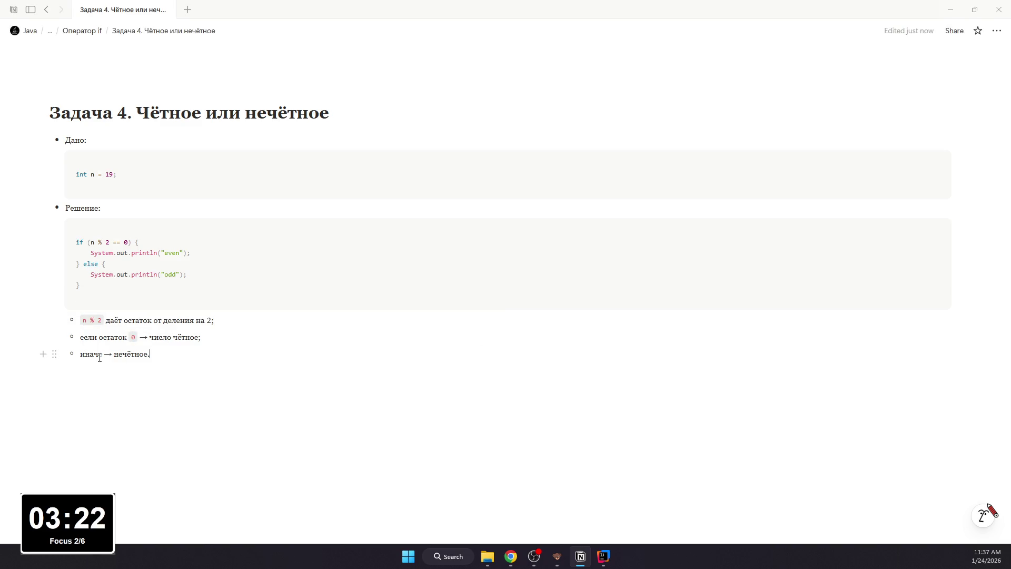
{"action": "key", "text": "Return"}
{"action": "key", "text": "BackSpace"}
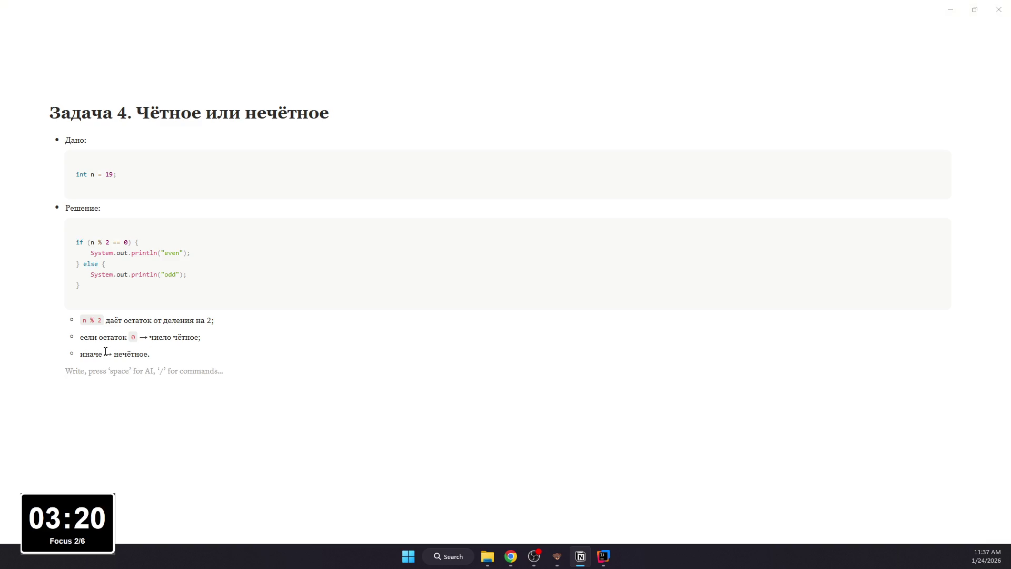
{"action": "type", "text": "- "}
{"action": "type", "text": "Дл"}
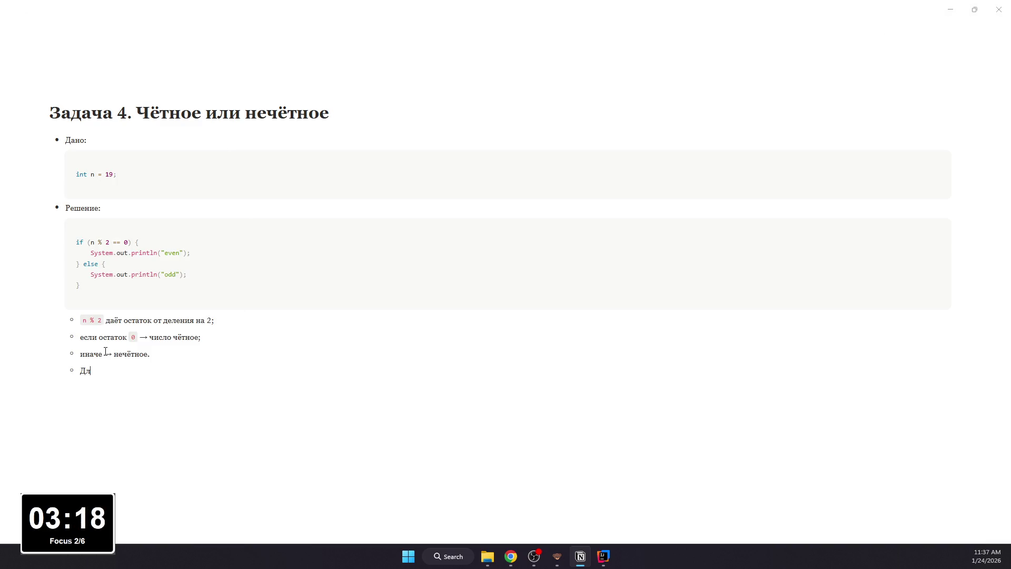
{"action": "type", "text": " n = 19:"}
Step: Start a Для n = 19 example line with an indented sub-bullet, then return to IntelliJ IDEA
{"action": "key", "text": "Return"}
{"action": "key", "text": "Tab"}
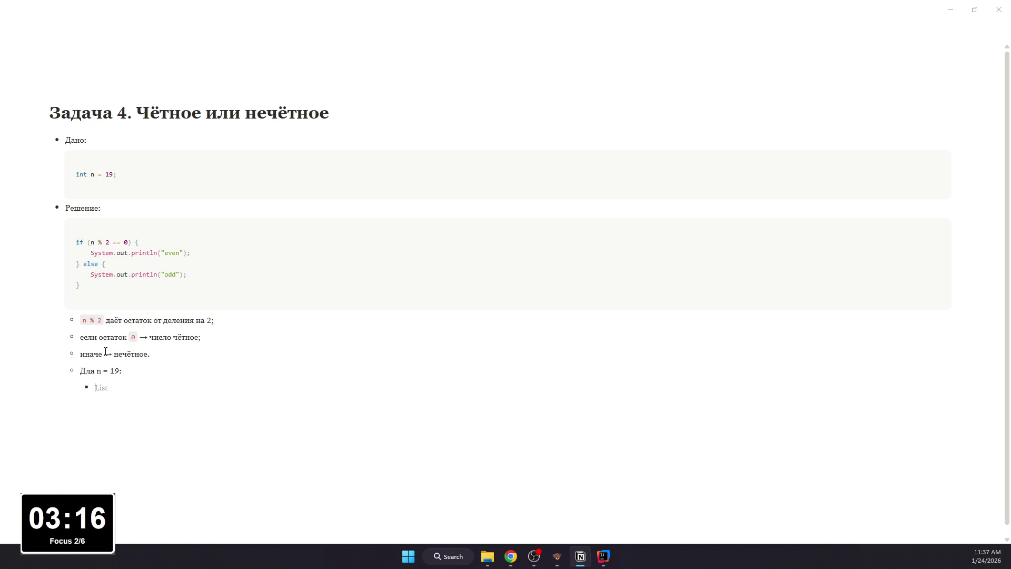
{"action": "type", "text": "19 % 2"}
{"action": "key", "text": "alt+Tab"}
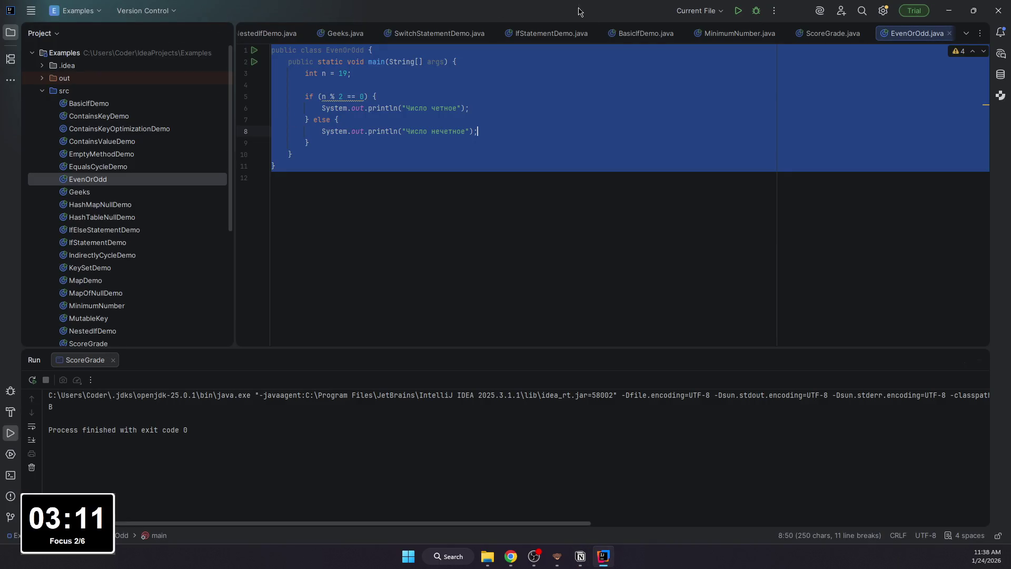
Step: Run EvenOrOdd, then in Notion write that 19 % 2 = 1, the condition is false and else prints "odd"
{"action": "left_click", "coordinate": [735, 10]}
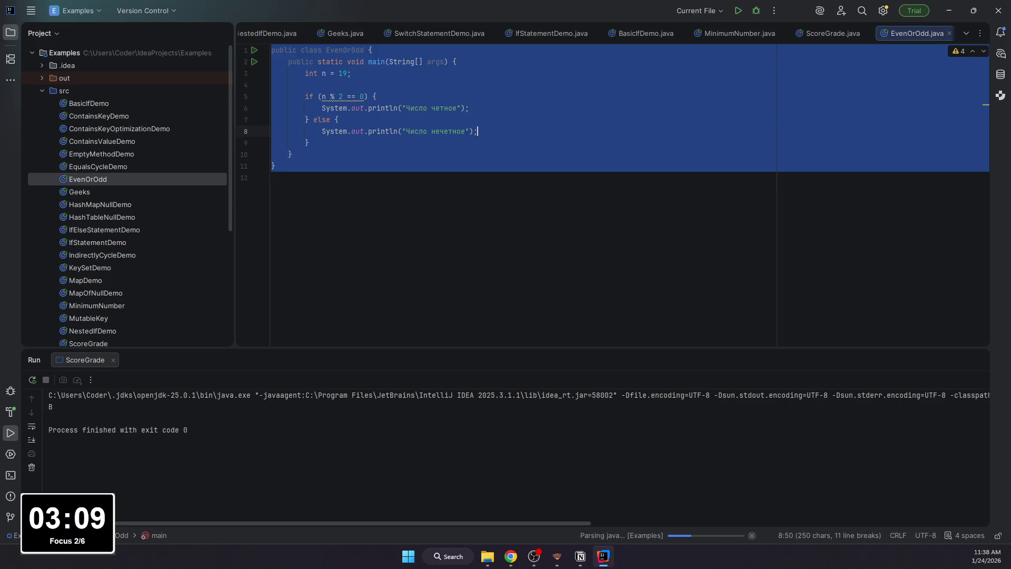
{"action": "key", "text": "alt+Tab"}
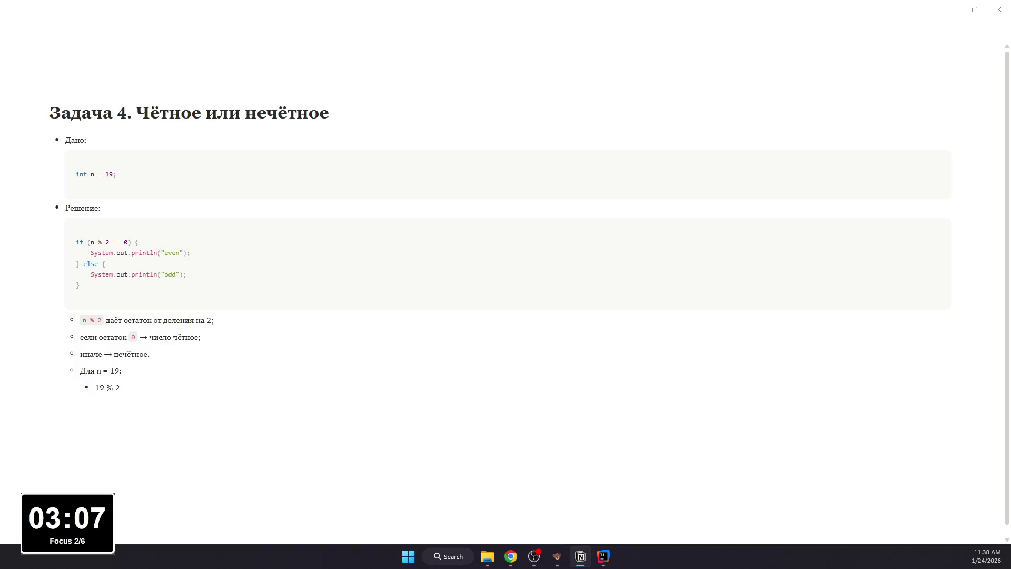
{"action": "type", "text": " = 1"}
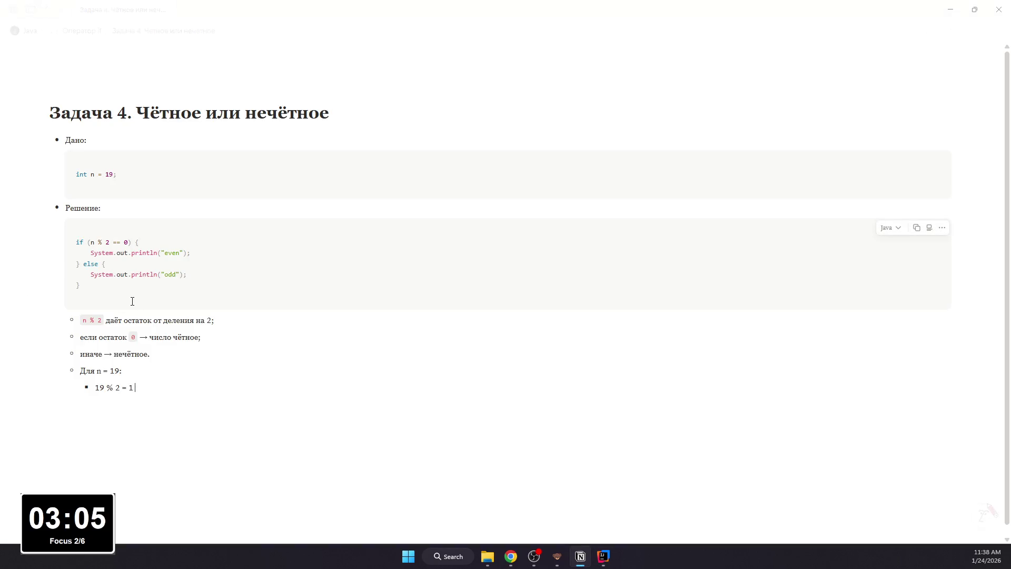
{"action": "type", "text": " ->"}
{"action": "type", "text": " услов"}
{"action": "type", "text": "е n"}
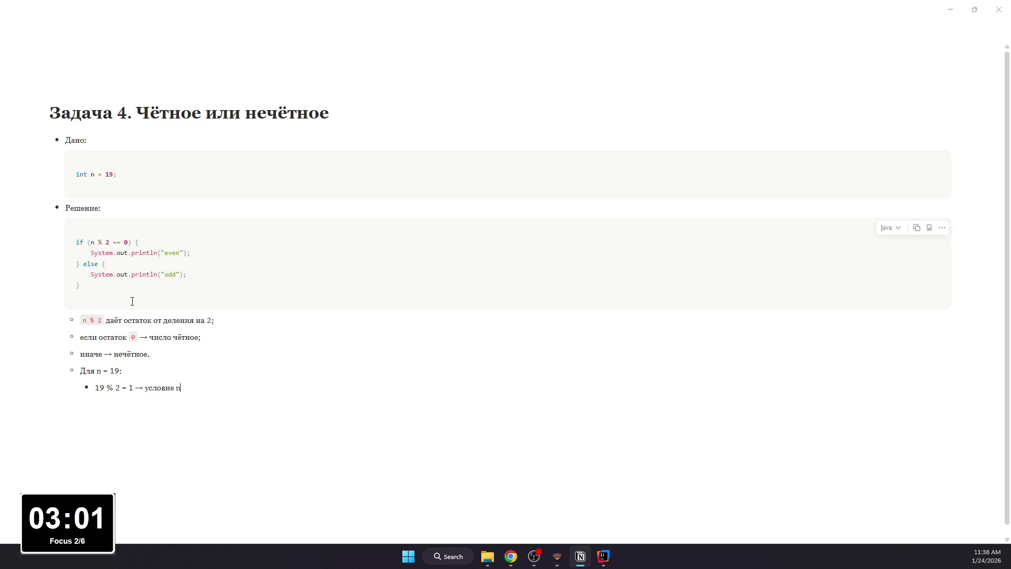
{"action": "type", "text": "  =="}
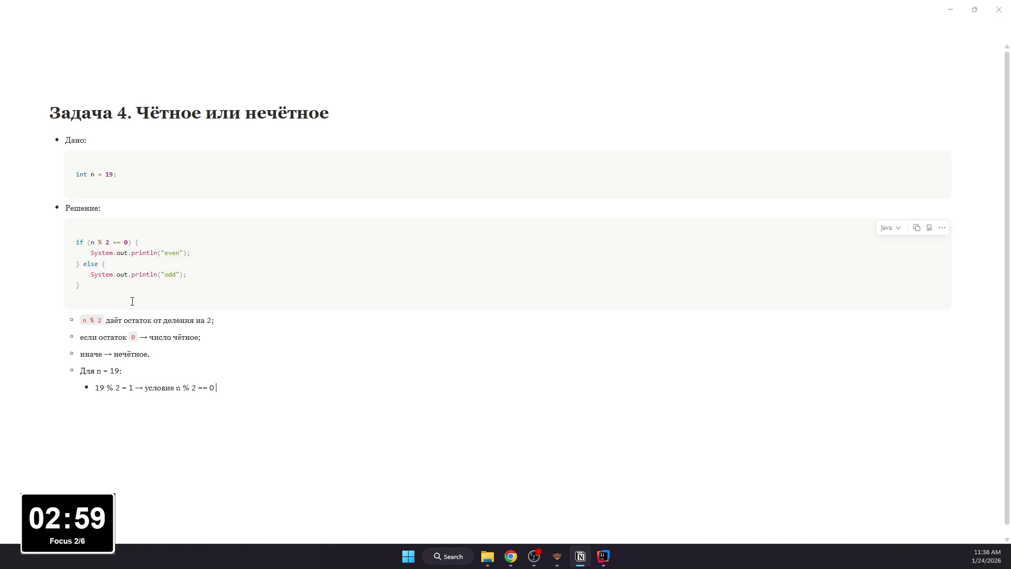
{"action": "type", "text": " false → выпо"}
{"action": "type", "text": " лнит"}
{"action": "type", "text": "else"}
{"action": "type", "text": " -"}
{"action": "type", "text": "выве"}
{"action": "type", "text": "дется"}
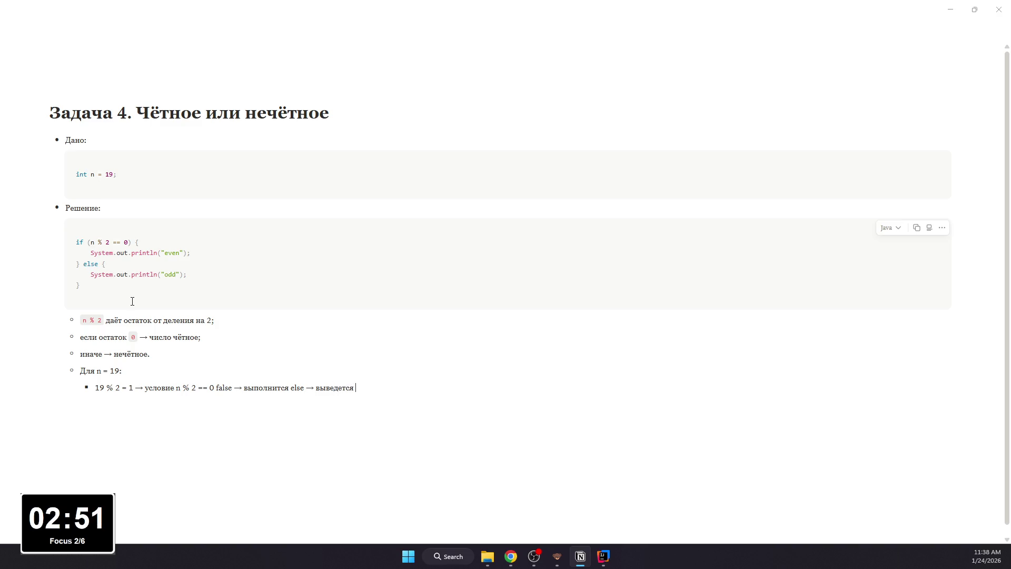
{"action": "type", "text": "\"pd"}
{"action": "key", "text": "BackSpace"}
{"action": "type", "text": "odd”."}
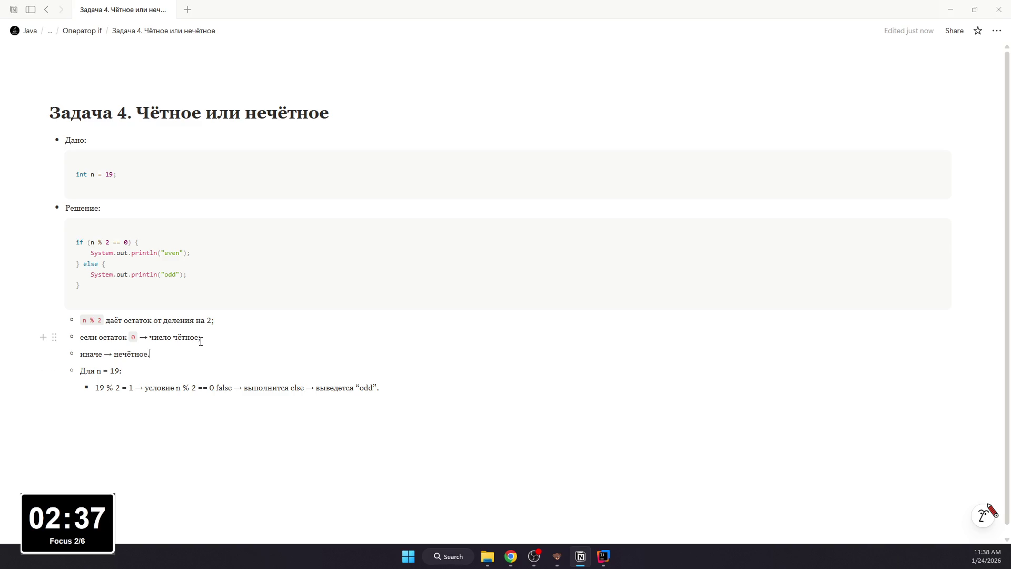
{"action": "key", "text": "BackSpace"}
{"action": "type", "text": ";"}
Step: Format n = 19, n % 2 == 0 and else in the example as inline code
{"action": "mouse_move", "coordinate": [119, 370]}
{"action": "left_mouse_down"}
{"action": "mouse_move", "coordinate": [95, 371]}
{"action": "mouse_move", "coordinate": [133, 388]}
{"action": "mouse_move", "coordinate": [222, 387]}
{"action": "left_mouse_up"}
{"action": "key", "text": "ctrl+e"}
{"action": "key", "text": "ctrl+e"}
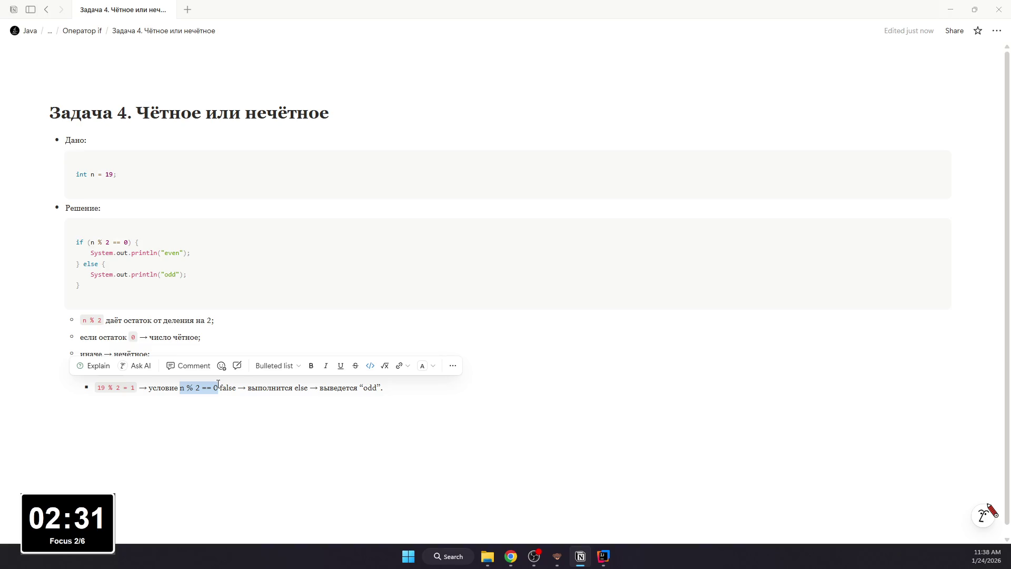
{"action": "key", "text": "ctrl+e"}
{"action": "left_click", "coordinate": [238, 388]}
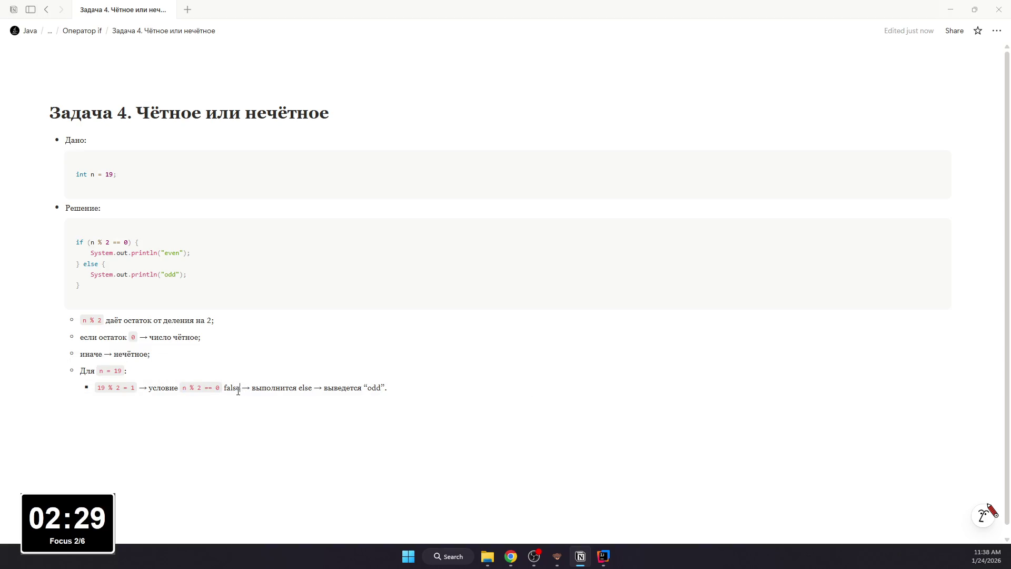
{"action": "left_click_drag", "start_coordinate": [298, 387], "coordinate": [313, 387]}
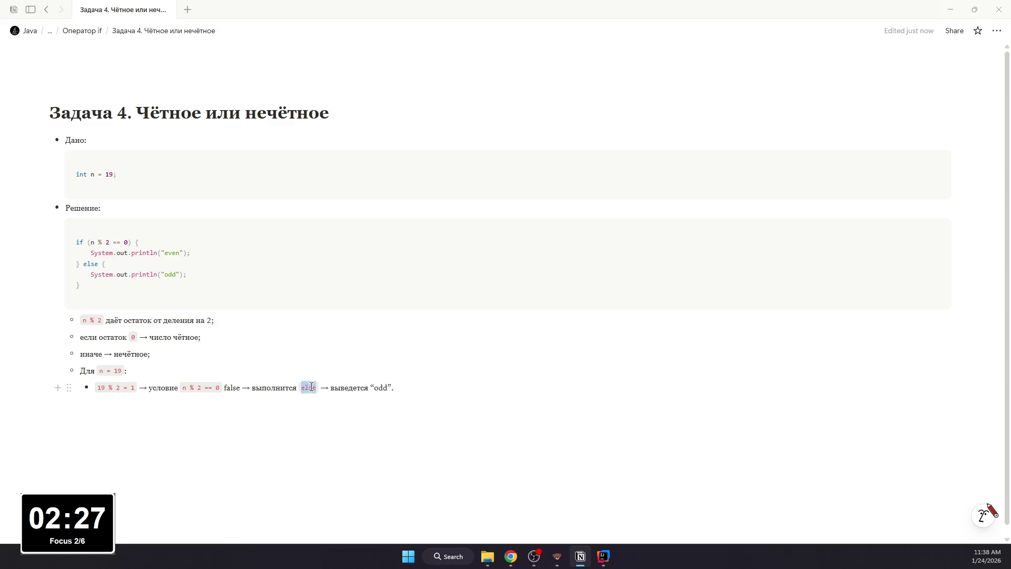
{"action": "key", "text": "ctrl+e"}
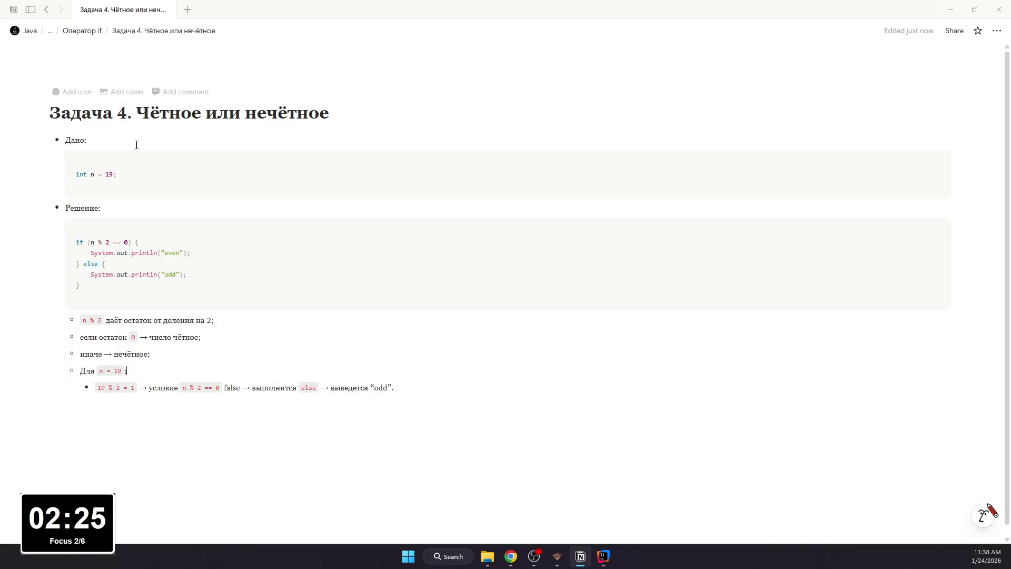
Step: Make the Дано and Решение labels bold and go back to the Оператор if page
{"action": "left_click_drag", "start_coordinate": [86, 140], "coordinate": [60, 140]}
{"action": "key", "text": "ctrl+b"}
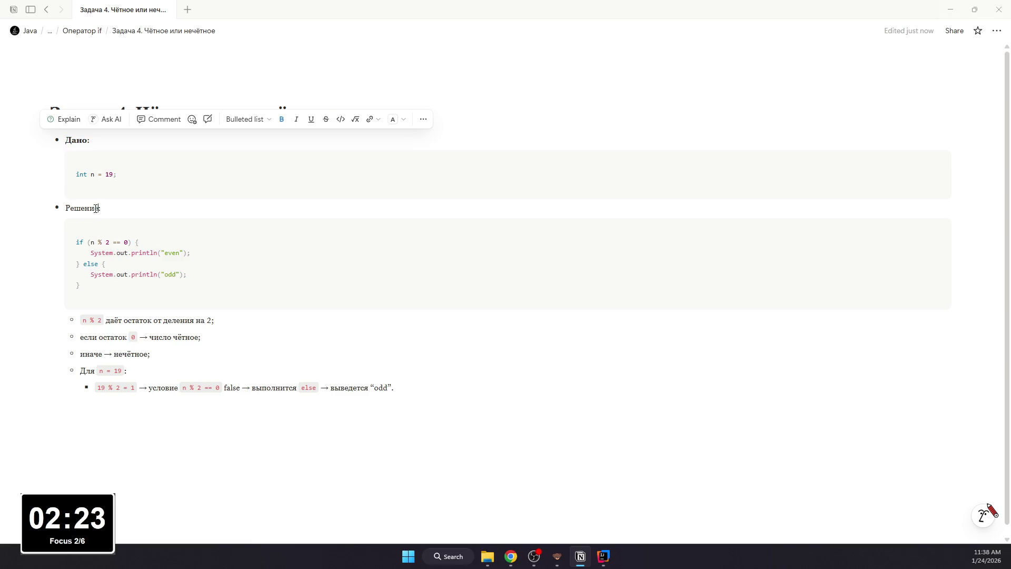
{"action": "double_click", "coordinate": [83, 208]}
{"action": "key", "text": "ctrl+b"}
{"action": "left_click", "coordinate": [45, 10]}
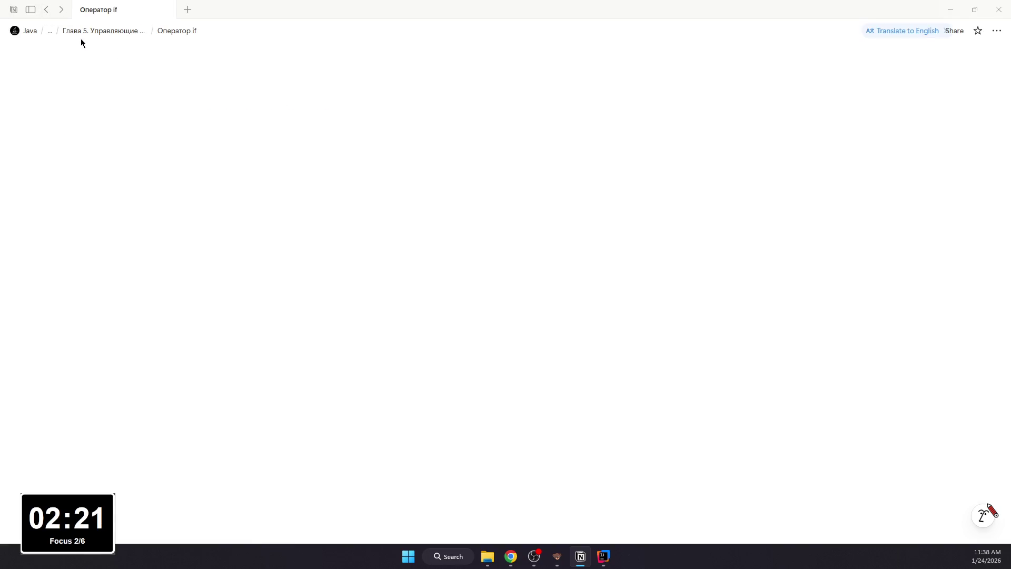
Step: Create a new task subpage under Оператор if and set it to full width
{"action": "left_click", "coordinate": [140, 447]}
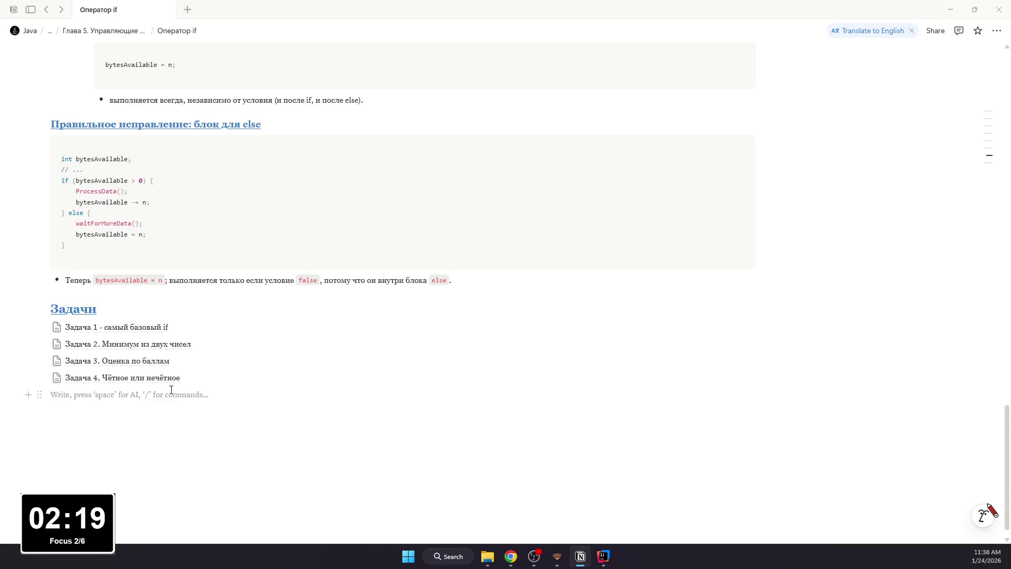
{"action": "type", "text": "/page"}
{"action": "key", "text": "Return"}
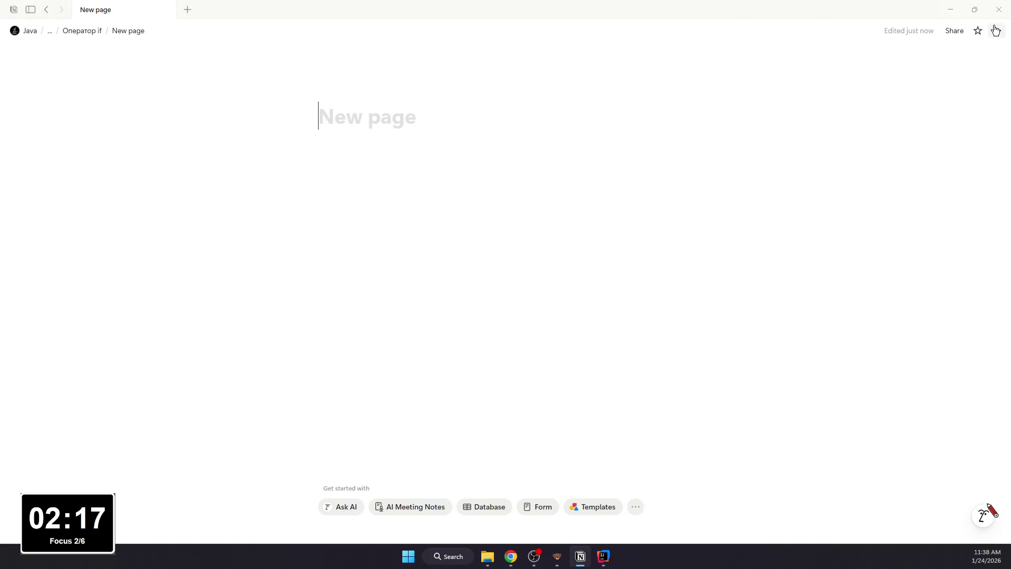
{"action": "left_click", "coordinate": [996, 30]}
{"action": "left_click", "coordinate": [940, 215]}
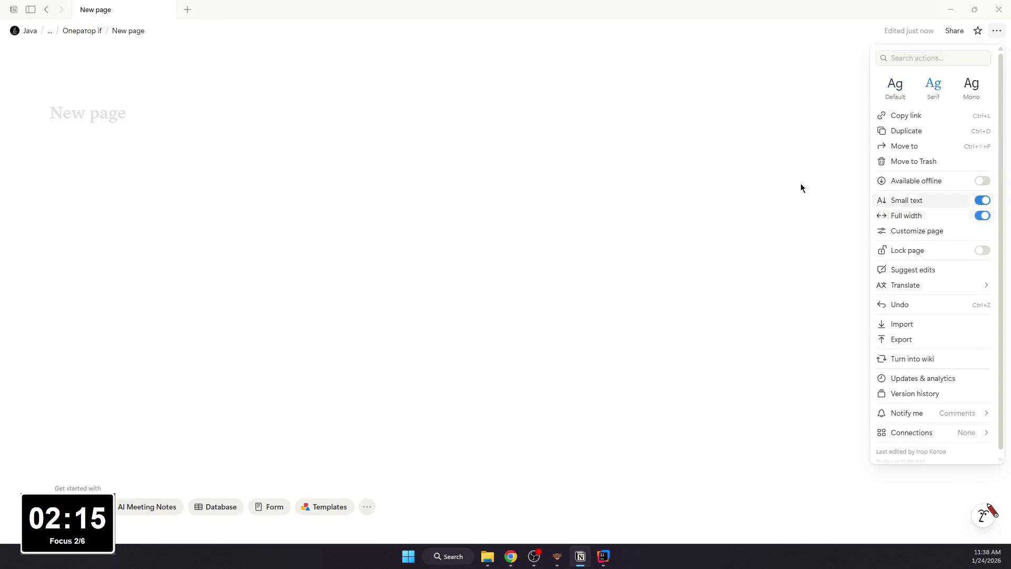
{"action": "left_click", "coordinate": [380, 114]}
{"action": "left_click", "coordinate": [46, 10]}
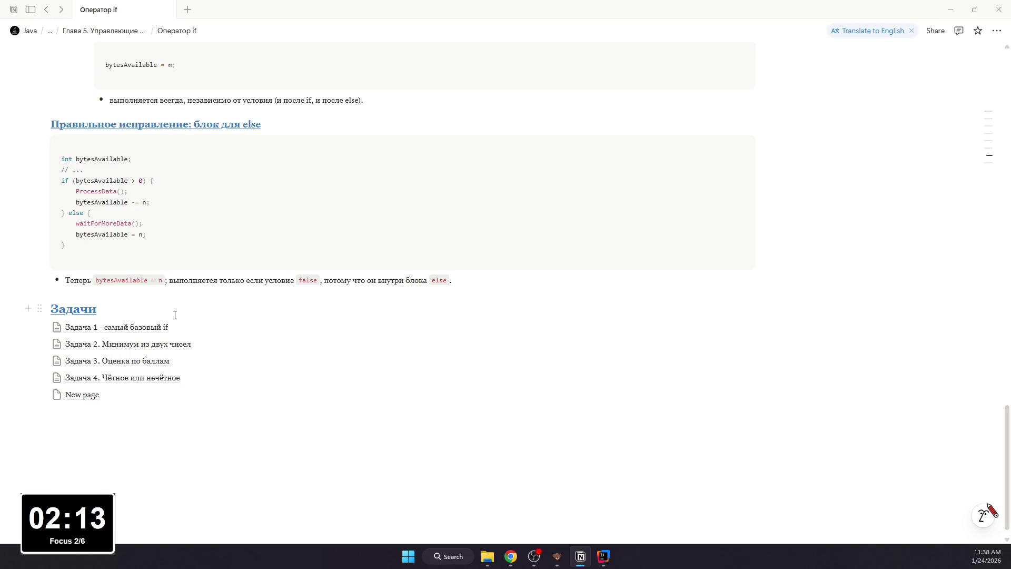
Step: Title the page «Задача 4. День недели по номеру», reopen it from the task list, and switch to IntelliJ IDEA
{"action": "left_click", "coordinate": [82, 393]}
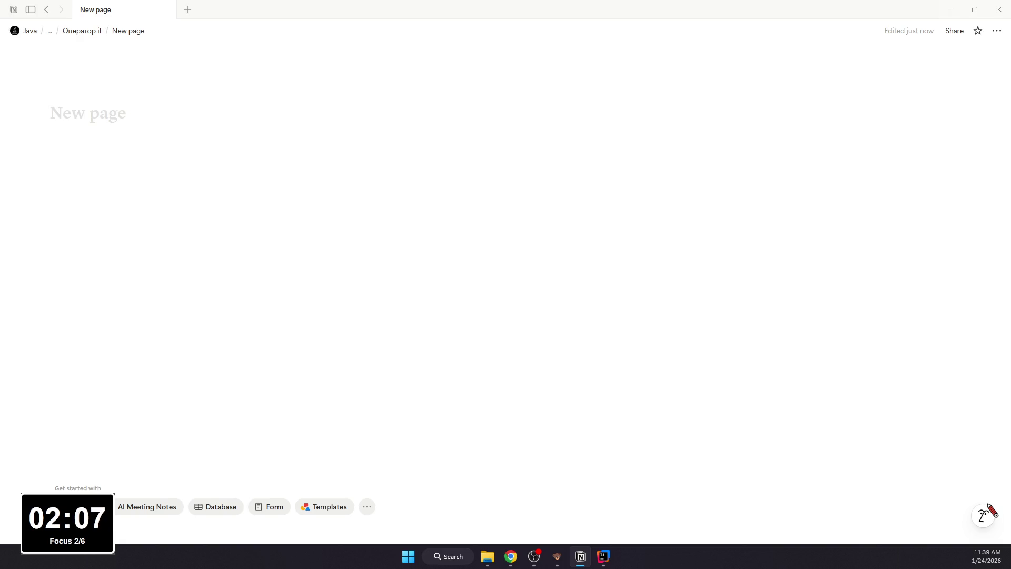
{"action": "mouse_move", "coordinate": [290, 116]}
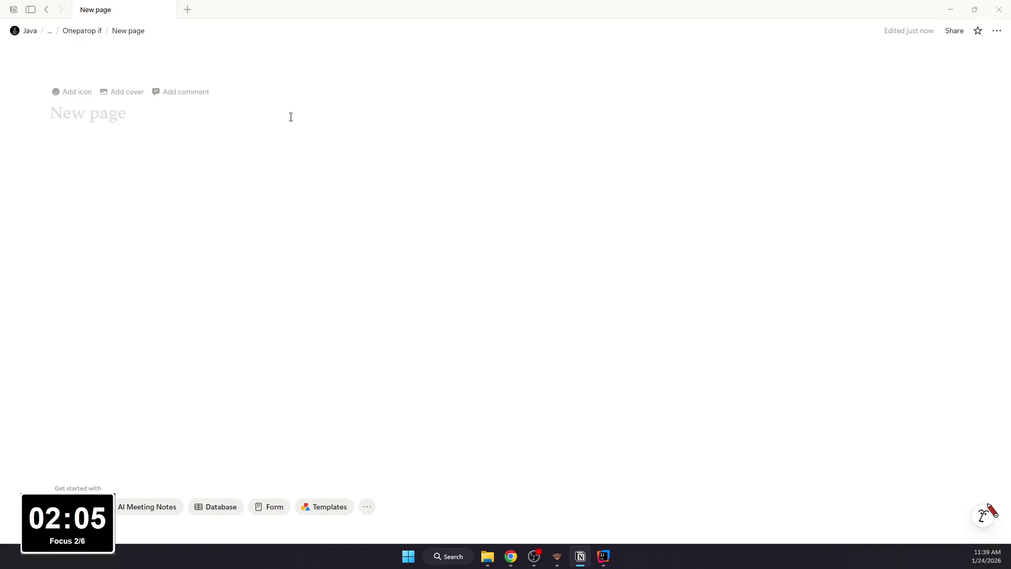
{"action": "type", "text": "Задача 4"}
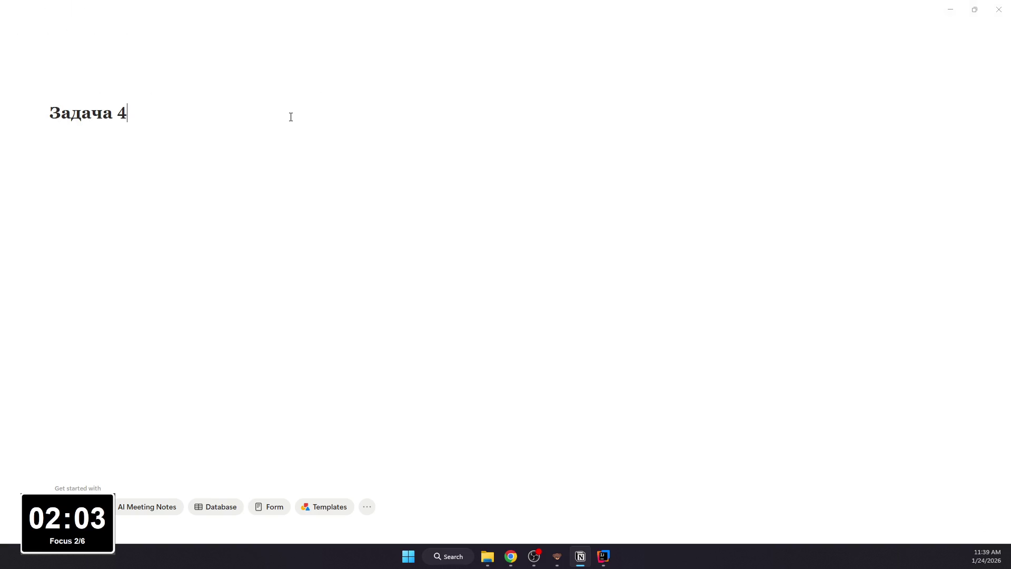
{"action": "type", "text": ". День нед"}
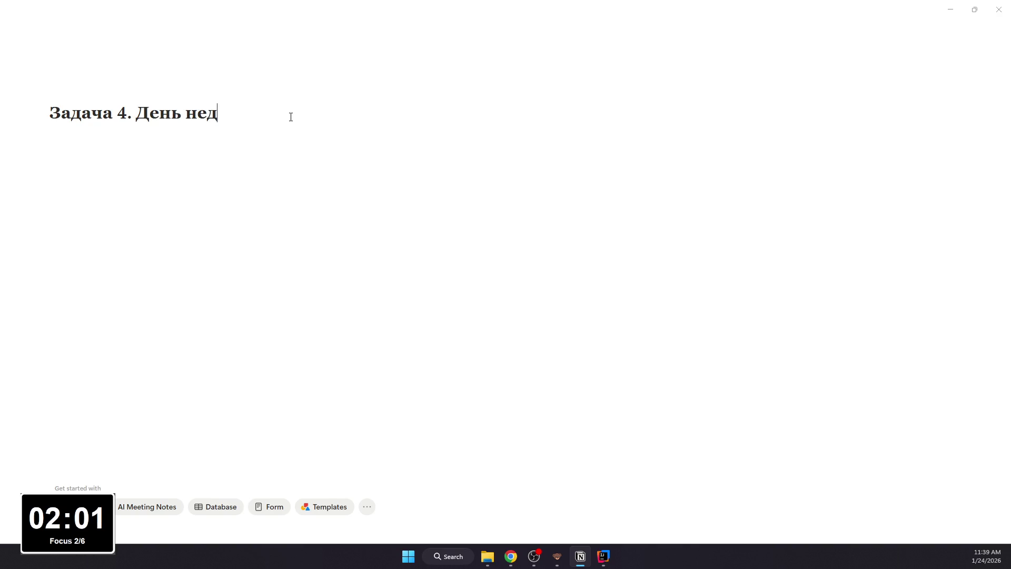
{"action": "type", "text": "ели по номеру"}
{"action": "key", "text": "Return"}
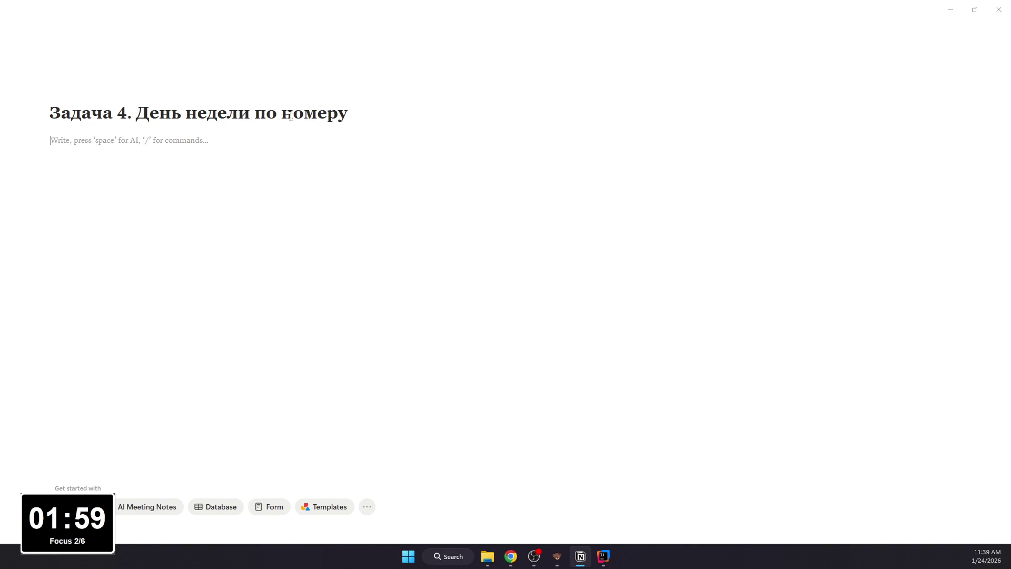
{"action": "left_click", "coordinate": [46, 10]}
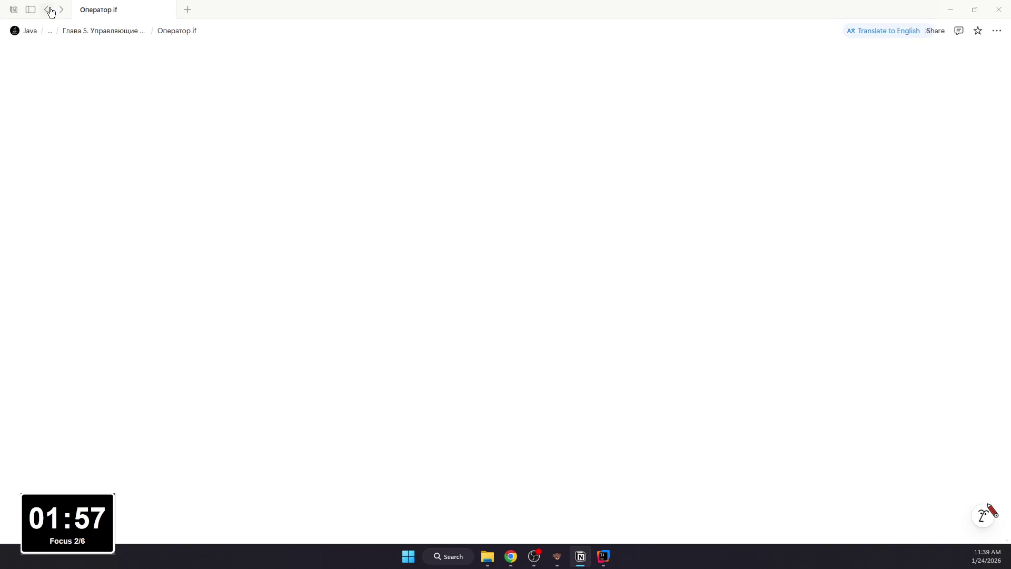
{"action": "scroll", "coordinate": [158, 238], "scroll_direction": "up", "scroll_amount": 5}
{"action": "scroll", "coordinate": [158, 237], "scroll_direction": "up", "scroll_amount": 5}
{"action": "scroll", "coordinate": [158, 237], "scroll_direction": "up", "scroll_amount": 5}
{"action": "scroll", "coordinate": [212, 346], "scroll_direction": "up", "scroll_amount": 3}
{"action": "scroll", "coordinate": [212, 347], "scroll_direction": "down", "scroll_amount": 5}
{"action": "scroll", "coordinate": [212, 347], "scroll_direction": "down", "scroll_amount": 5}
{"action": "scroll", "coordinate": [212, 346], "scroll_direction": "down", "scroll_amount": 5}
{"action": "scroll", "coordinate": [172, 380], "scroll_direction": "down", "scroll_amount": 3}
{"action": "left_click", "coordinate": [173, 380]}
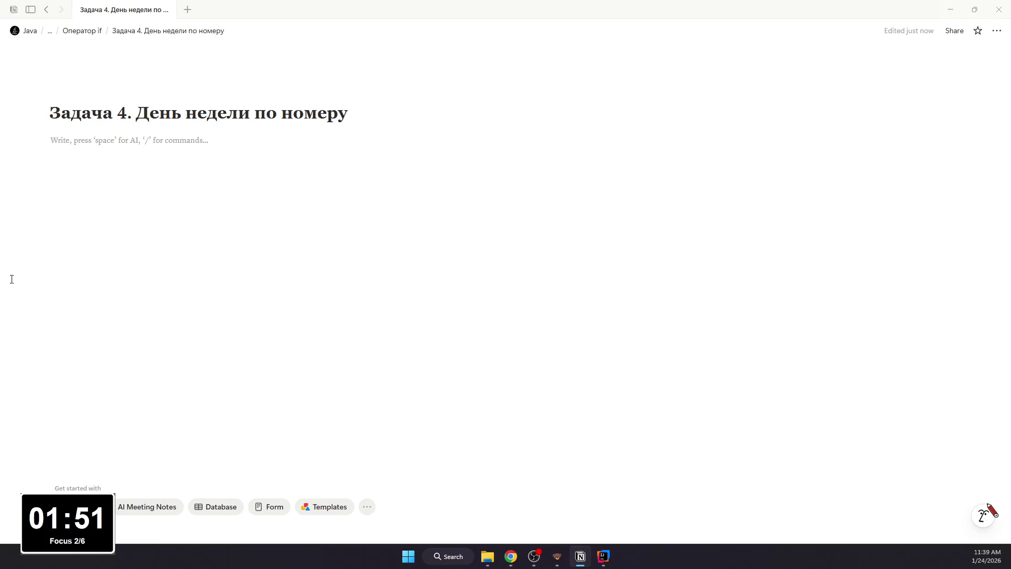
{"action": "key", "text": "alt+Tab"}
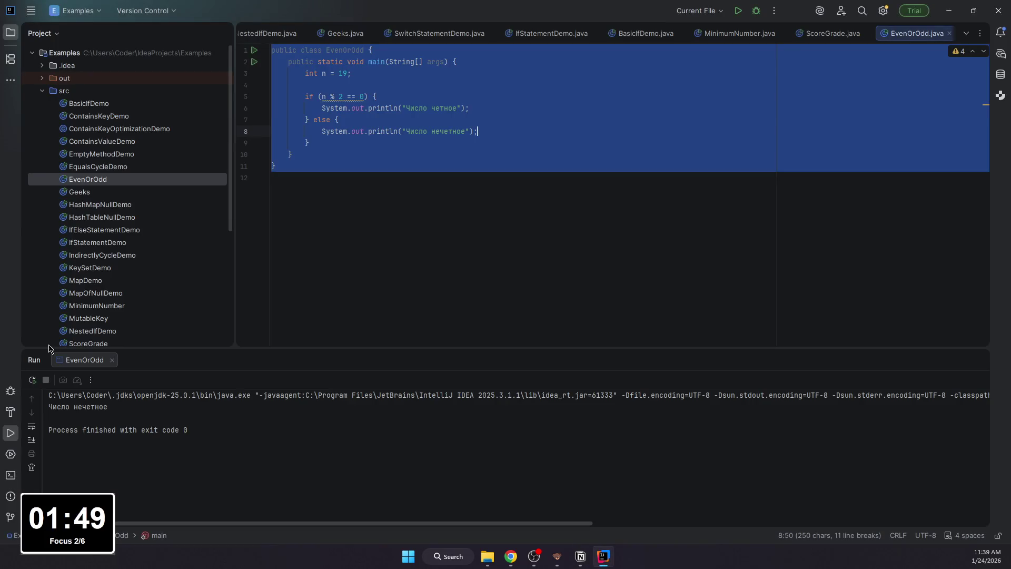
Step: Create a new Java class DayInWeek in the src folder
{"action": "right_click", "coordinate": [64, 91]}
{"action": "left_click", "coordinate": [261, 95]}
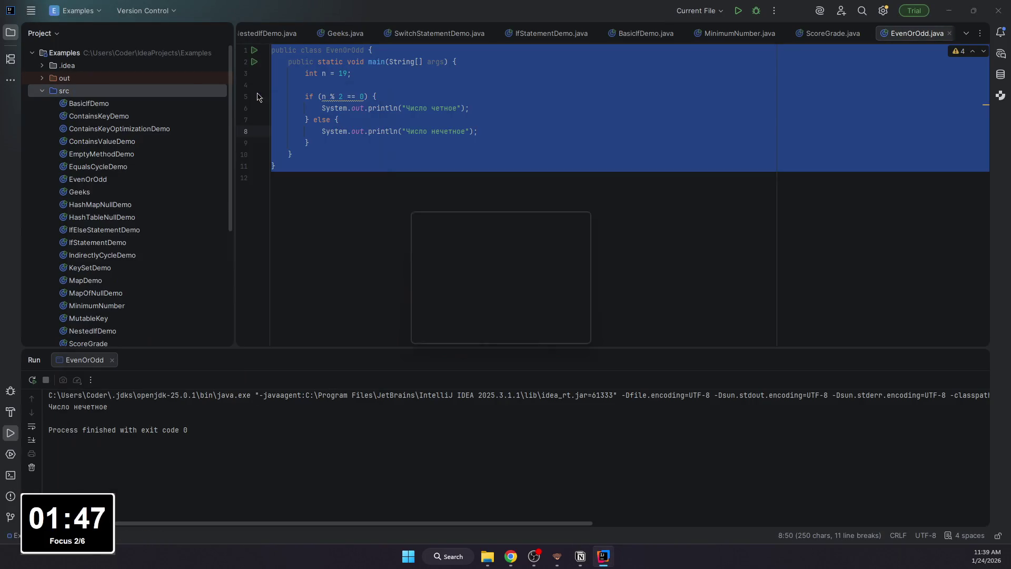
{"action": "type", "text": "Day"}
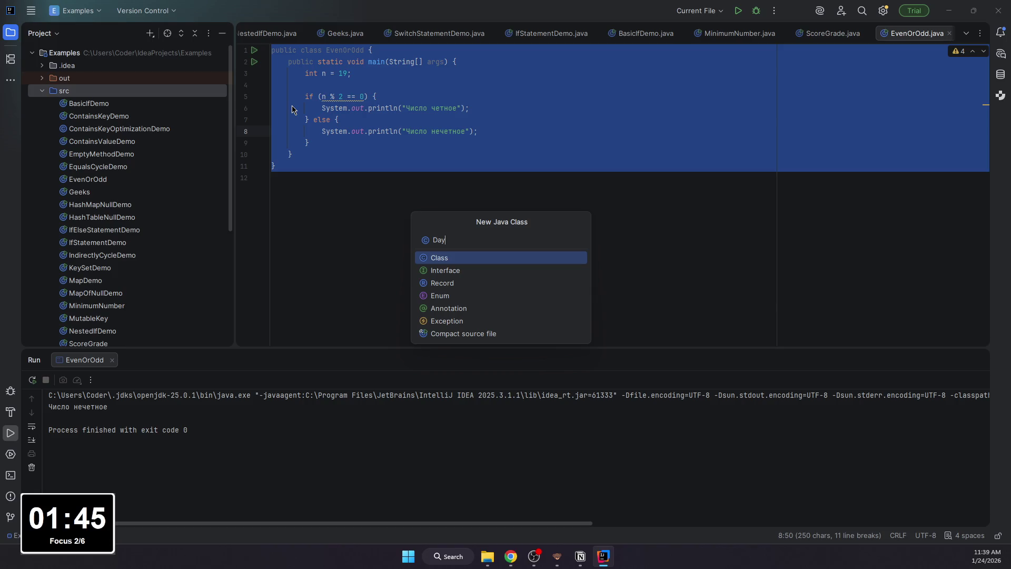
{"action": "type", "text": "Week"}
{"action": "key", "text": "Return"}
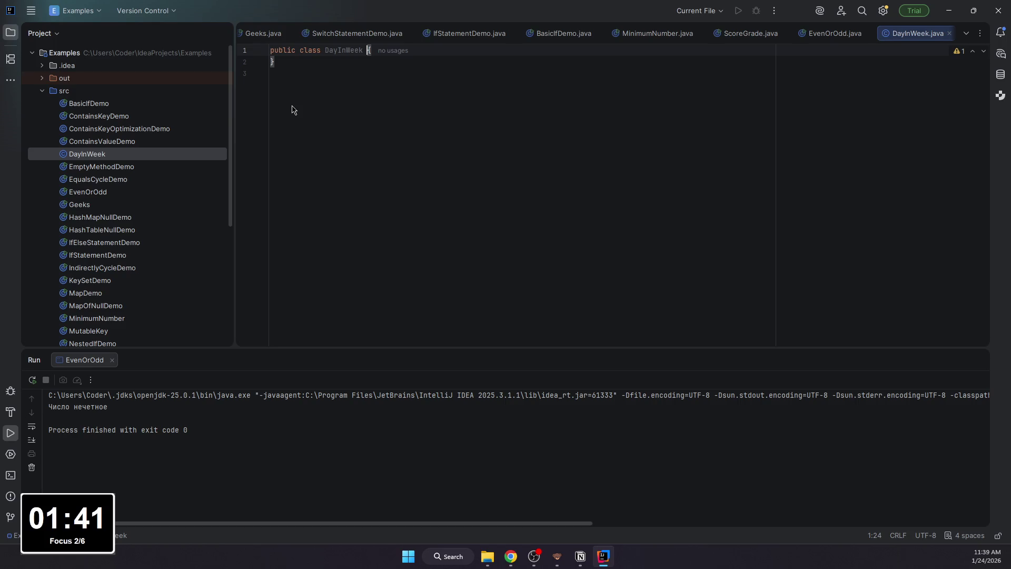
Step: Add a main method with int day = 6 and a switch(day) block starting with case 1
{"action": "key", "text": "Return"}
{"action": "type", "text": "public static void main("}
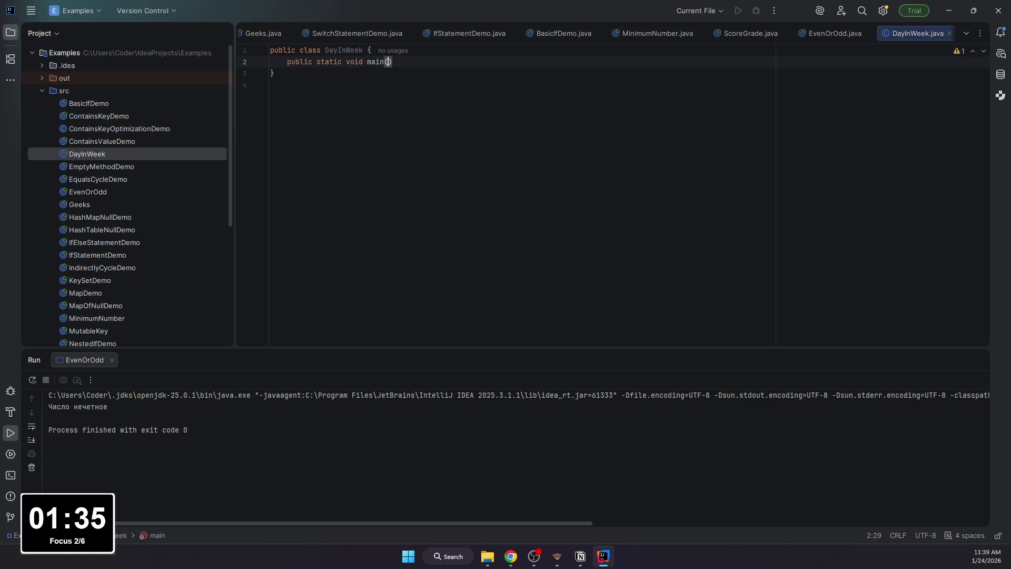
{"action": "type", "text": "String[] args) {"}
{"action": "key", "text": "Return"}
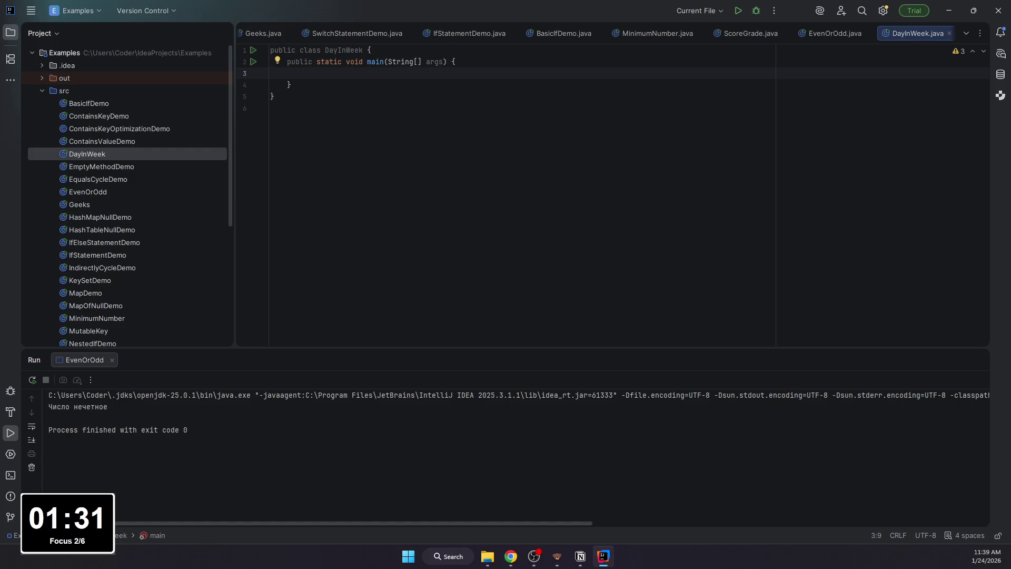
{"action": "type", "text": "int day = 6;"}
{"action": "key", "text": "Return"}
{"action": "key", "text": "Return"}
{"action": "type", "text": "switch(day){"}
{"action": "key", "text": "Return"}
{"action": "type", "text": "case "}
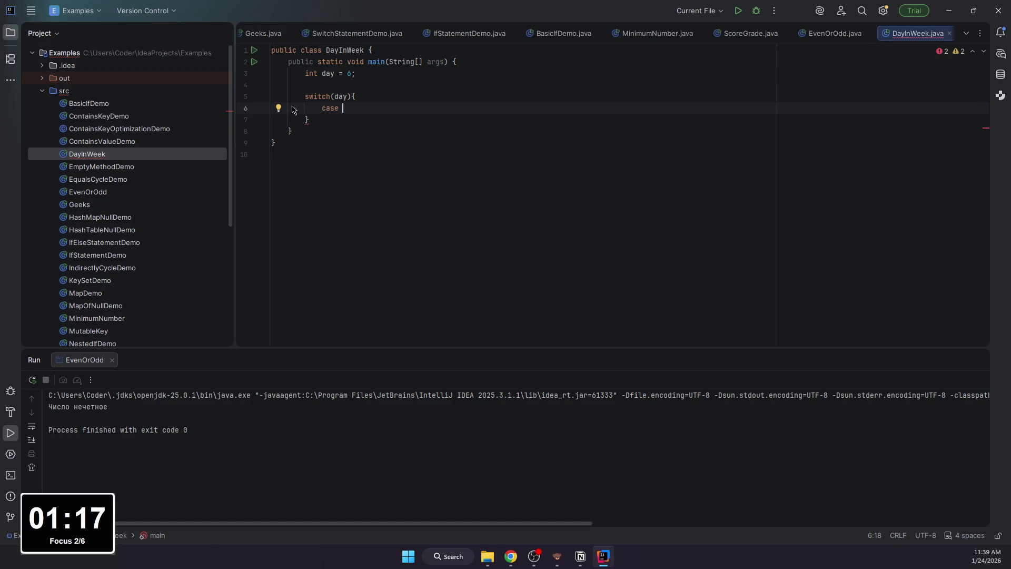
{"action": "type", "text": "1:"}
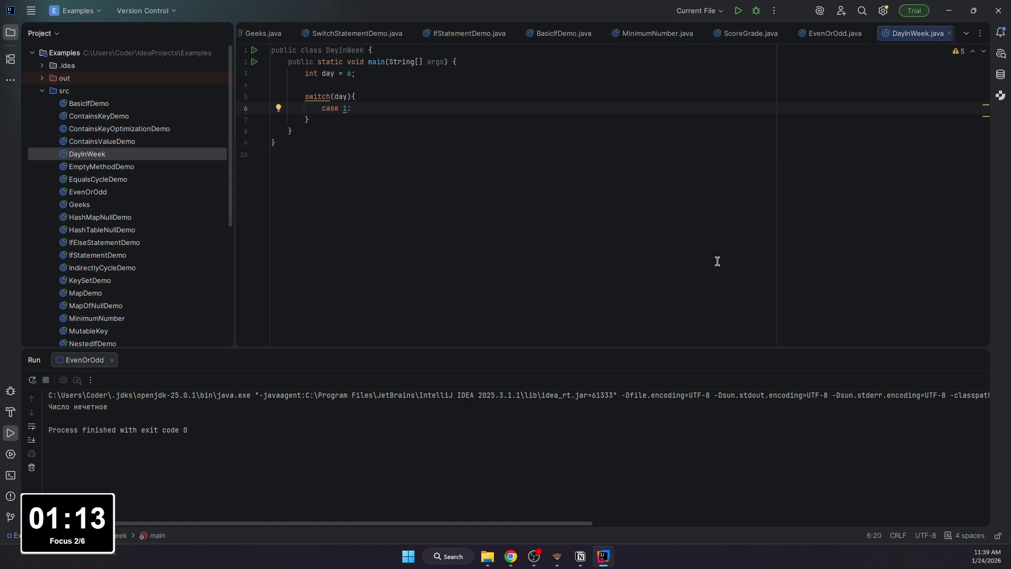
{"action": "left_click", "coordinate": [994, 564]}
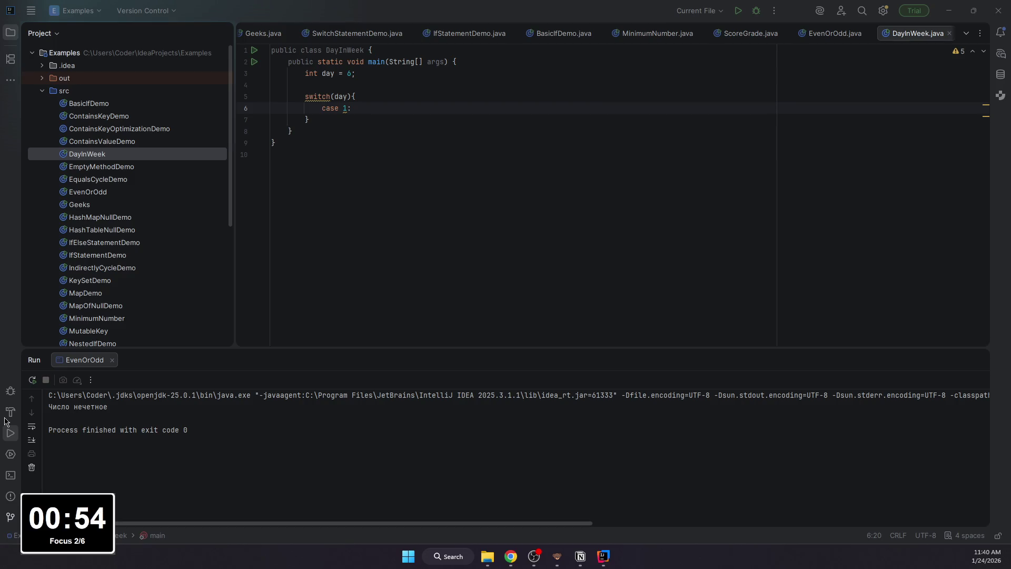
Step: Make case 1 print "Monday" followed by break
{"action": "left_click", "coordinate": [365, 108]}
{"action": "key", "text": "Return"}
{"action": "type", "text": "System.out.prijt"}
{"action": "key", "text": "BackSpace"}
{"action": "key", "text": "BackSpace"}
{"action": "type", "text": "ntln"}
{"action": "key", "text": "ctrl+y"}
{"action": "key", "text": "ctrl+shift+z"}
{"action": "type", "text": "(\""}
{"action": "type", "text": "Monday"}
{"action": "type", "text": "\")'"}
{"action": "key", "text": "Return"}
{"action": "key", "text": "BackSpace"}
{"action": "key", "text": "BackSpace"}
{"action": "type", "text": "nre"}
{"action": "key", "text": "BackSpace"}
{"action": "key", "text": "BackSpace"}
{"action": "key", "text": "BackSpace"}
{"action": "type", "text": "breal"}
{"action": "key", "text": "BackSpace"}
{"action": "type", "text": "k;;"}
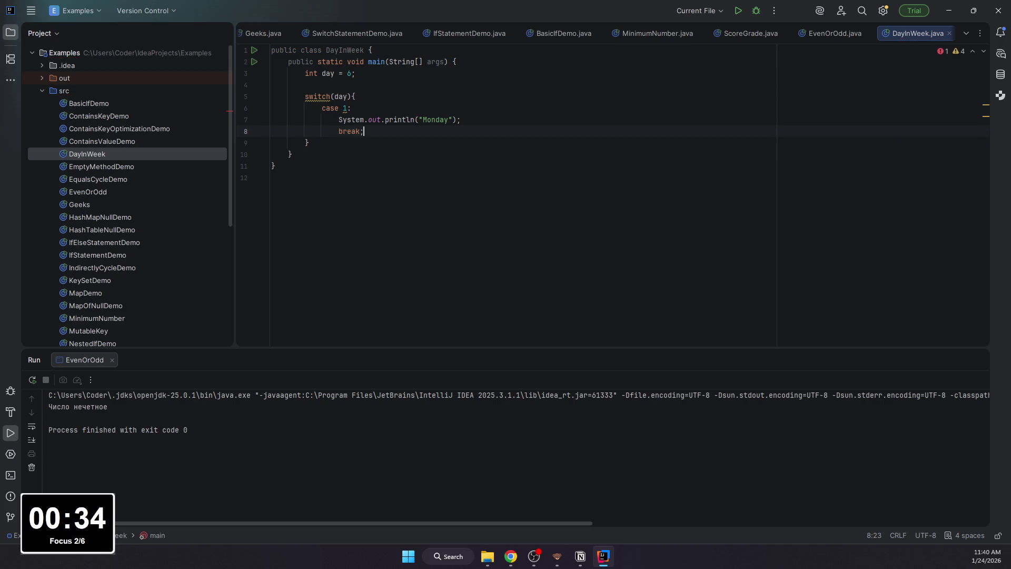
Step: Add case 2 printing "Tuesday" with break and an empty line after it
{"action": "key", "text": "Return"}
{"action": "type", "text": "case 2:"}
{"action": "key", "text": "Return"}
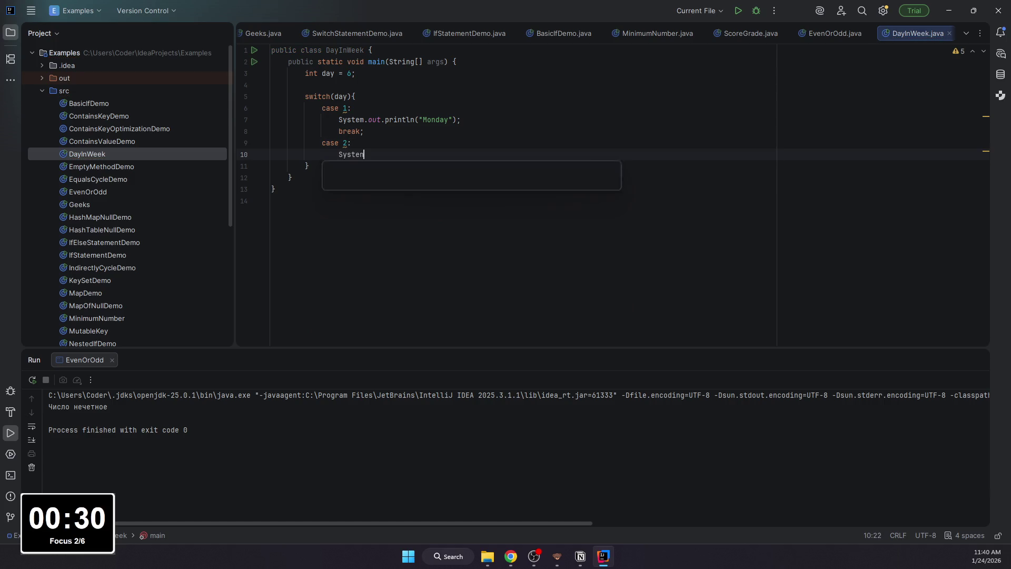
{"action": "type", "text": "System.o"}
{"action": "type", "text": "ut.print"}
{"action": "type", "text": "ln(\""}
{"action": "type", "text": "Tues"}
{"action": "type", "text": "day"}
{"action": "key", "text": "End"}
{"action": "type", "text": ";"}
{"action": "key", "text": "Return"}
{"action": "type", "text": "break;"}
{"action": "key", "text": "Down"}
{"action": "key", "text": "Left"}
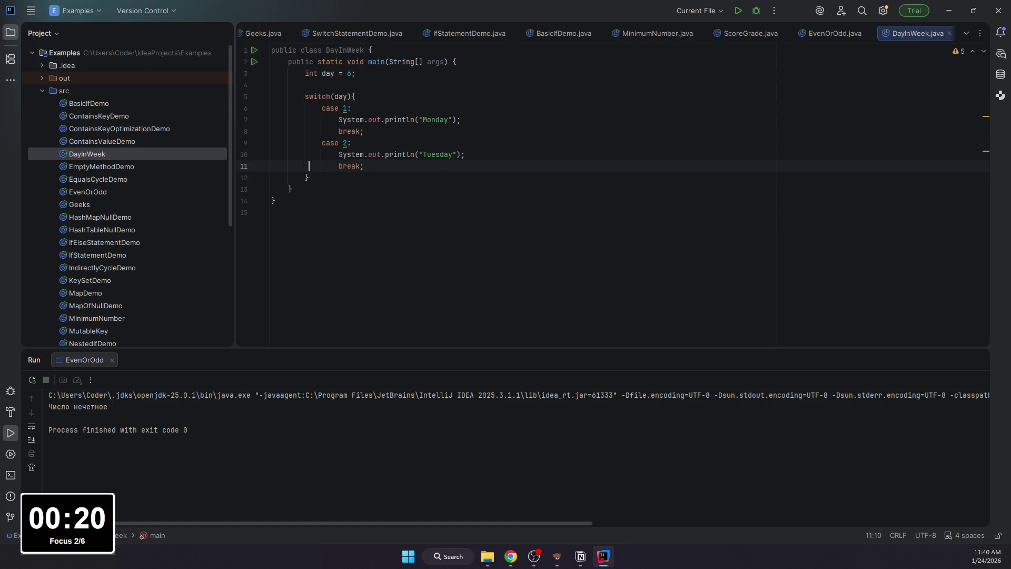
{"action": "key", "text": "Left"}
{"action": "key", "text": "shift+Return"}
{"action": "key", "text": "BackSpace"}
{"action": "type", "text": "c"}
{"action": "key", "text": "Escape"}
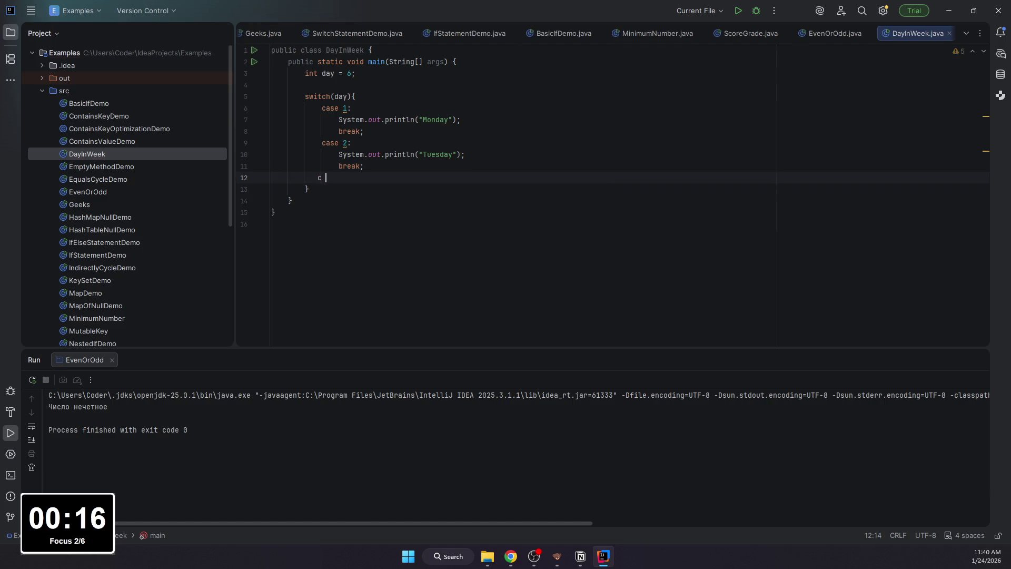
{"action": "type", "text": "case 3:"}
Step: Add case 3 printing "Wednesday" with break
{"action": "key", "text": "Return"}
{"action": "type", "text": "System.out."}
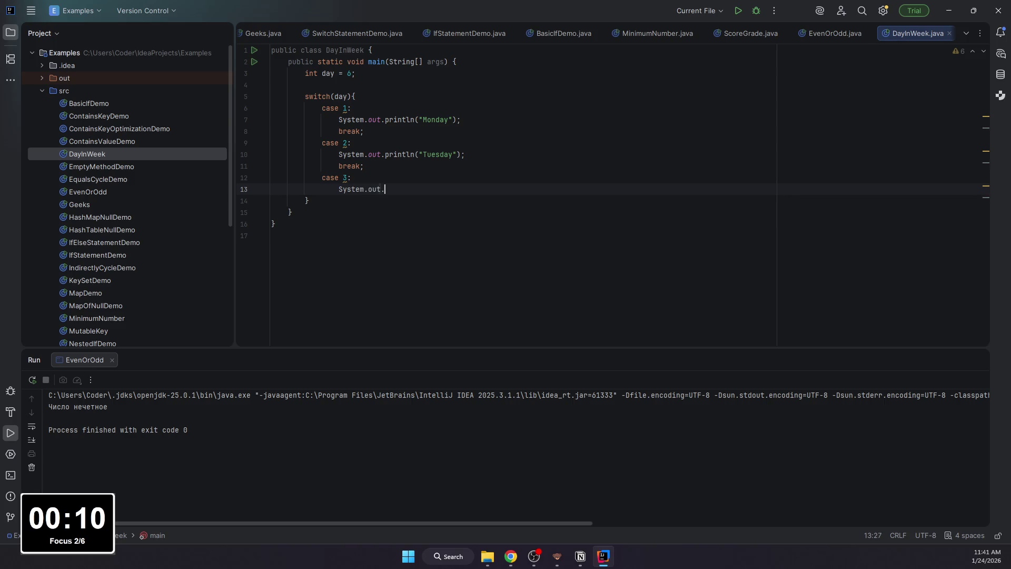
{"action": "type", "text": "pr"}
{"action": "key", "text": "Return"}
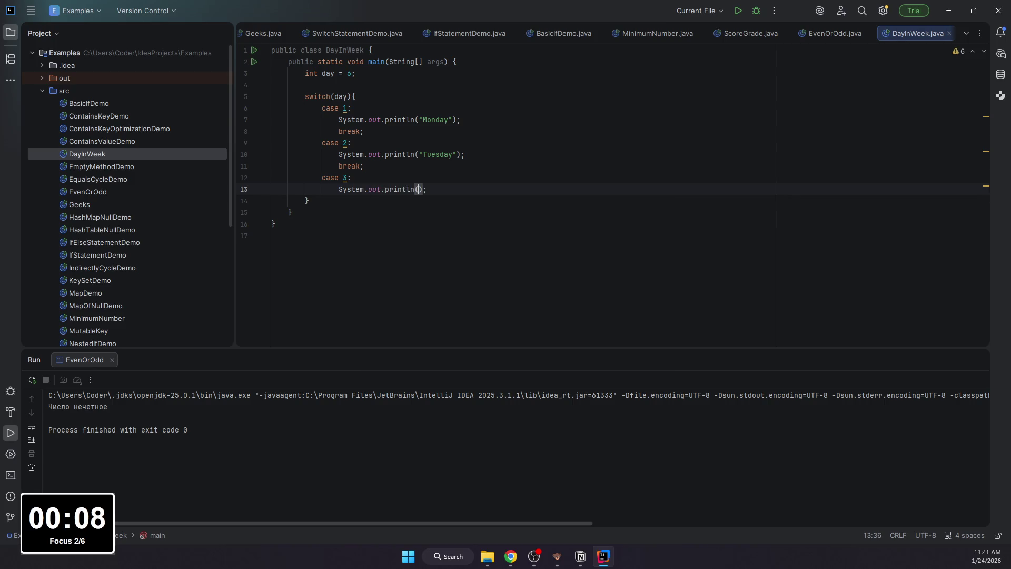
{"action": "type", "text": "\"Wednesay"}
{"action": "key", "text": "BackSpace"}
{"action": "key", "text": "BackSpace"}
{"action": "type", "text": "d"}
{"action": "key", "text": "End"}
{"action": "key", "text": "Return"}
{"action": "type", "text": "breal;"}
{"action": "key", "text": "BackSpace"}
{"action": "key", "text": "BackSpace"}
{"action": "type", "text": "k;"}
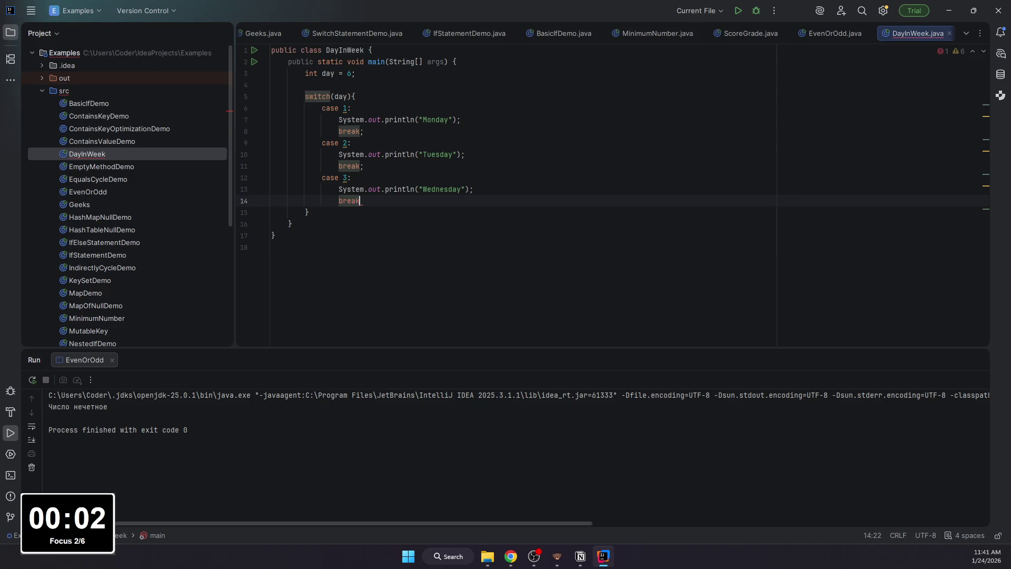
{"action": "key", "text": "Return"}
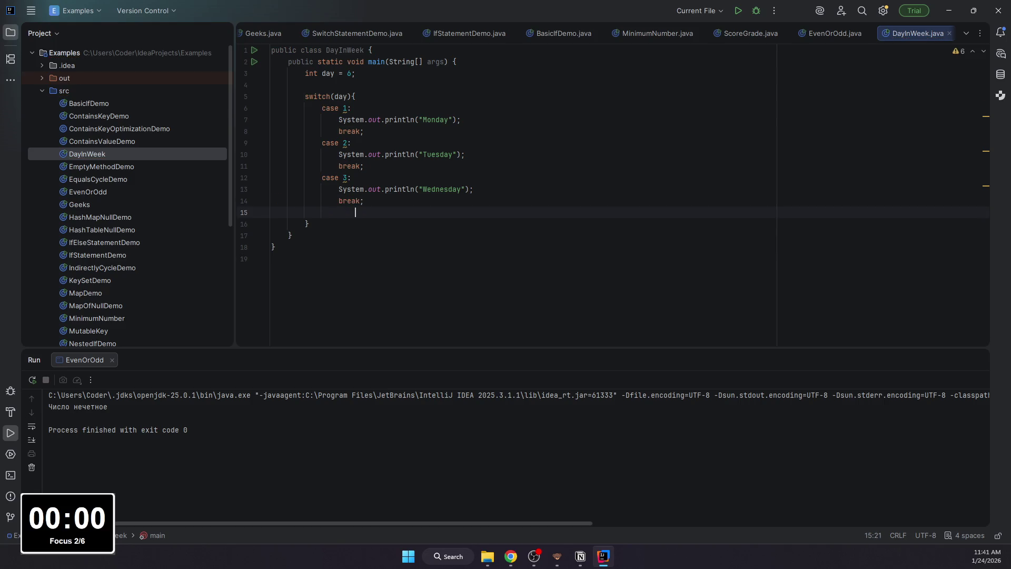
{"action": "key", "text": "Return"}
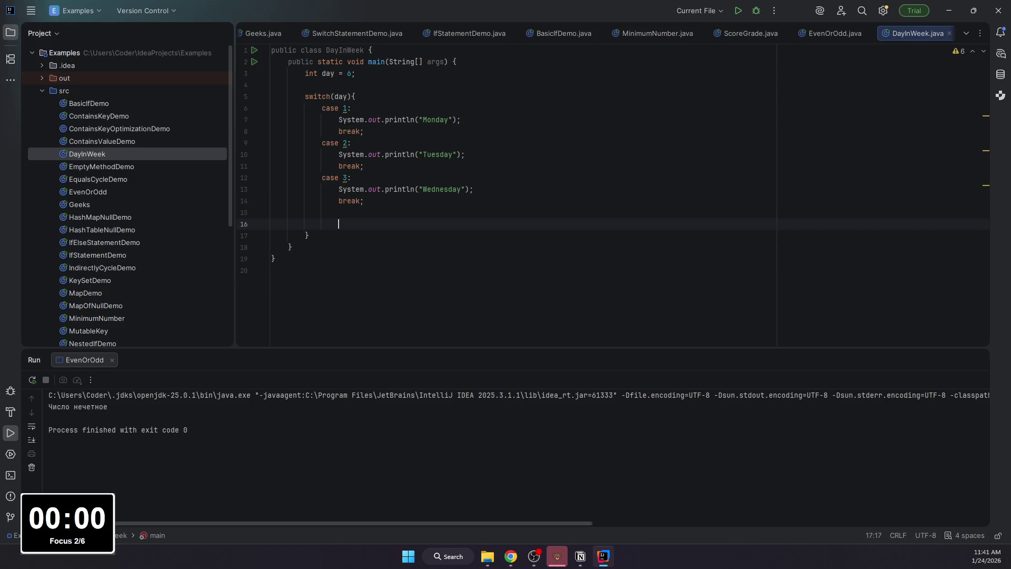
{"action": "key", "text": "BackSpace"}
{"action": "key", "text": "BackSpace"}
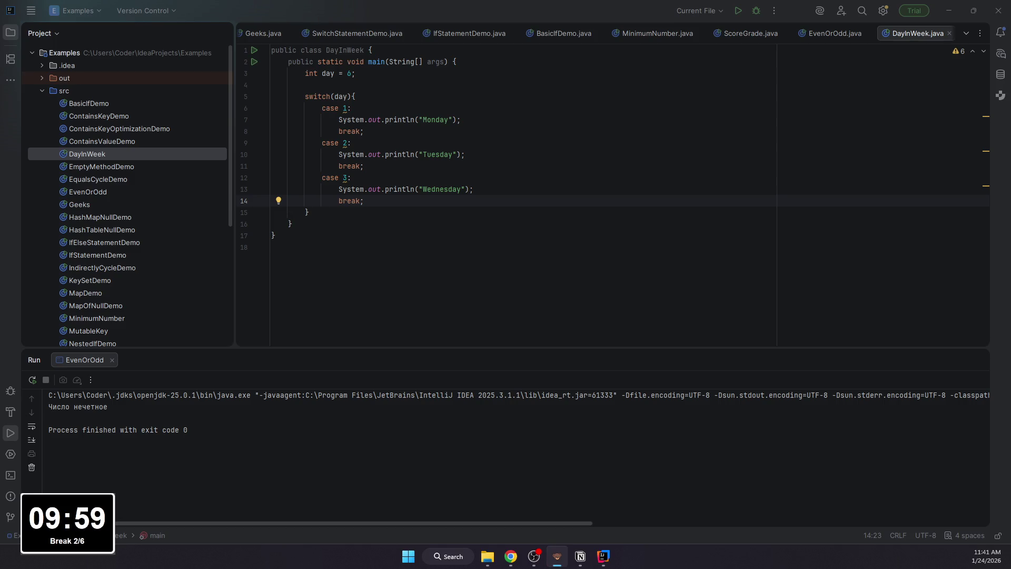
{"action": "left_click", "coordinate": [534, 556]}
Step: Drag the Window Capture source to the centre of the OBS preview and deselect it
{"action": "mouse_move", "coordinate": [252, 336]}
{"action": "left_mouse_down"}
{"action": "mouse_move", "coordinate": [553, 261]}
{"action": "mouse_move", "coordinate": [486, 237]}
{"action": "left_mouse_up"}
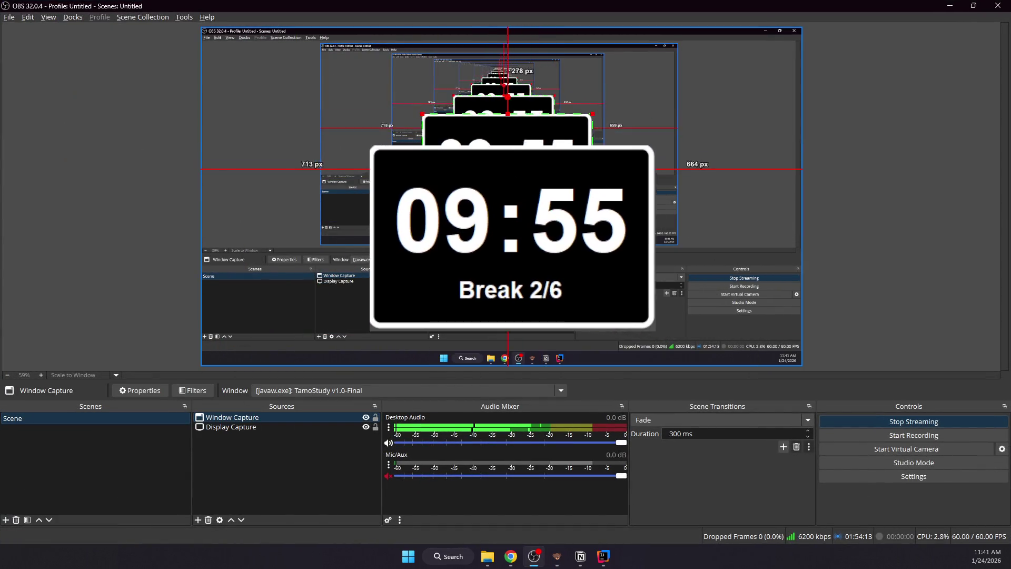
{"action": "left_click", "coordinate": [840, 173]}
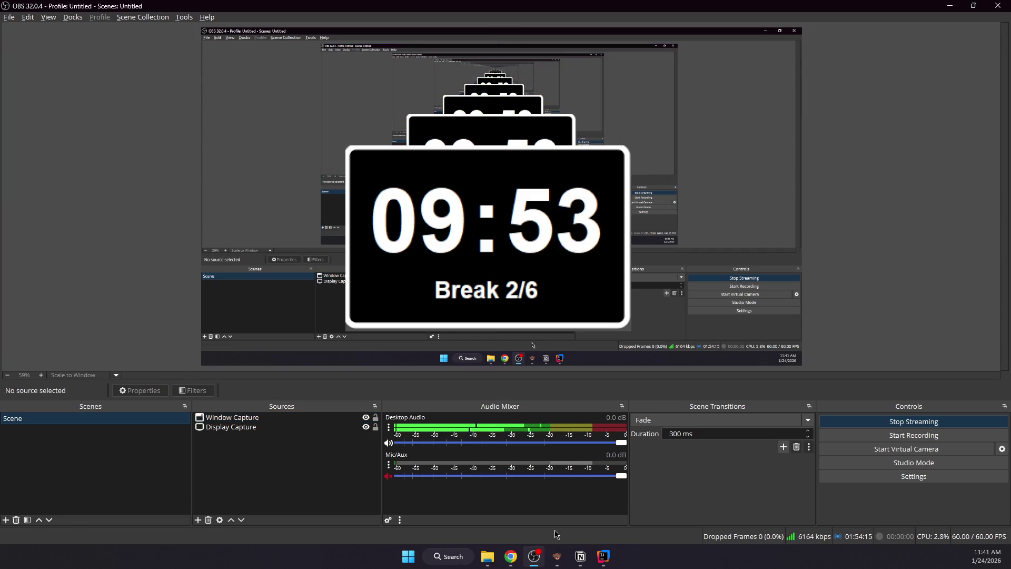
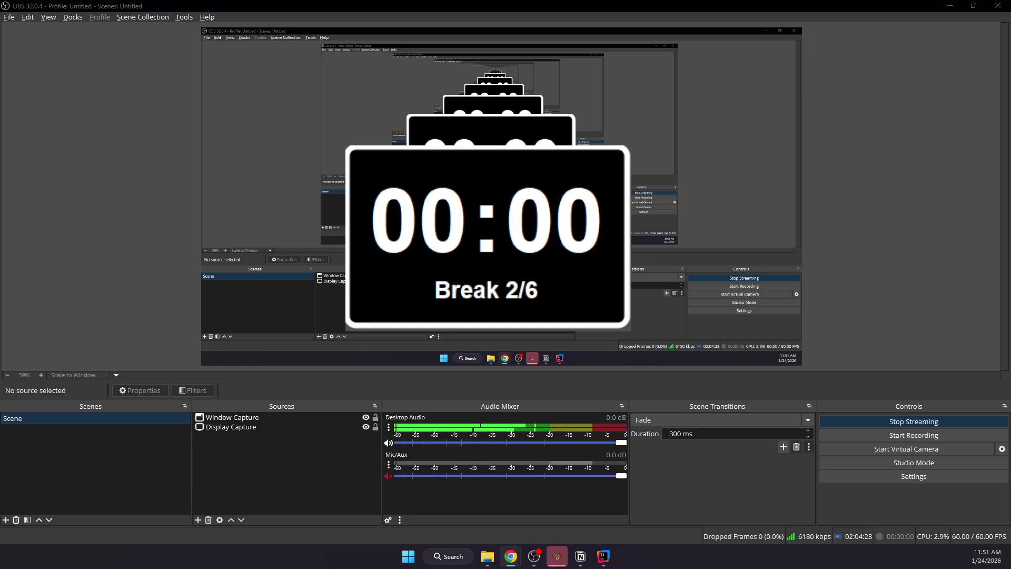
Step: Move the timer overlay source from the scene centre to the bottom-left corner, then bring up the Java book PDF
{"action": "left_click", "coordinate": [570, 127]}
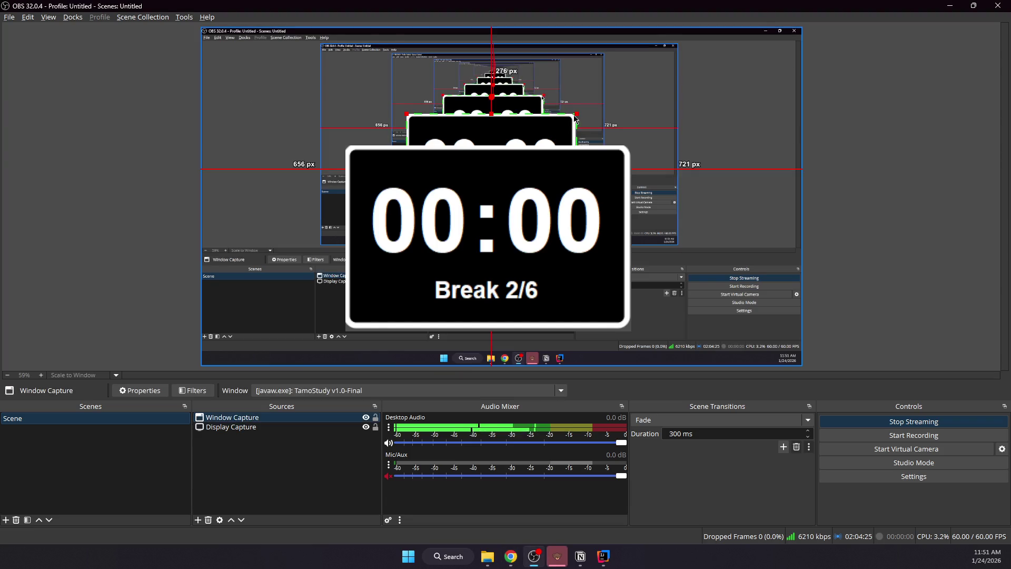
{"action": "left_click_drag", "start_coordinate": [576, 119], "coordinate": [304, 308]}
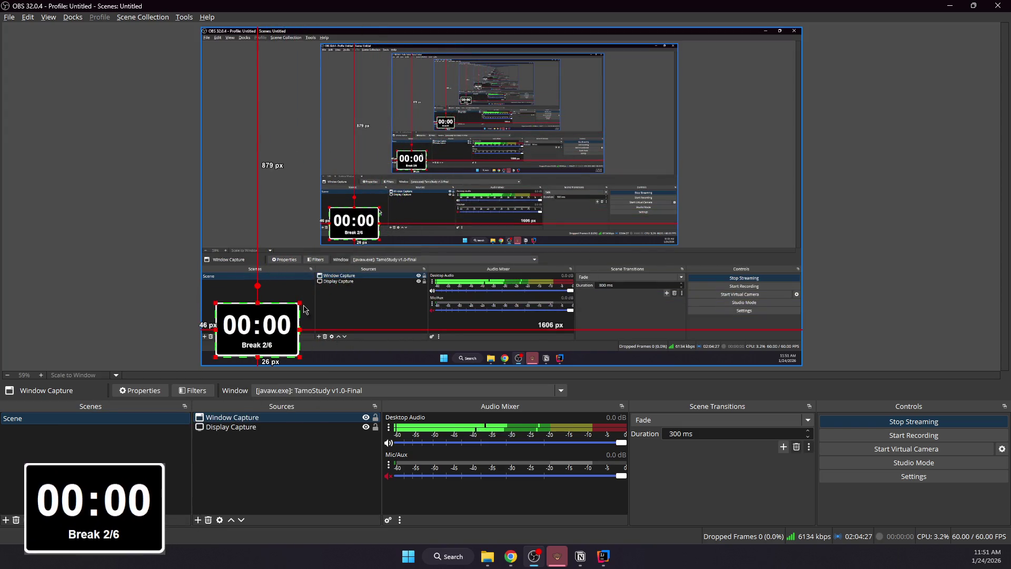
{"action": "left_click", "coordinate": [510, 557]}
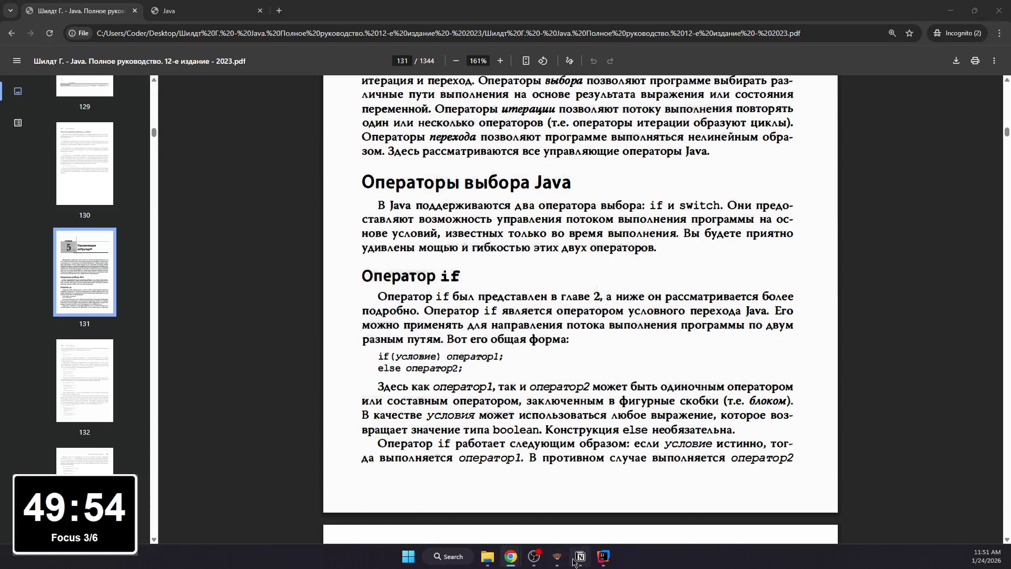
Step: Switch from the Java book's Оператор if section to the DayInWeek.java code in IntelliJ
{"action": "left_click", "coordinate": [580, 556]}
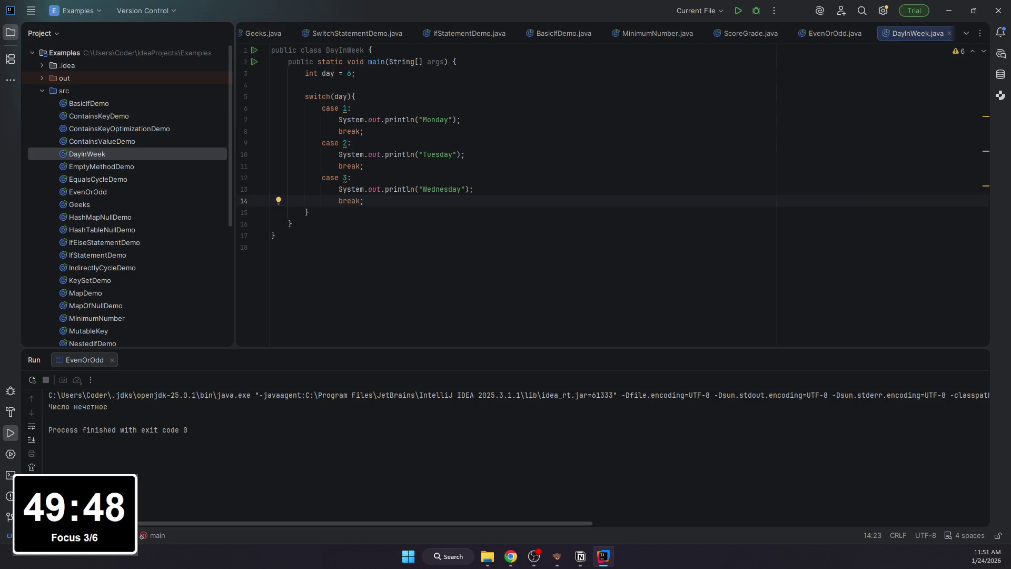
Step: Add a Дано: bullet with a nested Java code block holding int day = 6; to the Задача 4 page
{"action": "left_click", "coordinate": [603, 555]}
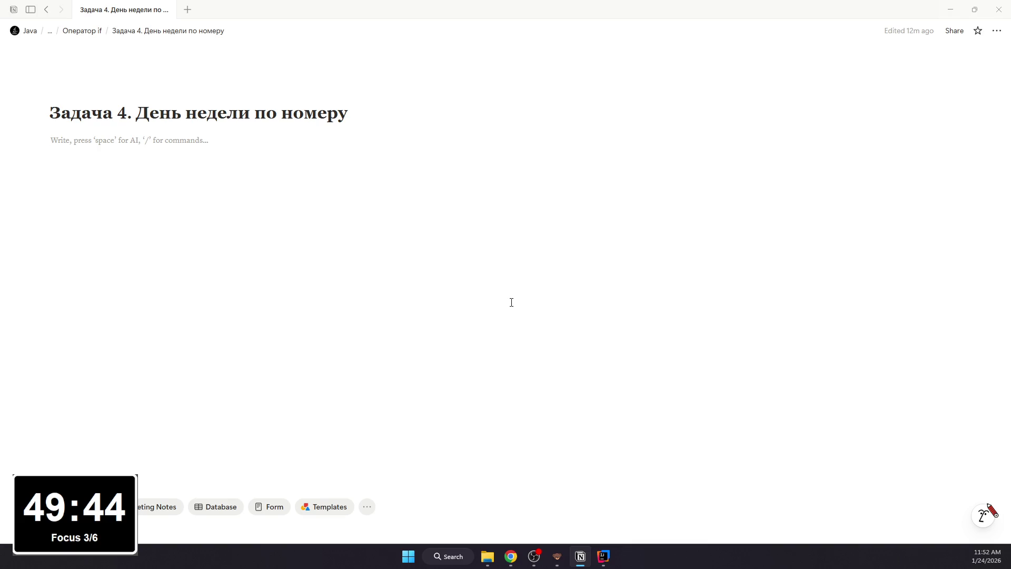
{"action": "type", "text": "- "}
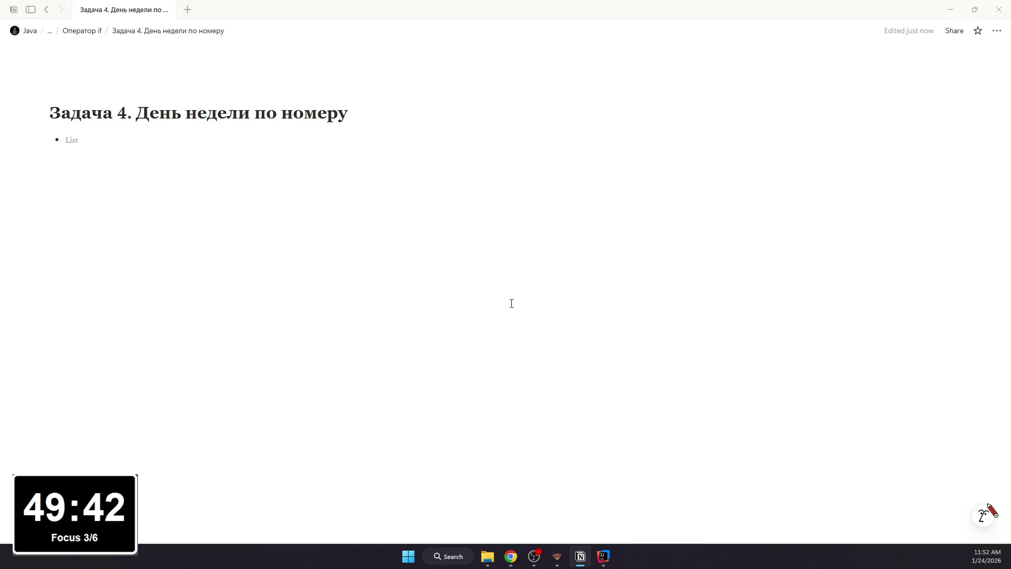
{"action": "type", "text": "Дано:"}
{"action": "key", "text": "Return"}
{"action": "key", "text": "Tab"}
{"action": "type", "text": "/"}
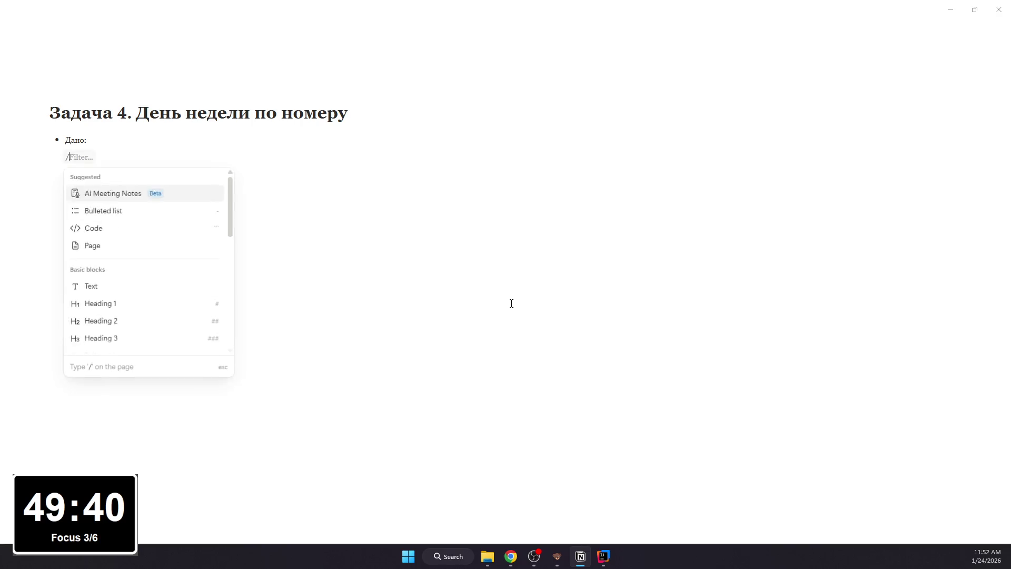
{"action": "type", "text": "code"}
{"action": "key", "text": "Return"}
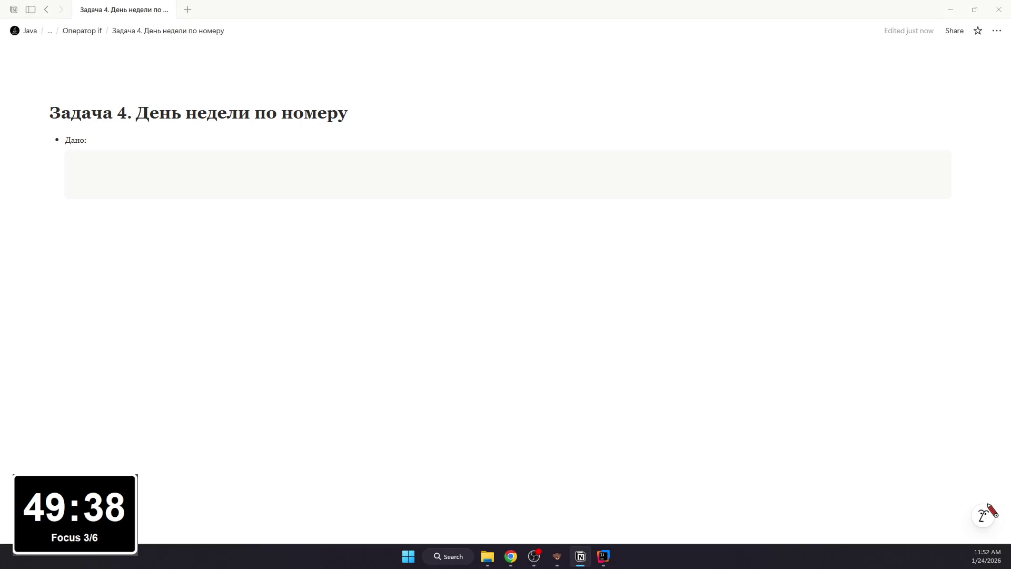
{"action": "type", "text": "int day = 6;"}
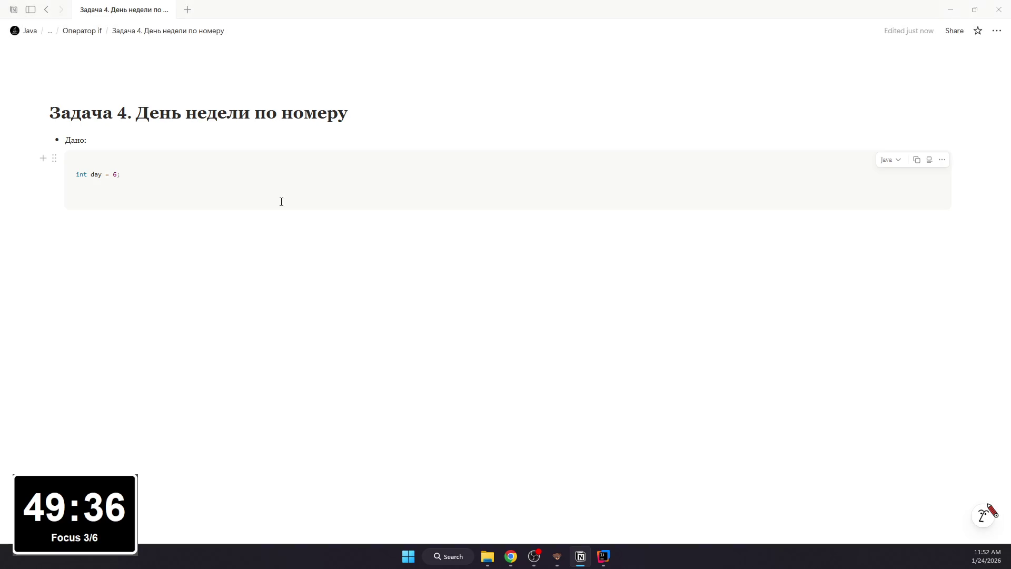
{"action": "left_click", "coordinate": [263, 243]}
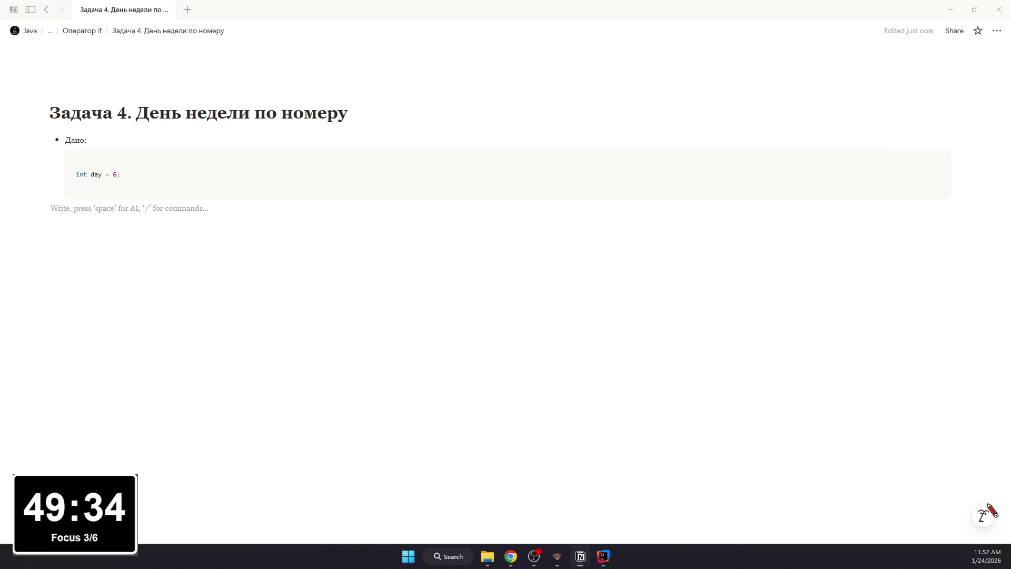
{"action": "key", "text": "alt+Tab"}
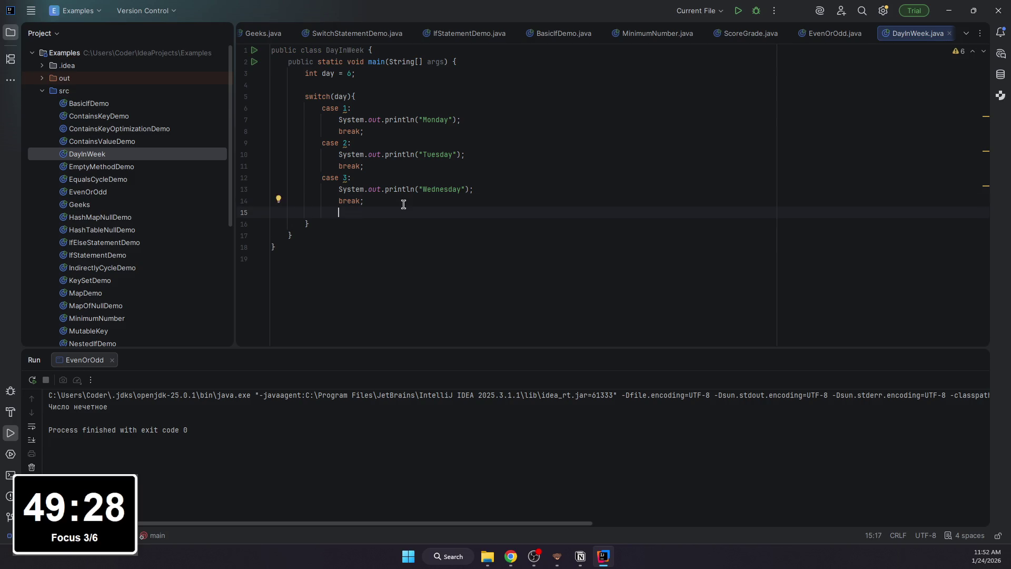
Step: Add case 4 to the switch printing Thursday and ending with break
{"action": "key", "text": "Return"}
{"action": "type", "text": "/"}
{"action": "key", "text": "BackSpace"}
{"action": "type", "text": "case 4"}
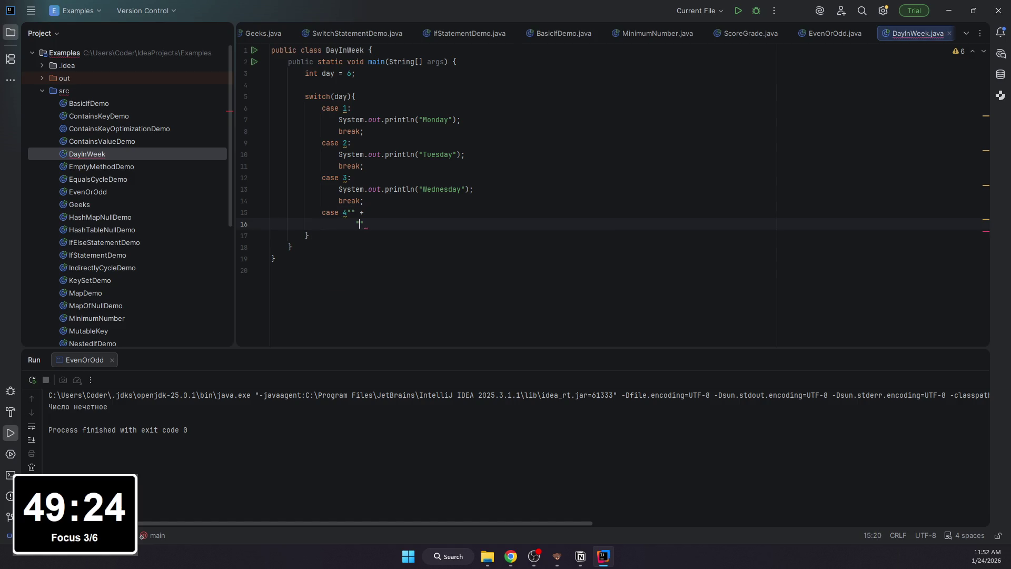
{"action": "type", "text": "\"\""}
{"action": "key", "text": "BackSpace"}
{"action": "key", "text": "BackSpace"}
{"action": "key", "text": "BackSpace"}
{"action": "key", "text": "Return"}
{"action": "type", "text": "System.ot."}
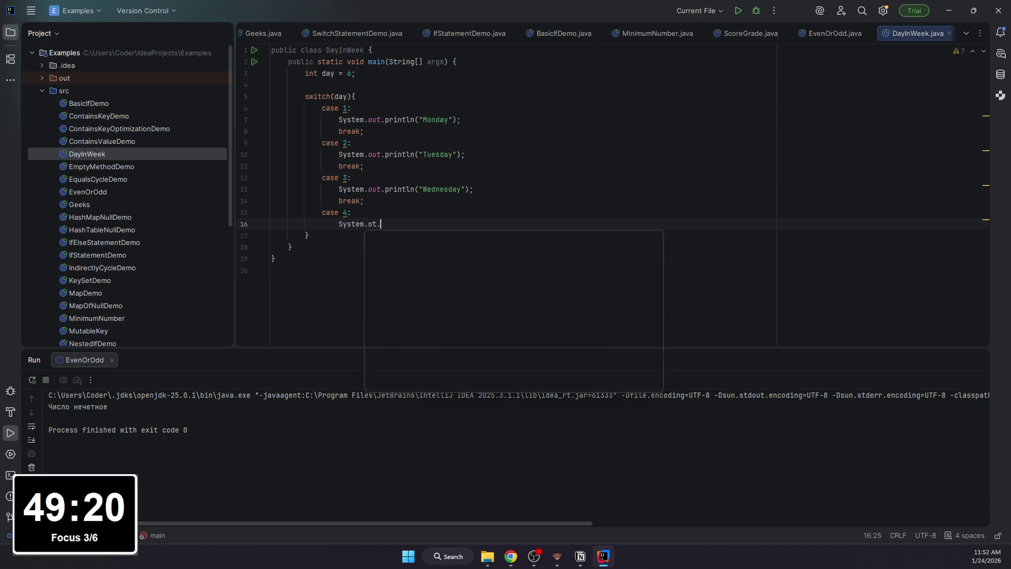
{"action": "key", "text": "BackSpace"}
{"action": "key", "text": "BackSpace"}
{"action": "key", "text": "BackSpace"}
{"action": "type", "text": "out.pri"}
{"action": "key", "text": "Return"}
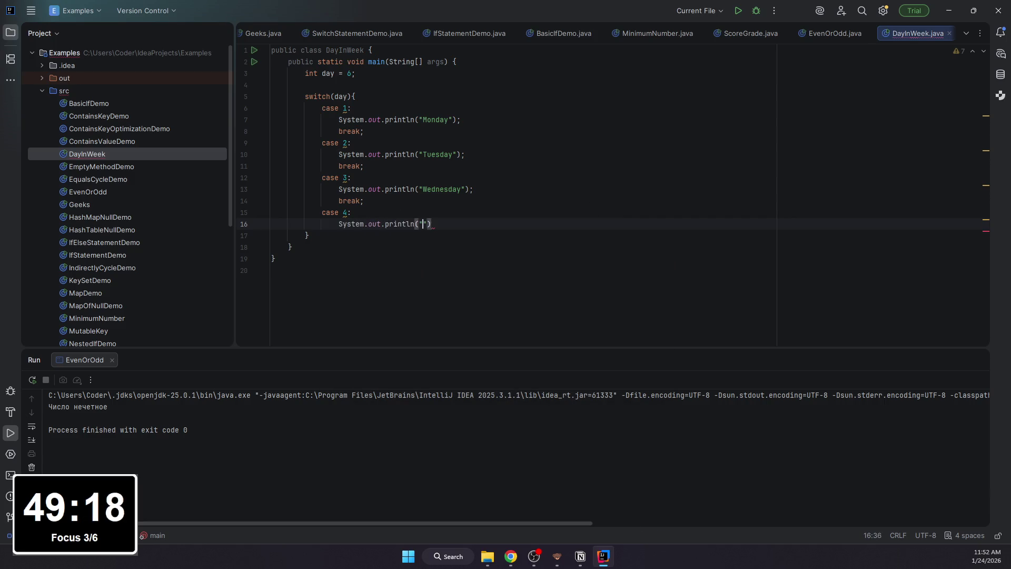
{"action": "type", "text": "\"Thursday\");"}
{"action": "key", "text": "Return"}
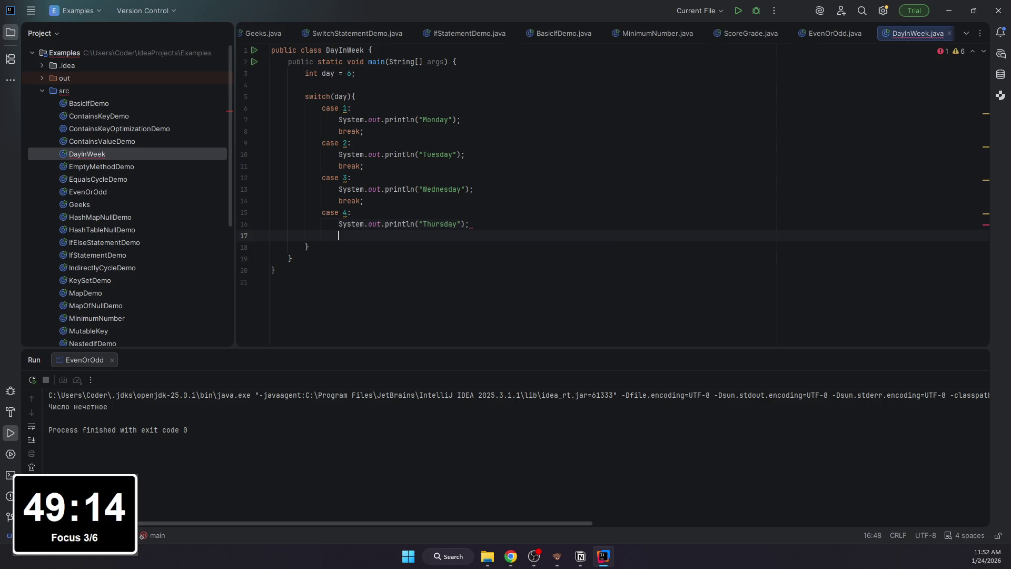
{"action": "type", "text": "bre"}
{"action": "key", "text": "Return"}
{"action": "type", "text": "break;"}
Step: Add case 5 printing Friday with its break statement
{"action": "key", "text": "Return"}
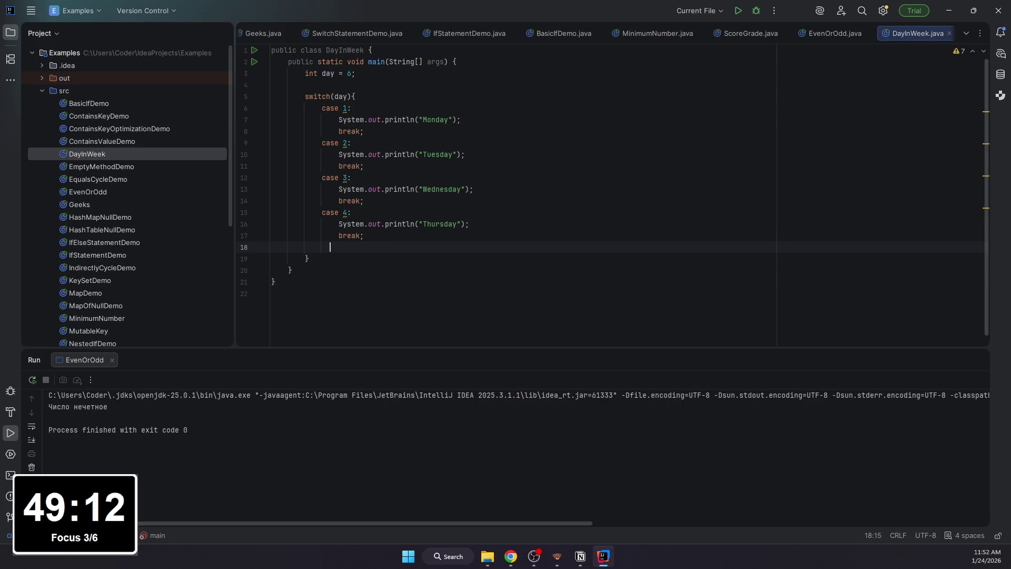
{"action": "type", "text": "case 5:"}
{"action": "key", "text": "Return"}
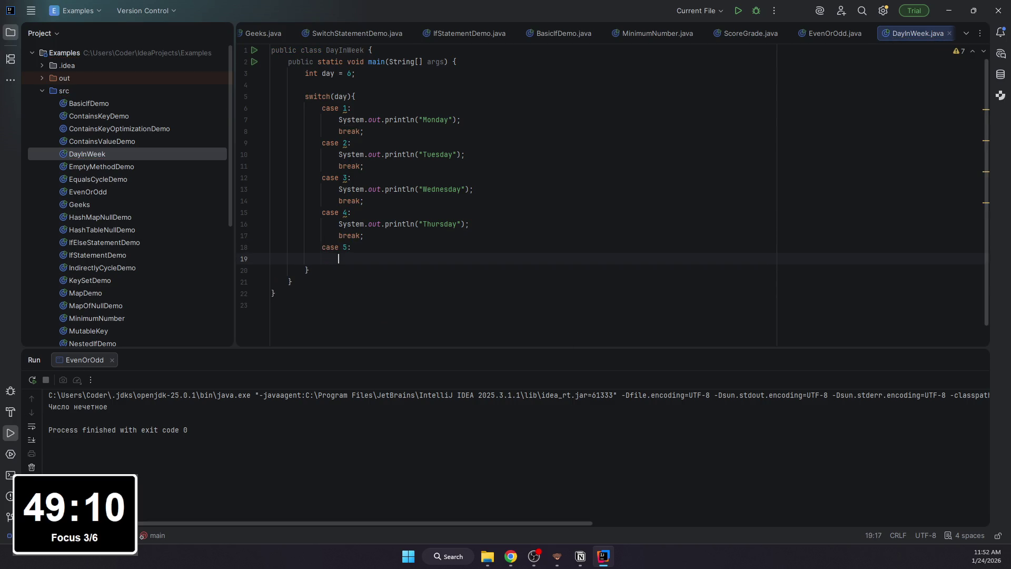
{"action": "type", "text": "Sys"}
{"action": "key", "text": "Return"}
{"action": "type", "text": "System.out.pri"}
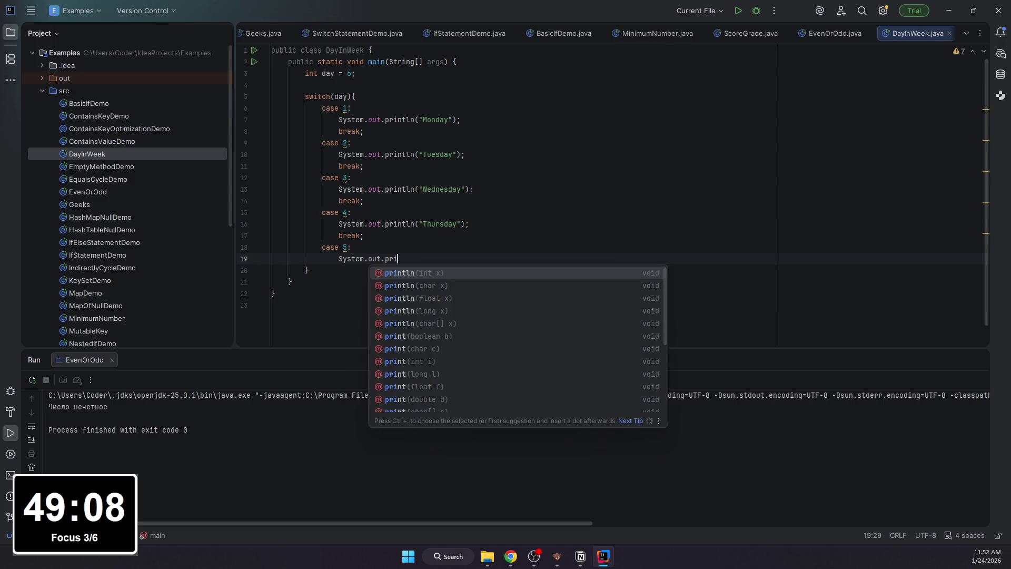
{"action": "type", "text": "nt"}
{"action": "key", "text": "Return"}
{"action": "type", "text": "\""}
{"action": "type", "text": "Friday\");"}
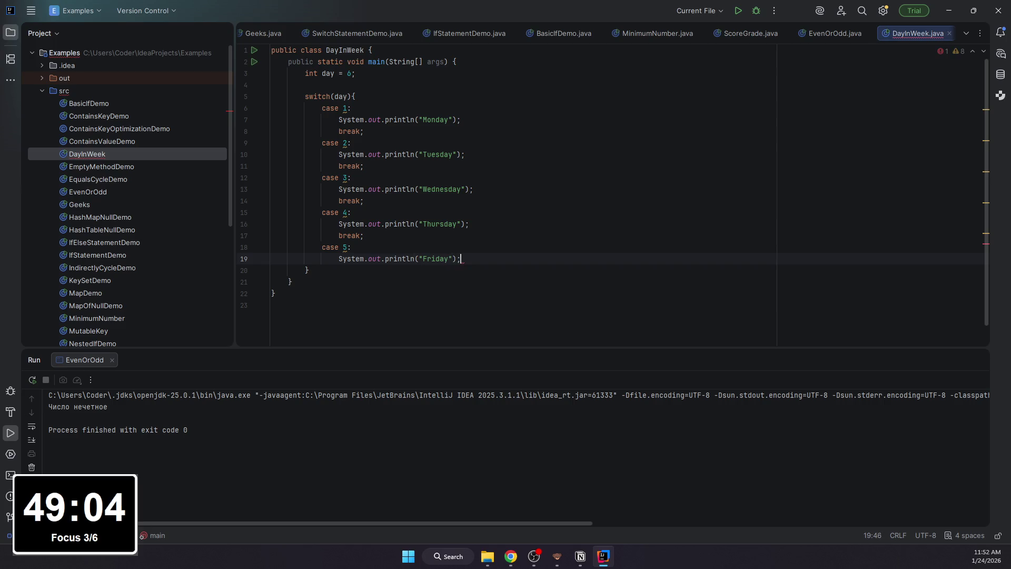
{"action": "key", "text": "Return"}
{"action": "type", "text": "breal"}
{"action": "key", "text": "Left"}
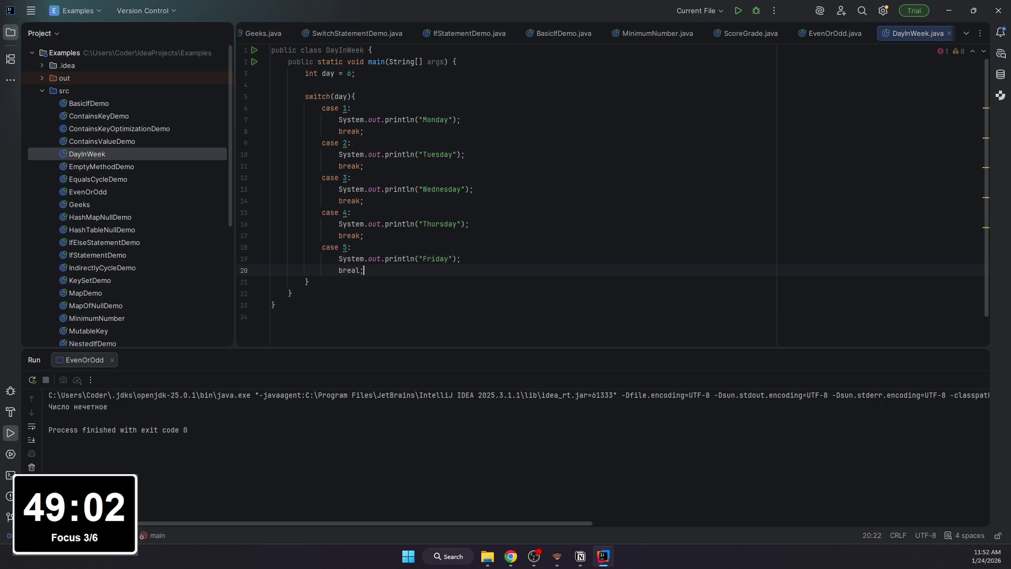
{"action": "type", "text": "k;"}
{"action": "key", "text": "Return"}
{"action": "type", "text": "case 6:"}
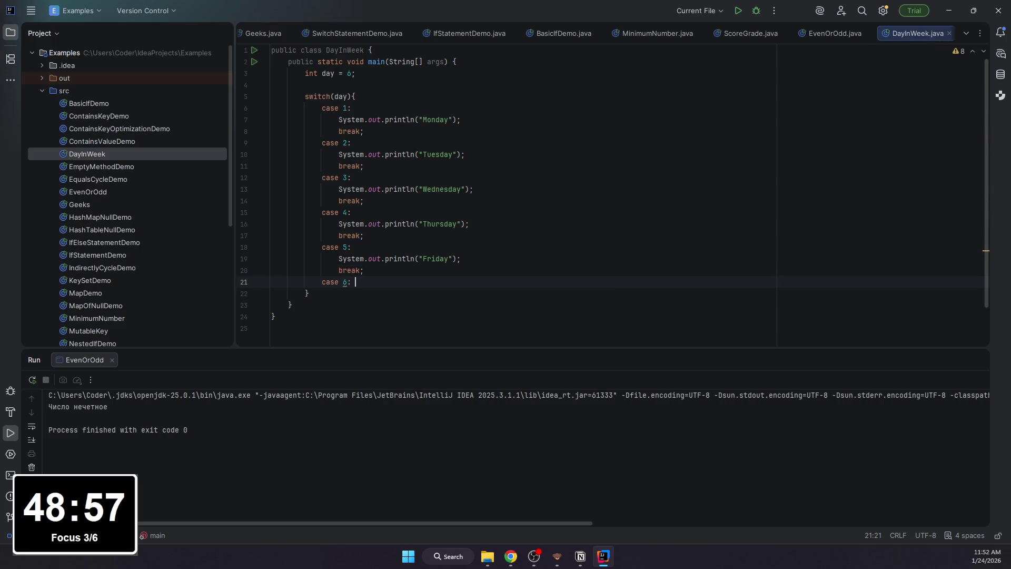
Step: Add case 6 printing Saturday with its break, cleaning up a stray backslash line
{"action": "key", "text": "Return"}
{"action": "type", "text": "System."}
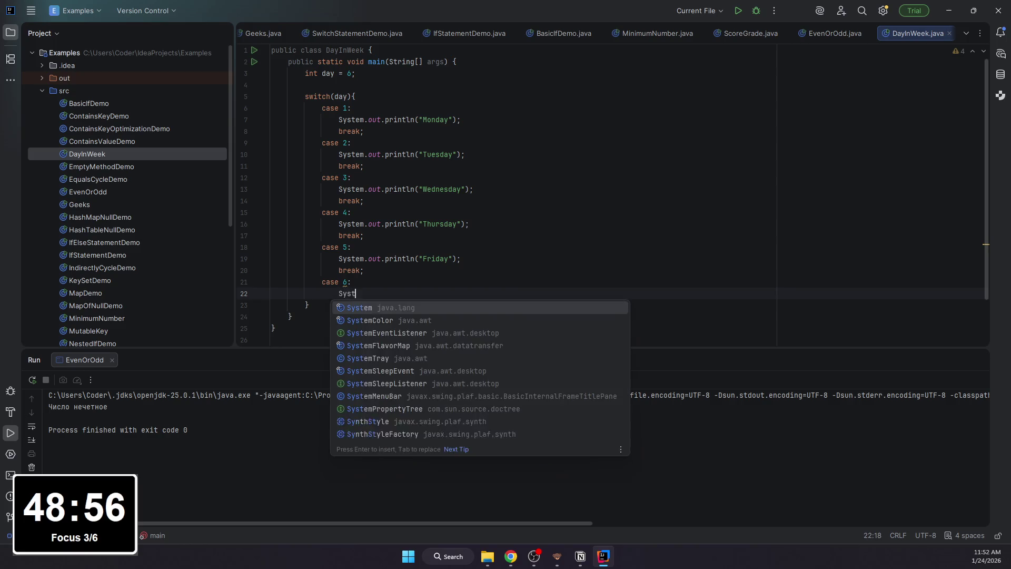
{"action": "type", "text": "out.println"}
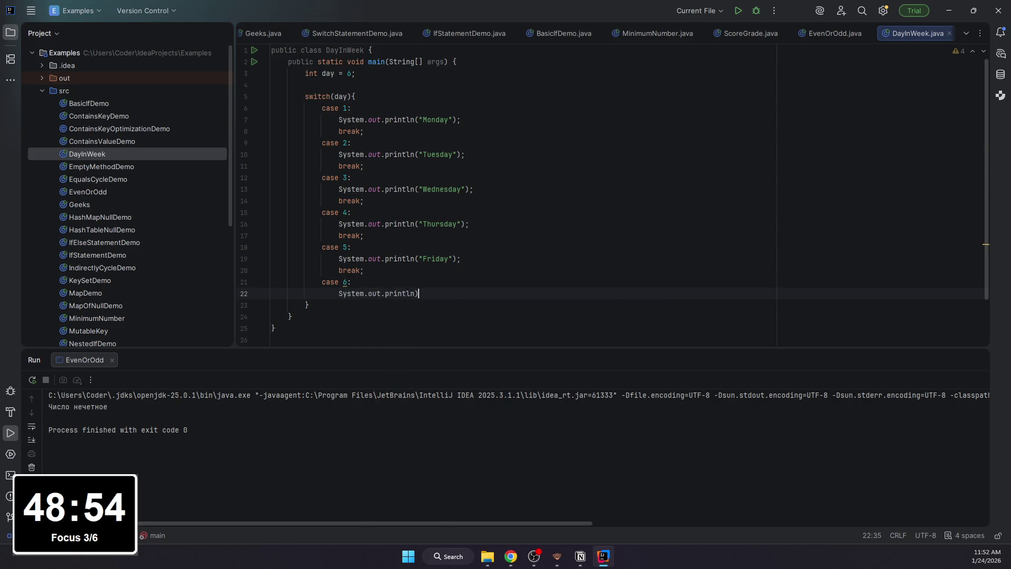
{"action": "type", "text": "(\""}
{"action": "type", "text": "Satu"}
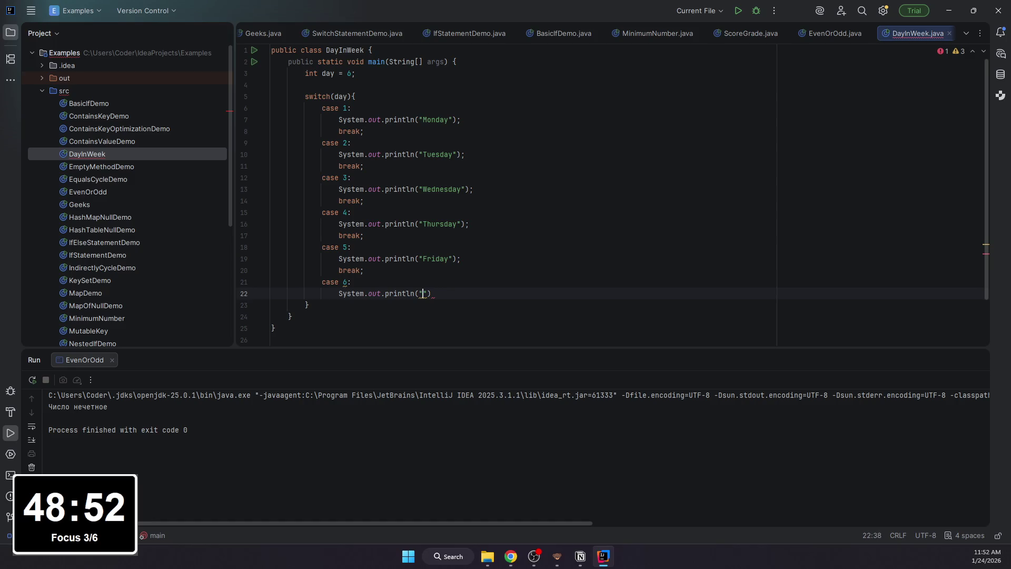
{"action": "type", "text": "rday"}
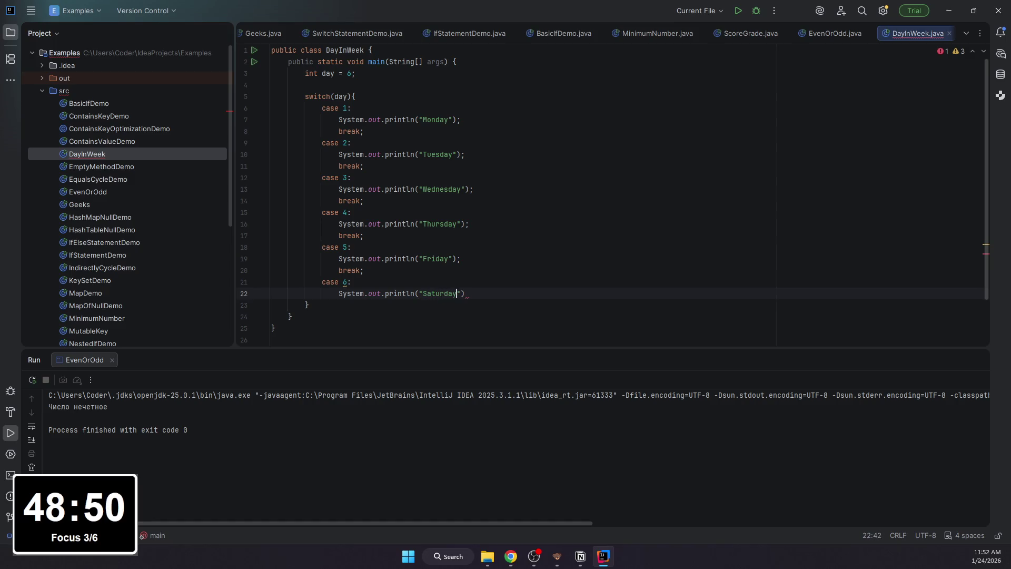
{"action": "key", "text": "End"}
{"action": "type", "text": ";"}
{"action": "key", "text": "Return"}
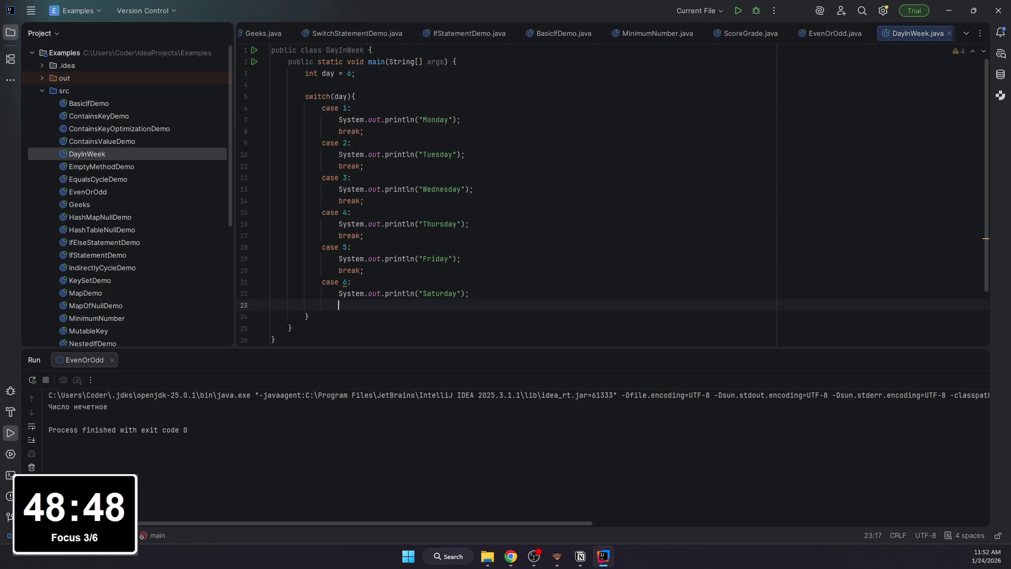
{"action": "type", "text": "break"}
{"action": "key", "text": "Return"}
{"action": "type", "text": "\\"}
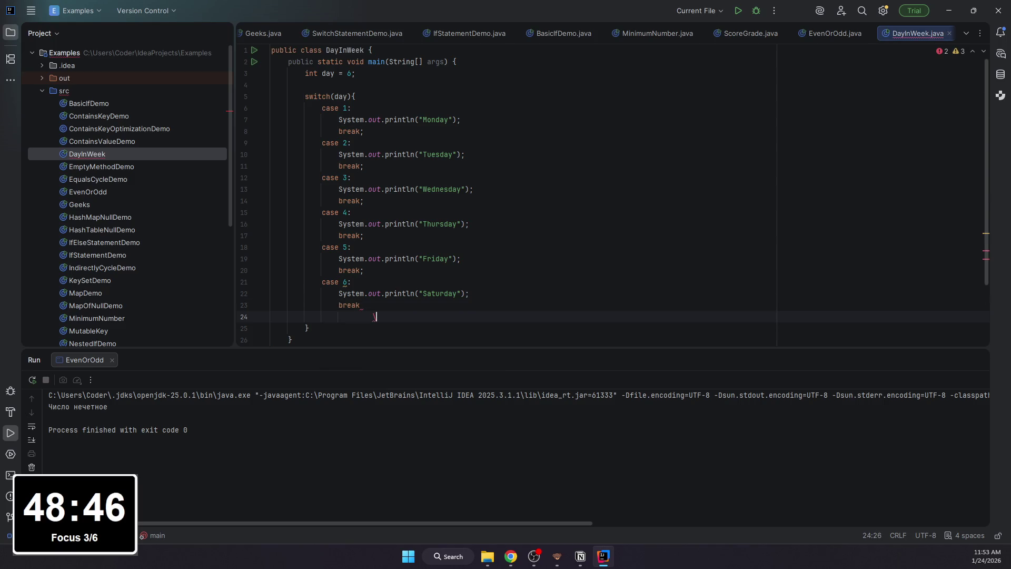
{"action": "key", "text": "Left"}
{"action": "key", "text": "BackSpace"}
{"action": "key", "text": "BackSpace"}
{"action": "key", "text": "BackSpace"}
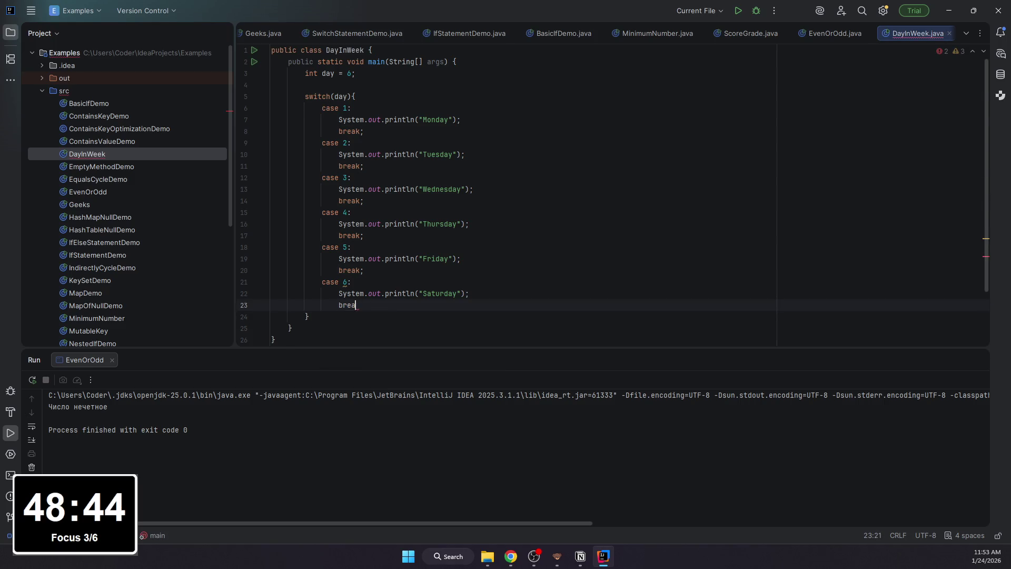
{"action": "key", "text": "BackSpace"}
{"action": "key", "text": "BackSpace"}
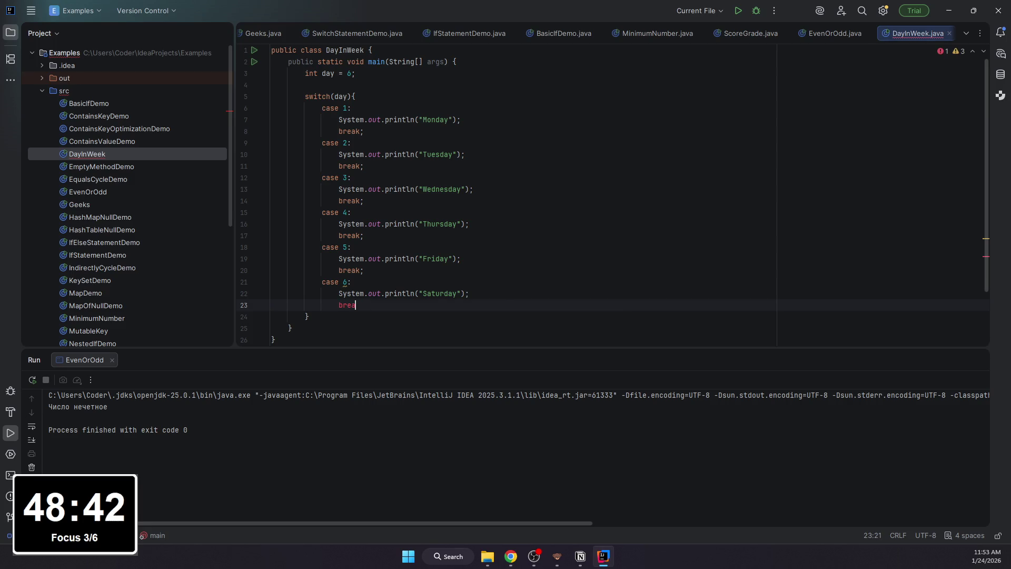
{"action": "type", "text": "k;"}
{"action": "key", "text": "Return"}
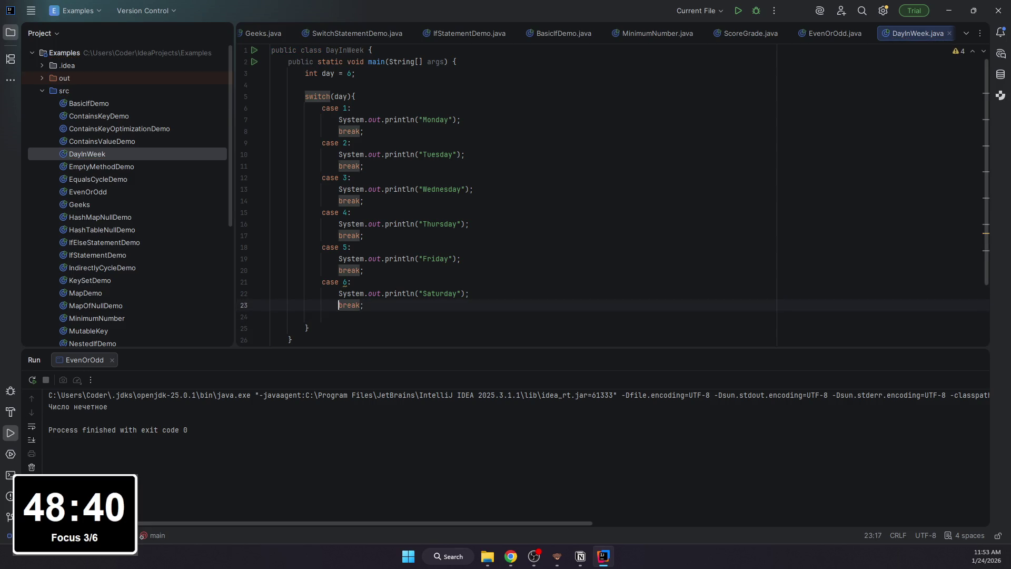
{"action": "type", "text": "case 7:"}
Step: Add case 7 printing Sunday with break, then copy the whole program to the clipboard
{"action": "key", "text": "Return"}
{"action": "type", "text": "System.out.println(\""}
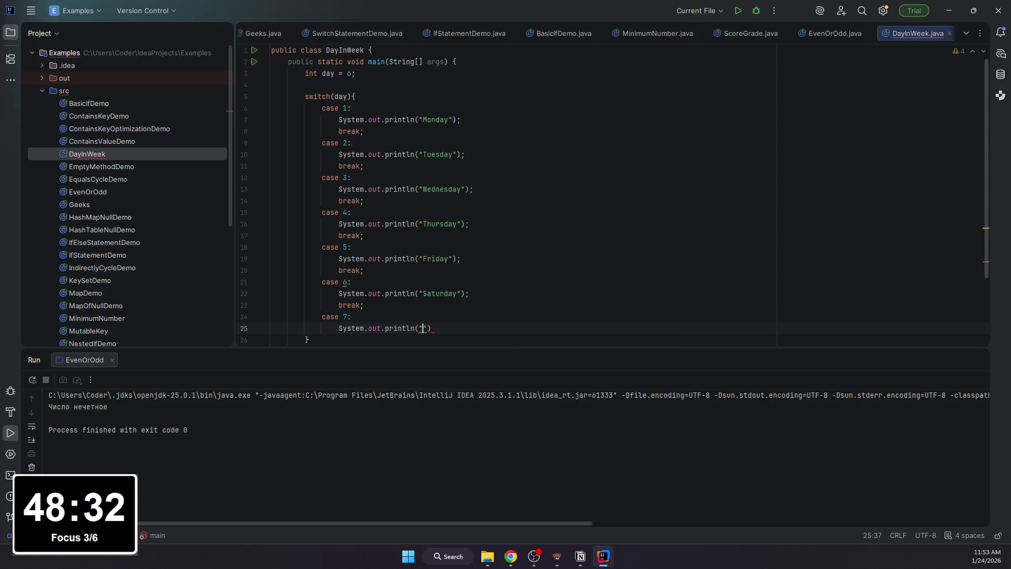
{"action": "type", "text": "Sunday"}
{"action": "key", "text": "End"}
{"action": "type", "text": ";"}
{"action": "key", "text": "Return"}
{"action": "key", "text": "BackSpace"}
{"action": "key", "text": "BackSpace"}
{"action": "type", "text": "breal"}
{"action": "key", "text": "BackSpace"}
{"action": "type", "text": "k;"}
{"action": "left_click", "coordinate": [425, 207]}
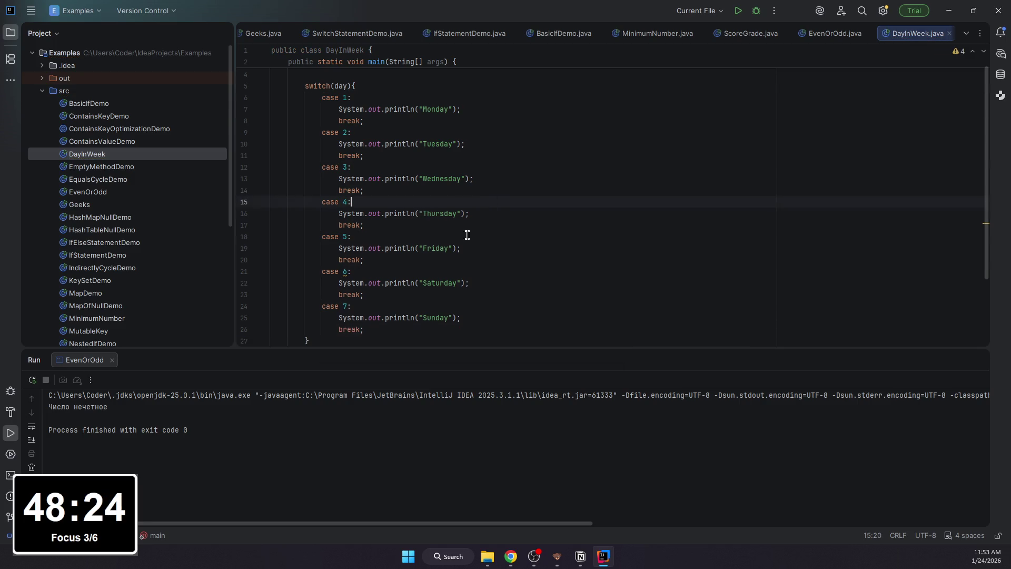
{"action": "key", "text": "ctrl+a"}
{"action": "key", "text": "ctrl+c"}
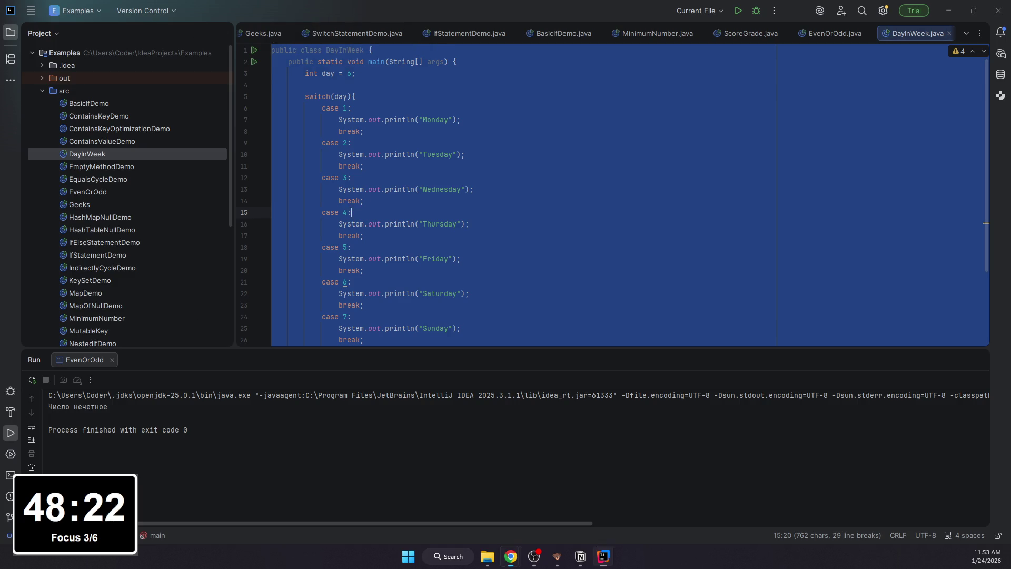
Step: Run DayInWeek so the console prints Saturday for day 6
{"action": "key", "text": "alt+Tab"}
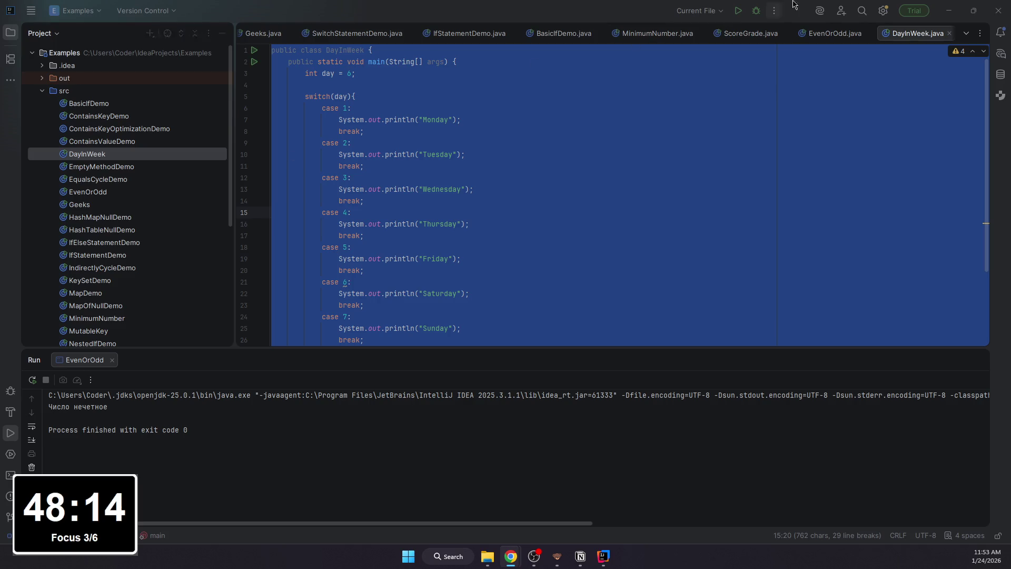
{"action": "left_click", "coordinate": [738, 11]}
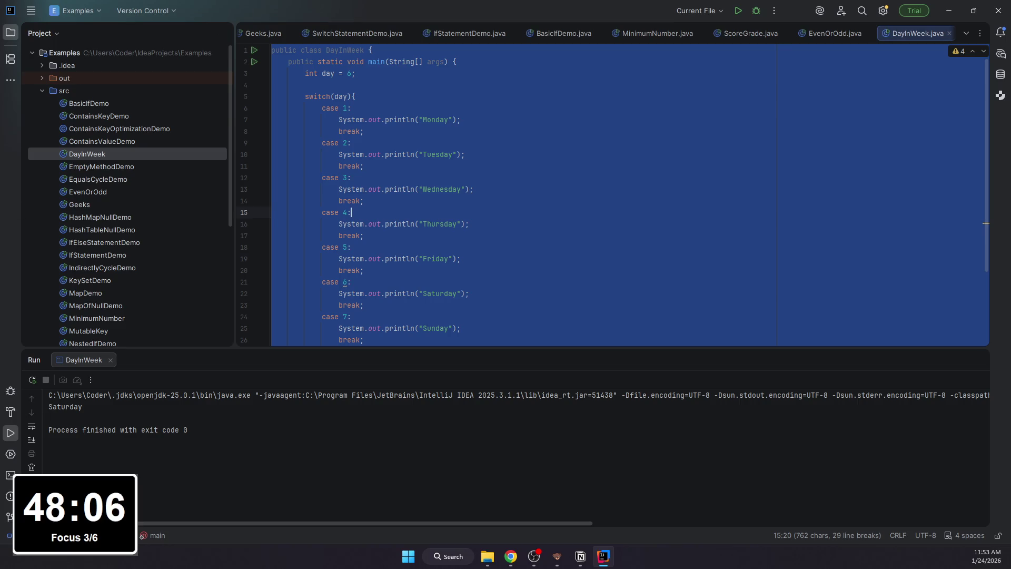
{"action": "scroll", "coordinate": [374, 276], "scroll_direction": "down", "scroll_amount": 4}
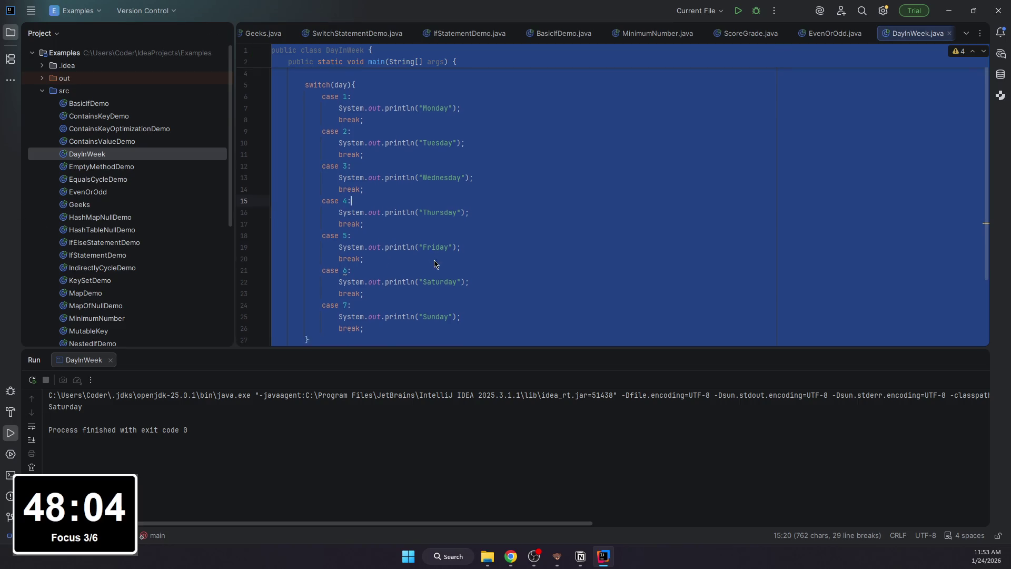
{"action": "left_click", "coordinate": [395, 248]}
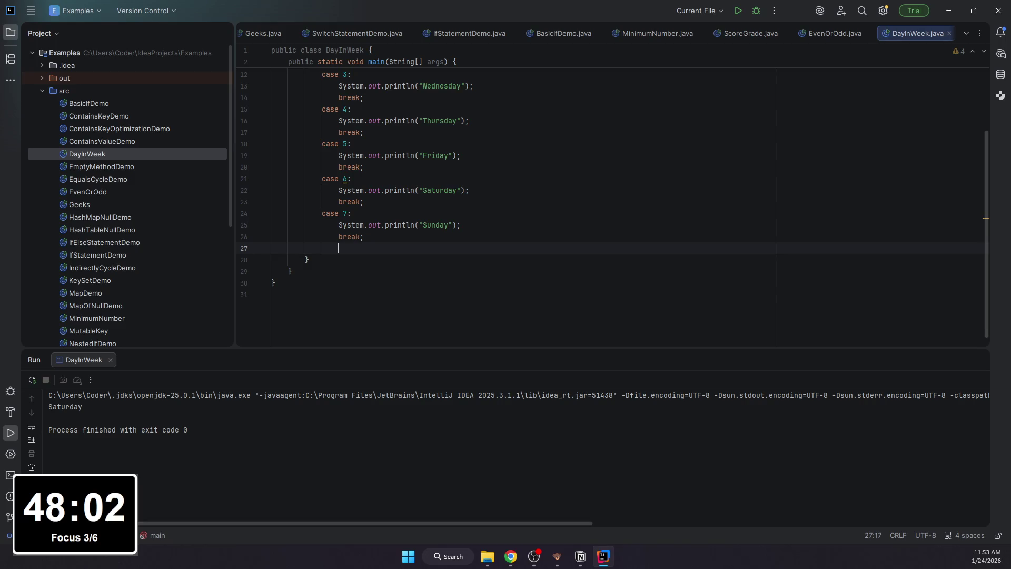
{"action": "type", "text": "default"}
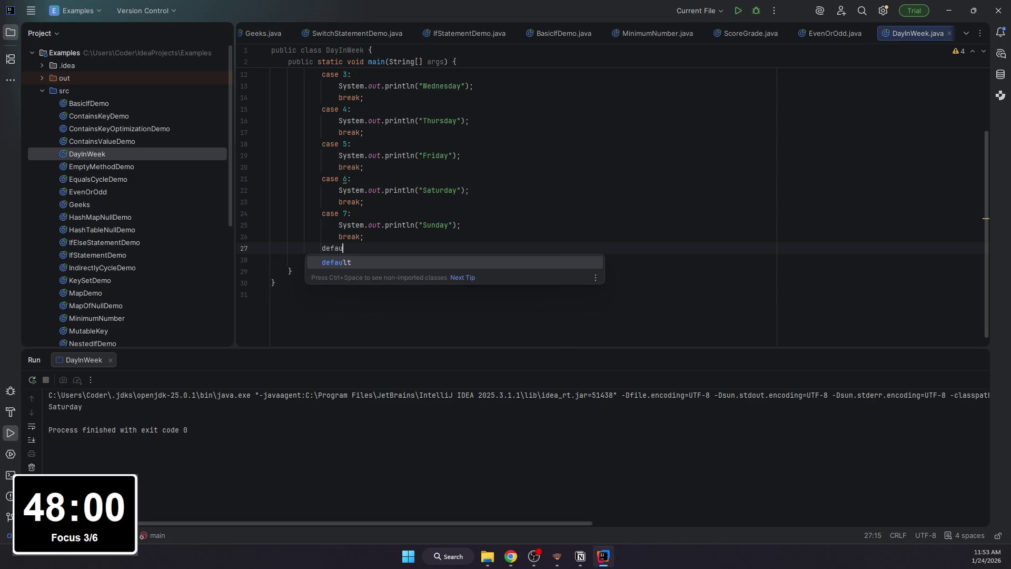
Step: Add a default case to the switch that prints "Invalid day"
{"action": "key", "text": "BackSpace"}
{"action": "type", "text": ":"}
{"action": "key", "text": "Return"}
{"action": "type", "text": "System"}
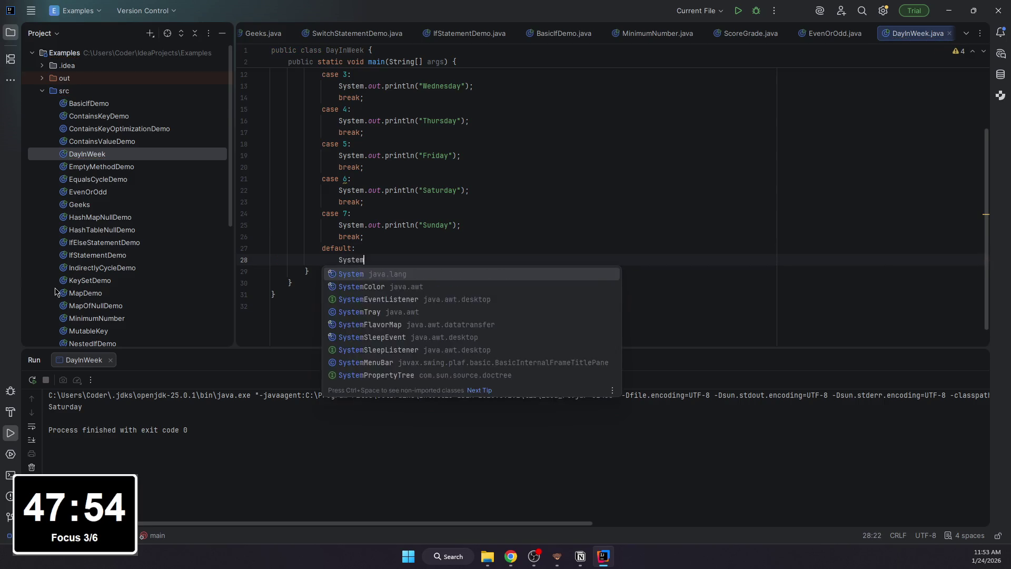
{"action": "type", "text": ".out.print"}
{"action": "key", "text": "Return"}
{"action": "type", "text": "\"Inval"}
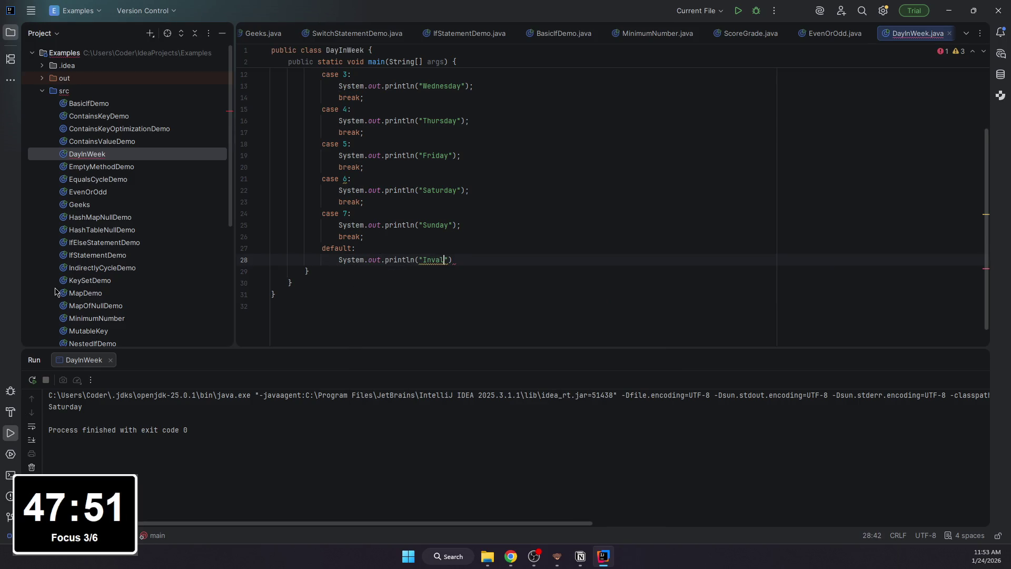
{"action": "type", "text": "id day"}
{"action": "key", "text": "End"}
{"action": "type", "text": ";"}
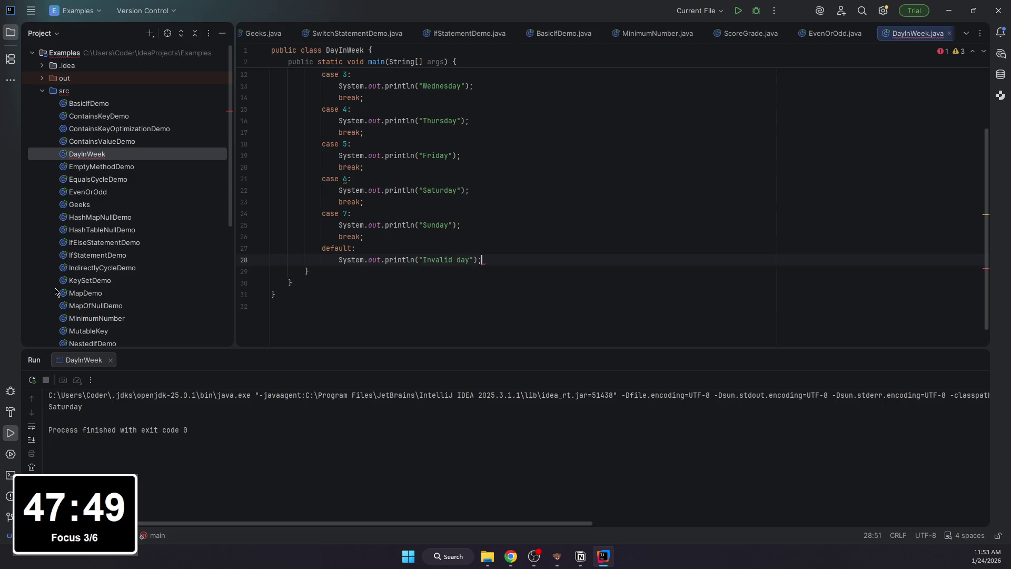
{"action": "scroll", "coordinate": [476, 315], "scroll_direction": "up", "scroll_amount": 5}
{"action": "left_click", "coordinate": [521, 281]}
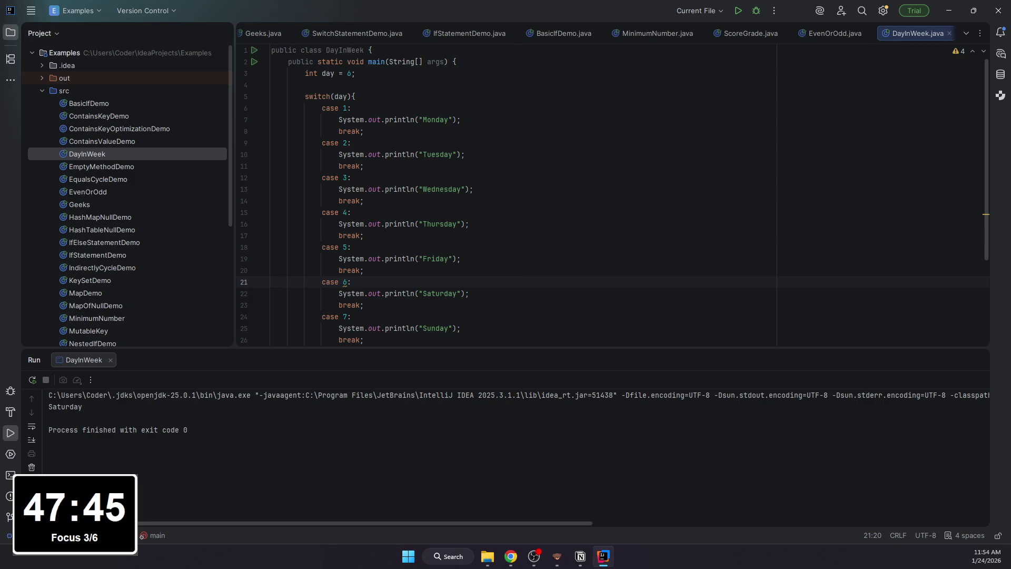
Step: Copy the updated DayInWeek program and paste it into a code block under a new Решение: bullet on Задача 4
{"action": "left_click", "coordinate": [528, 213]}
{"action": "key", "text": "ctrl+a"}
{"action": "left_click", "coordinate": [580, 557]}
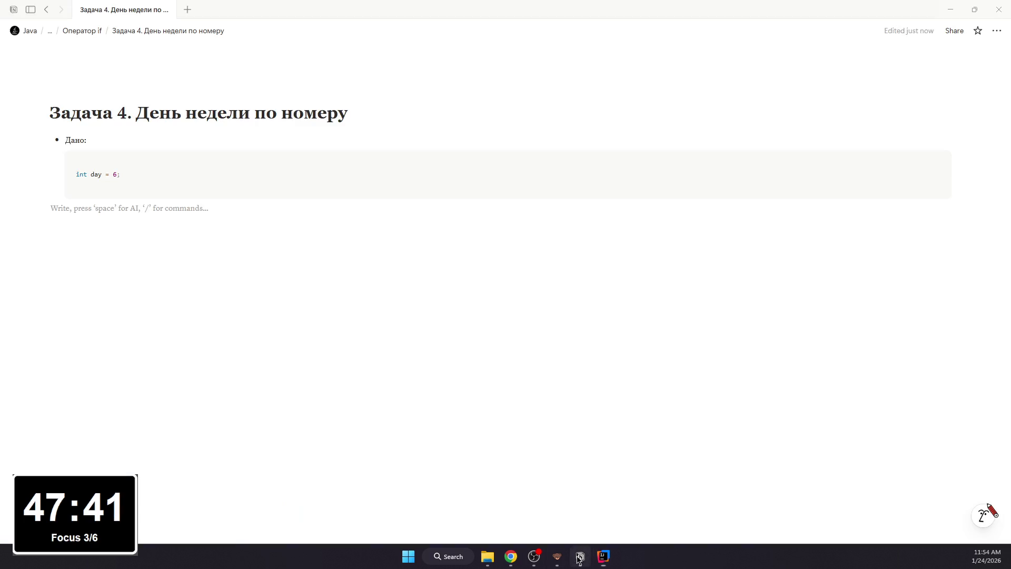
{"action": "type", "text": "- Ре"}
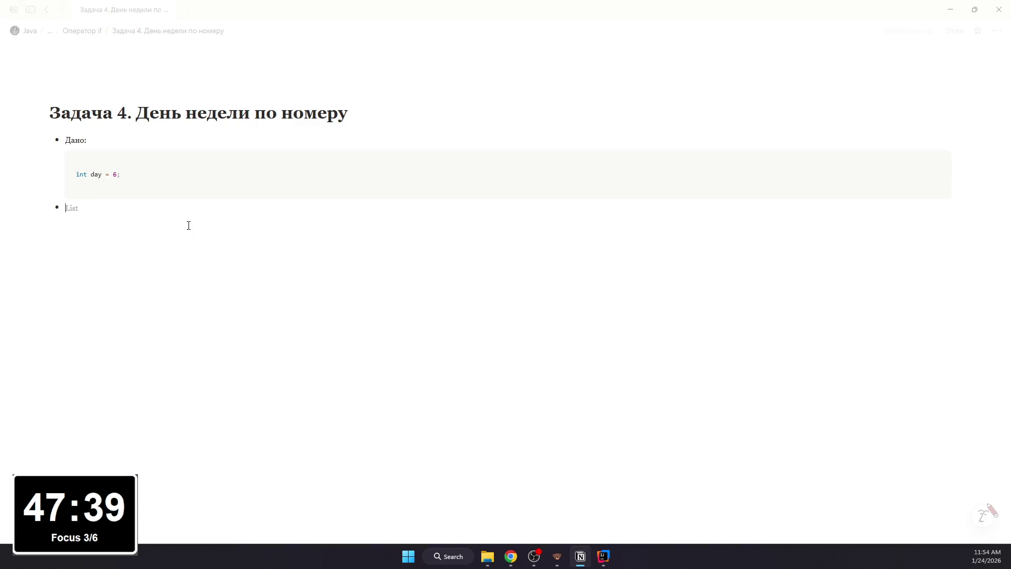
{"action": "type", "text": ":"}
{"action": "key", "text": "Return"}
{"action": "key", "text": "BackSpace"}
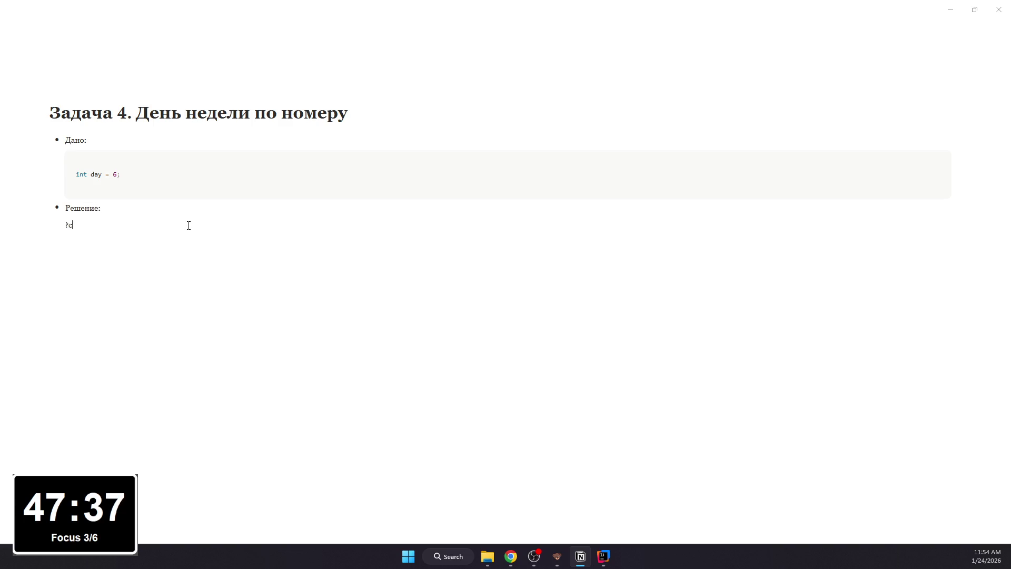
{"action": "type", "text": "/code"}
{"action": "key", "text": "Return"}
{"action": "key", "text": "ctrl+v"}
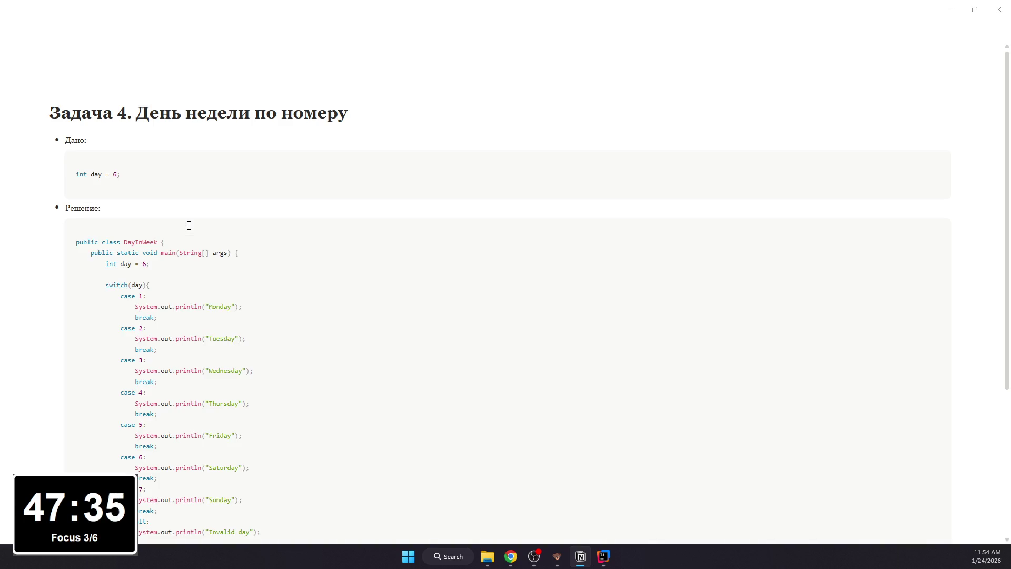
{"action": "scroll", "coordinate": [191, 250], "scroll_direction": "up", "scroll_amount": 3}
{"action": "scroll", "coordinate": [191, 250], "scroll_direction": "up", "scroll_amount": 3}
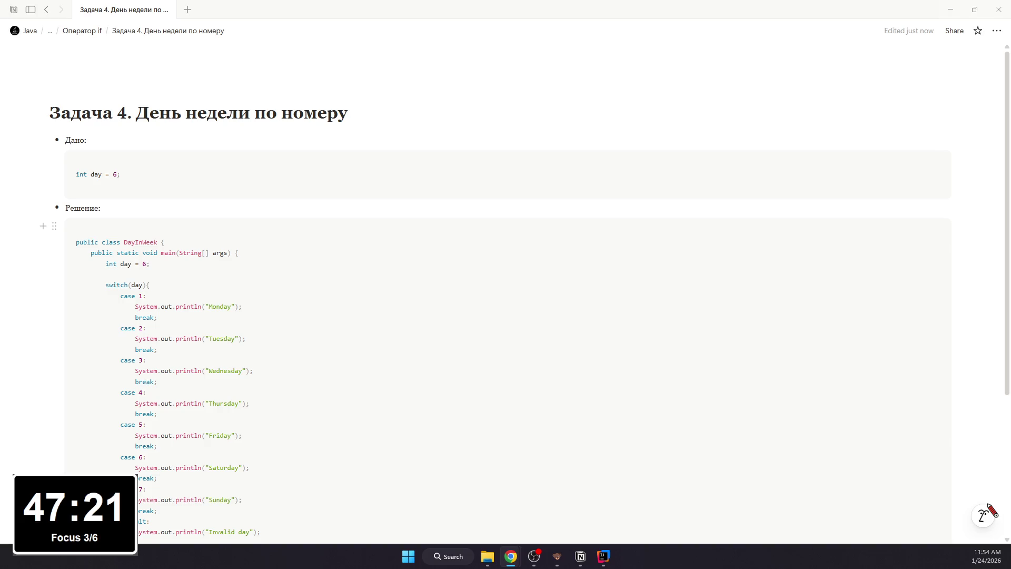
Step: Create a subpage titled 'Задача 5. Доступ к контенту' under the Оператор if page
{"action": "left_click", "coordinate": [46, 10]}
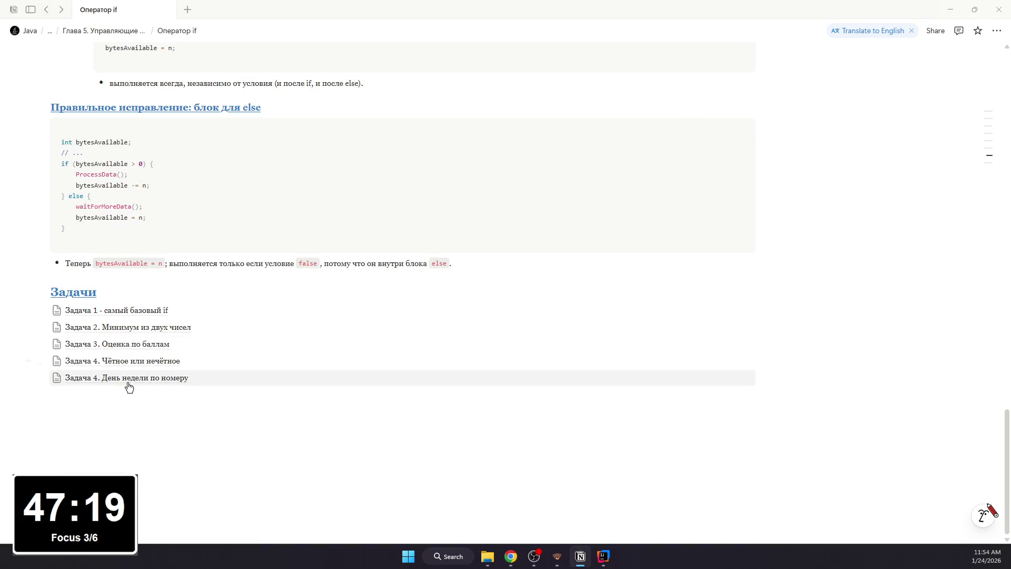
{"action": "scroll", "coordinate": [158, 340], "scroll_direction": "up", "scroll_amount": 5}
{"action": "scroll", "coordinate": [188, 246], "scroll_direction": "down", "scroll_amount": 3}
{"action": "mouse_move", "coordinate": [395, 169]}
{"action": "type", "text": "/page"}
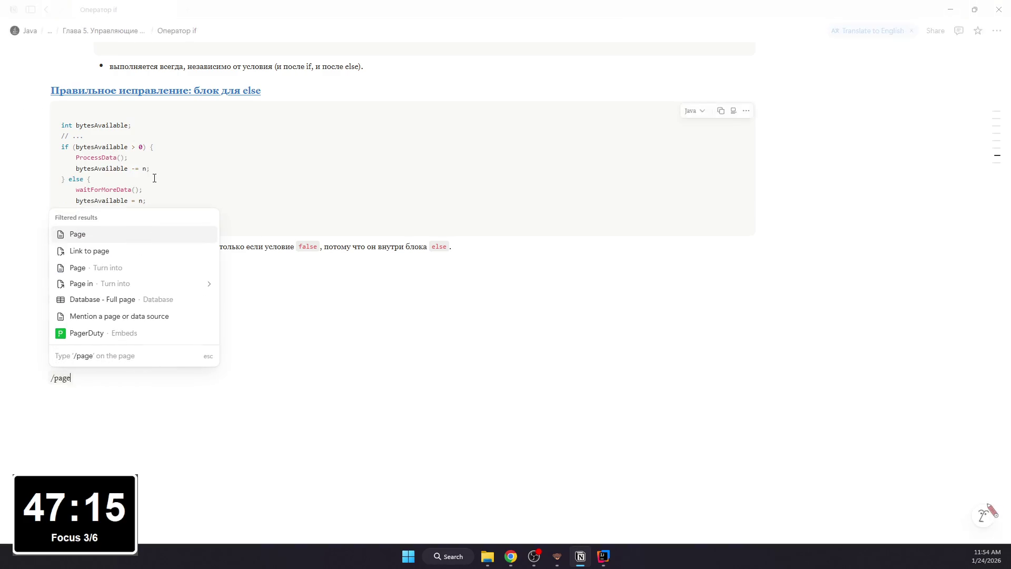
{"action": "key", "text": "Return"}
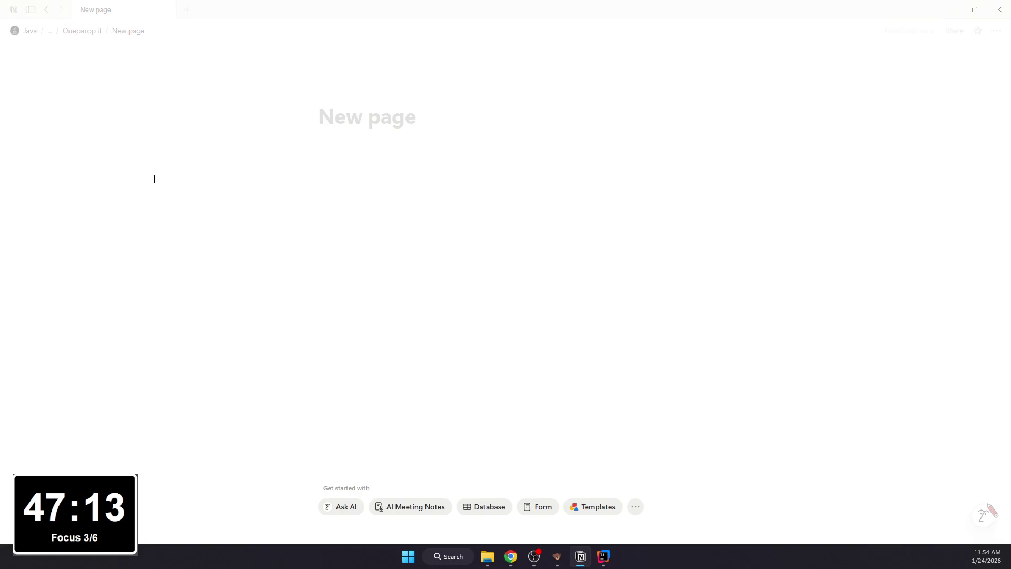
{"action": "type", "text": "Задач 5"}
{"action": "key", "text": "BackSpace"}
{"action": "key", "text": "BackSpace"}
{"action": "type", "text": "а 5. "}
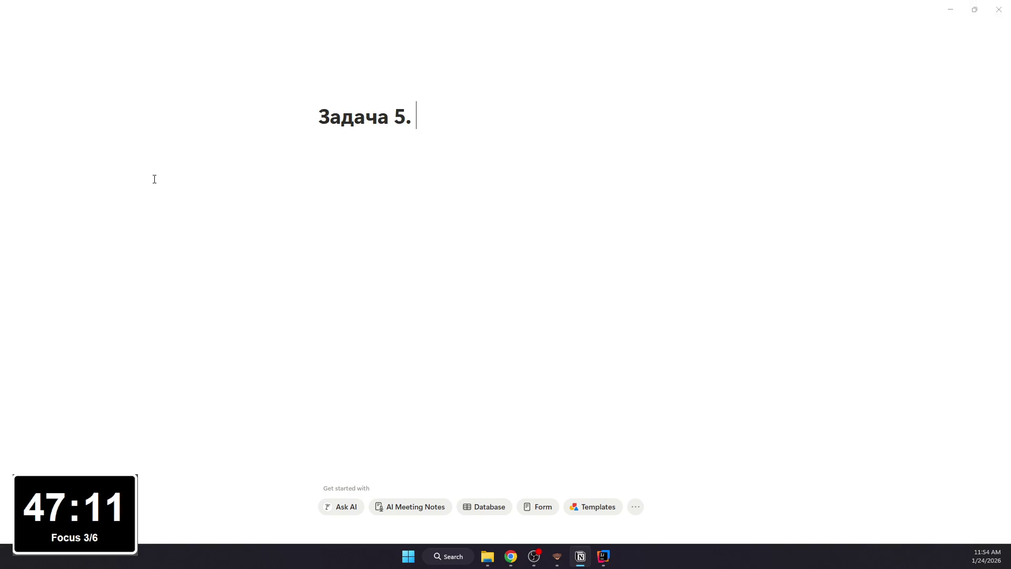
{"action": "type", "text": "Доступ к контенту"}
{"action": "left_click", "coordinate": [996, 30]}
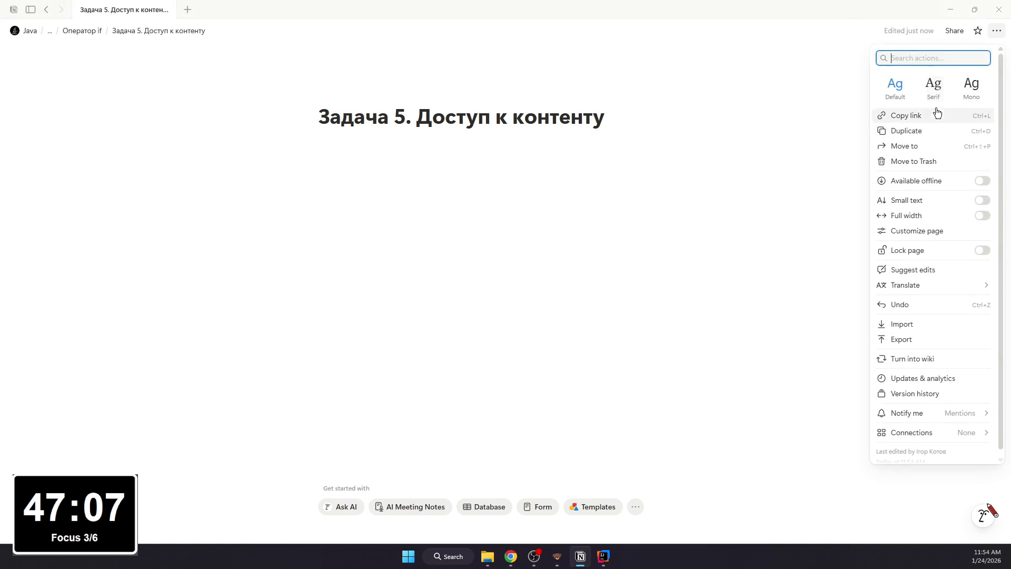
Step: Set the Задача 5 page to serif font, small text and full width
{"action": "left_click", "coordinate": [933, 87]}
{"action": "left_click", "coordinate": [982, 201]}
{"action": "left_click", "coordinate": [936, 218]}
{"action": "left_click", "coordinate": [607, 216]}
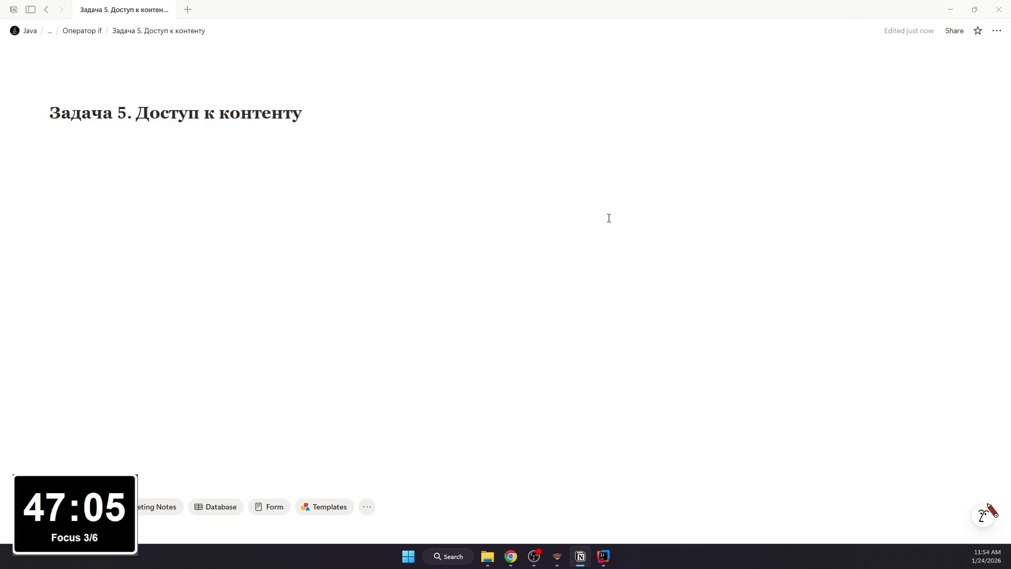
Step: Add a Дано: bullet with a nested code block holding the age and hasPermission declarations
{"action": "key", "text": "Return"}
{"action": "type", "text": "-"}
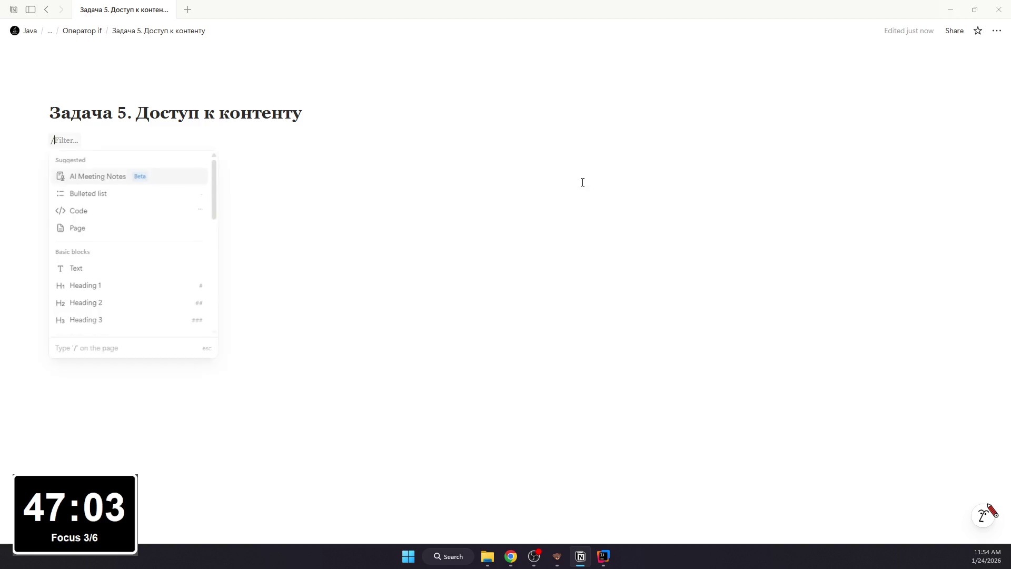
{"action": "key", "text": "space"}
{"action": "type", "text": "дано:"}
{"action": "key", "text": "Return"}
{"action": "key", "text": "Tab"}
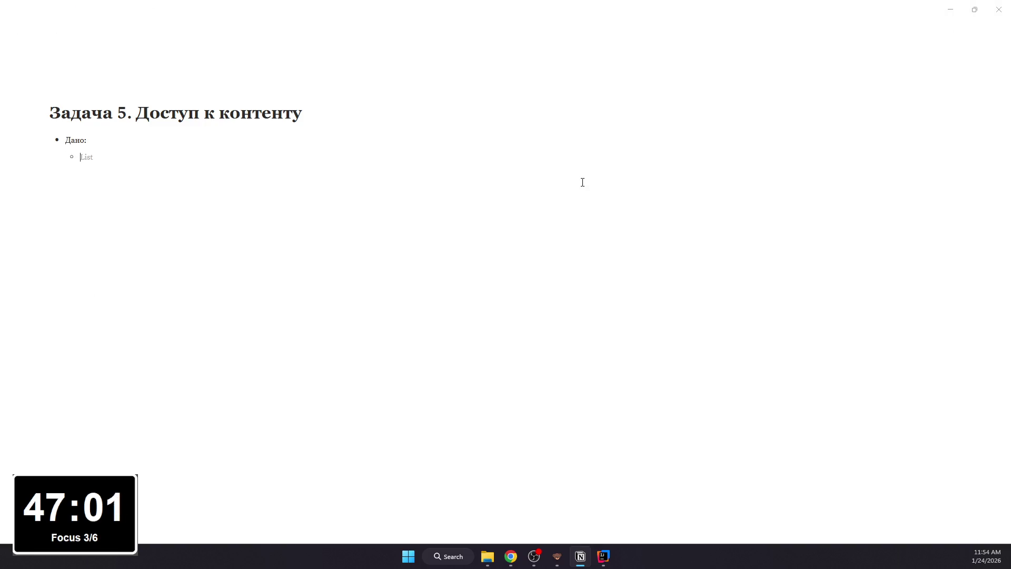
{"action": "type", "text": "/code"}
{"action": "key", "text": "Return"}
{"action": "key", "text": "alt+Tab"}
{"action": "left_click", "coordinate": [238, 170]}
{"action": "type", "text": "int age = 16; boolean hasPermission = true;"}
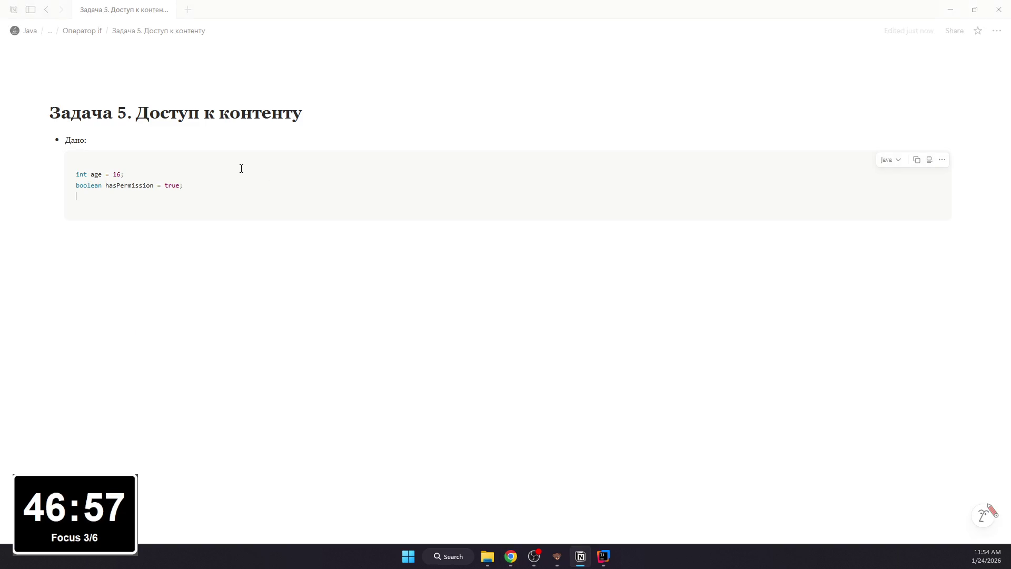
Step: Add a Решение: bullet with an empty code block beneath it
{"action": "left_click", "coordinate": [202, 223]}
{"action": "type", "text": "- "}
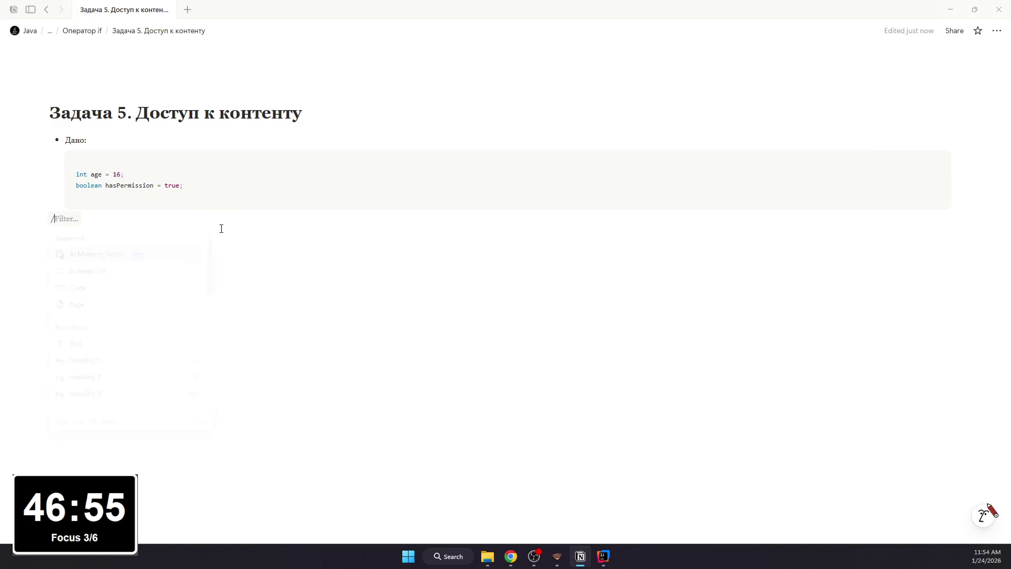
{"action": "type", "text": "Решение:"}
{"action": "key", "text": "Return"}
{"action": "type", "text": "зcode"}
{"action": "key", "text": "Return"}
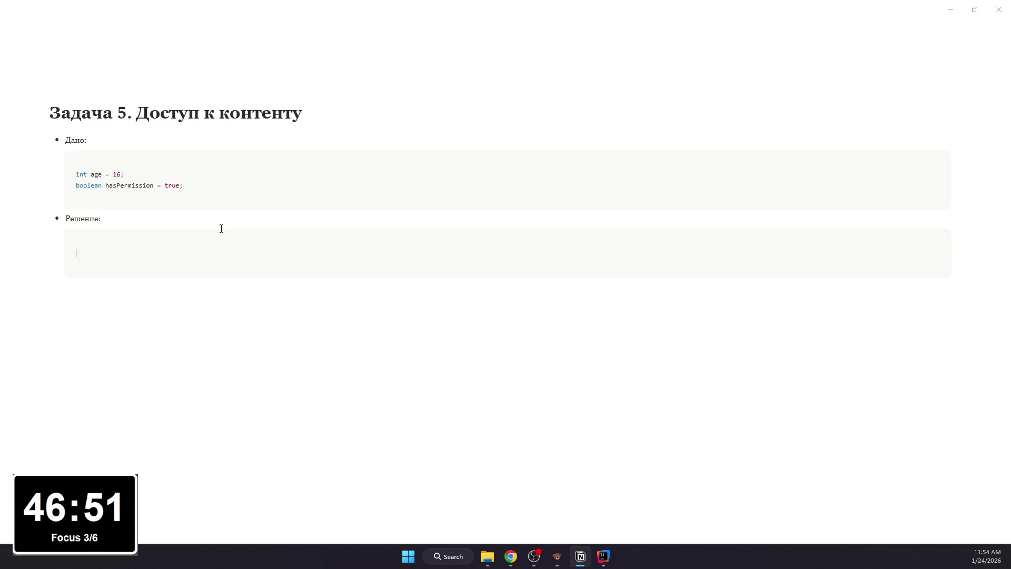
{"action": "key", "text": "alt+Tab"}
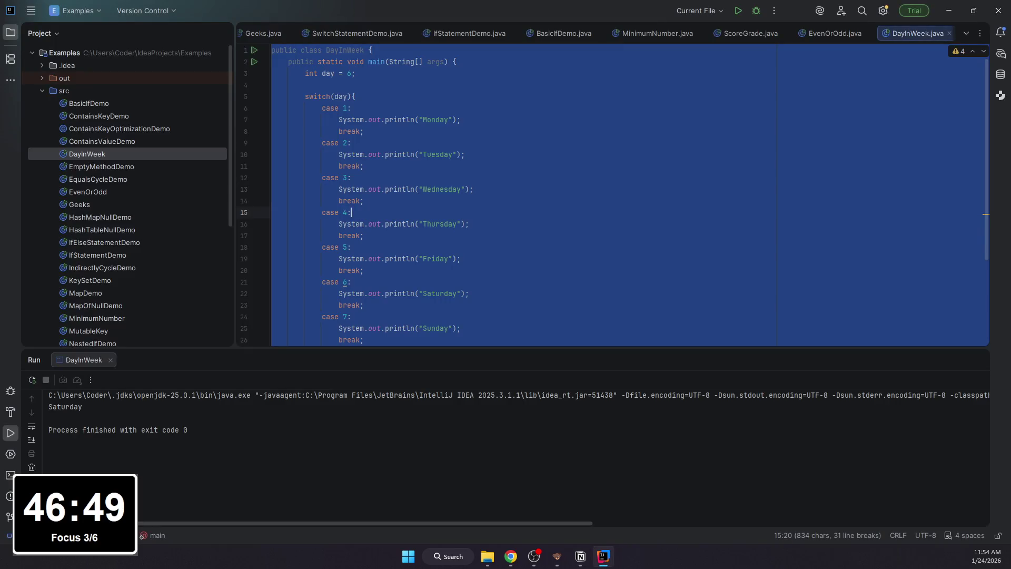
Step: Start a new Java class in the src folder, cancelling an accidental folder drag first
{"action": "left_click_drag", "start_coordinate": [87, 153], "coordinate": [93, 91]}
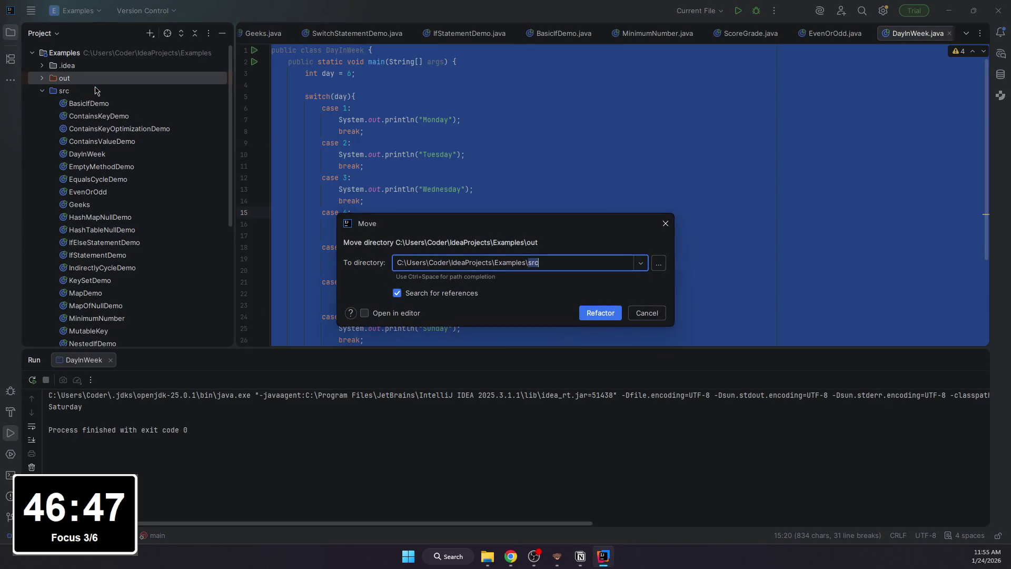
{"action": "key", "text": "Escape"}
{"action": "right_click", "coordinate": [94, 91]}
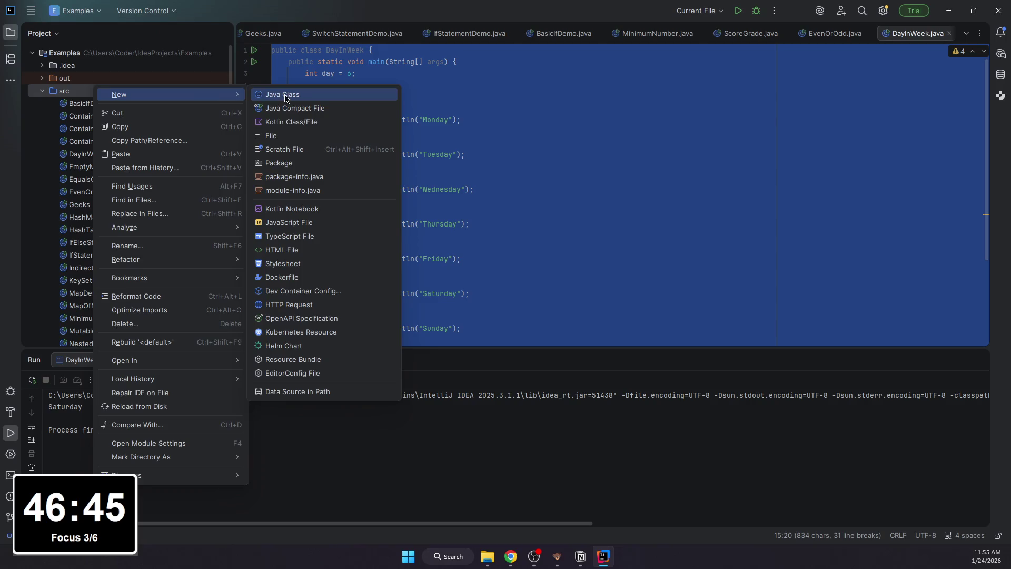
{"action": "left_click", "coordinate": [285, 94]}
Step: Bring the Notion Задача 5 page back up and select the empty code block under Решение
{"action": "key", "text": "alt+Tab"}
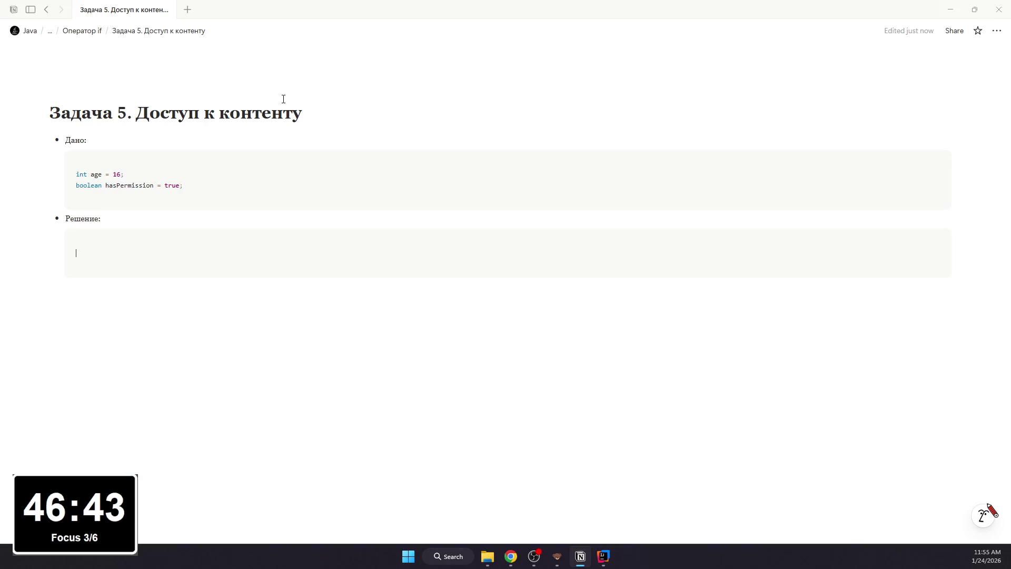
{"action": "key", "text": "alt+Tab"}
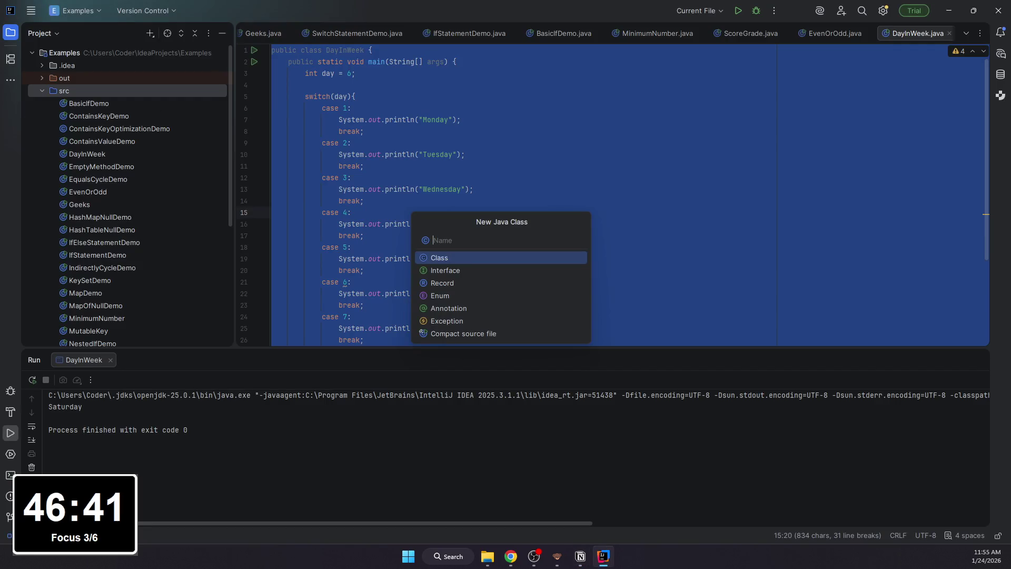
{"action": "key", "text": "alt+Tab"}
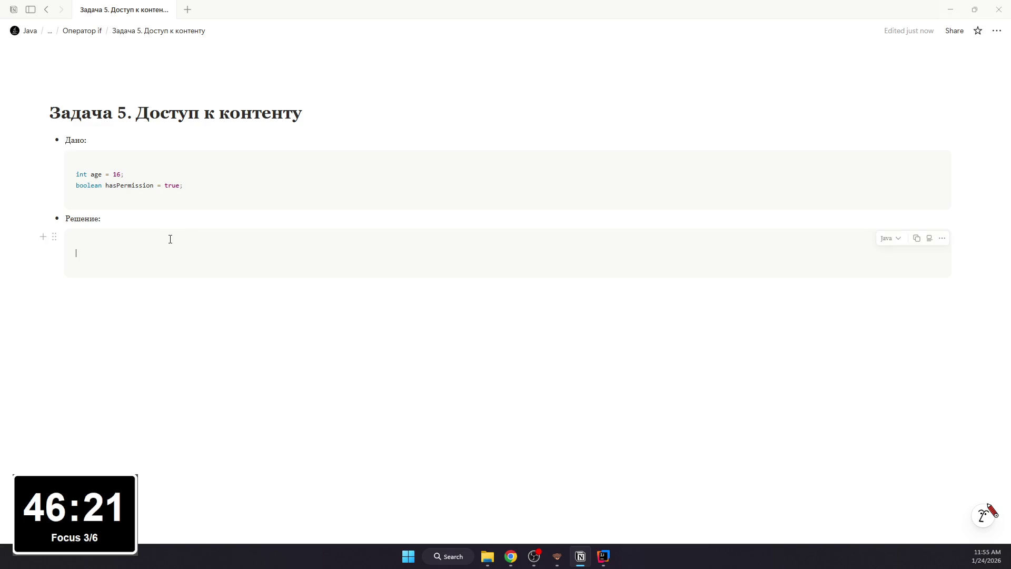
{"action": "left_click", "coordinate": [120, 260]}
Step: Replace the empty Решение code block with a nested numbered list of three access conditions
{"action": "key", "text": "BackSpace"}
{"action": "type", "text": "{"}
{"action": "key", "text": "BackSpace"}
{"action": "key", "text": "BackSpace"}
{"action": "left_click_drag", "start_coordinate": [101, 219], "coordinate": [67, 224]}
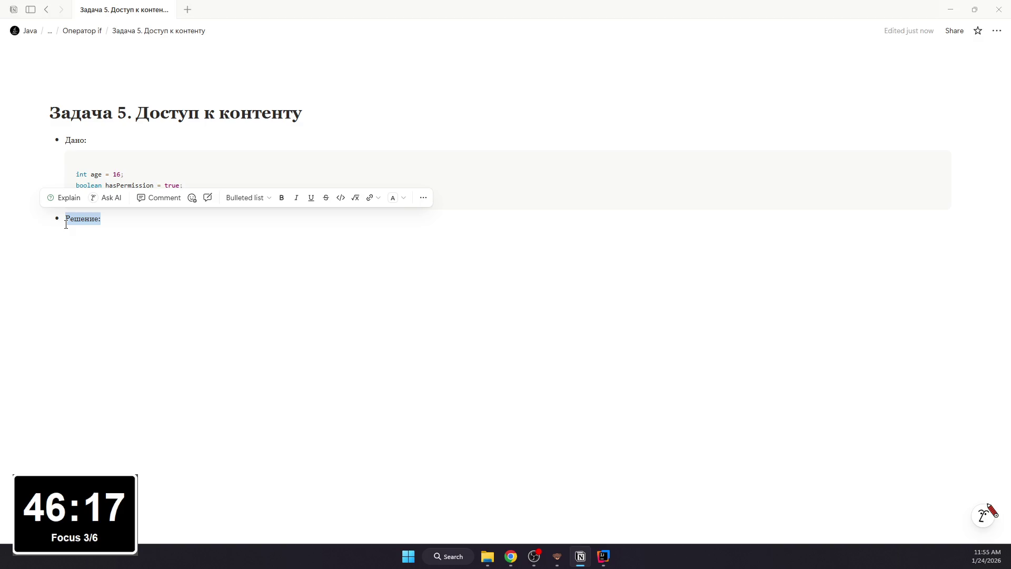
{"action": "type", "text": "Ну"}
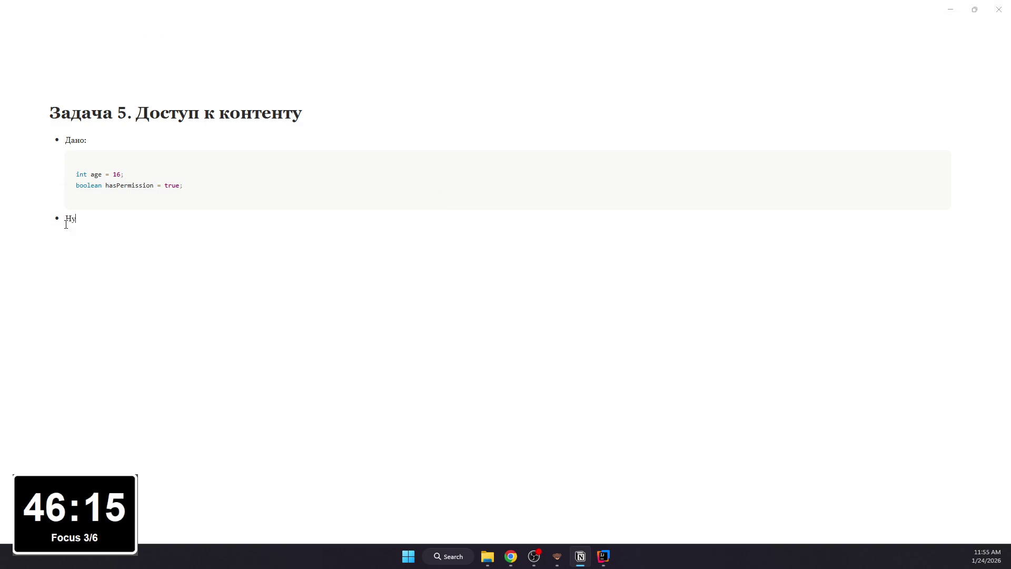
{"action": "type", "text": "жно вывести о"}
{"action": "type", "text": "дну "}
{"action": "type", "text": ":"}
{"action": "type", "text": "о таким с"}
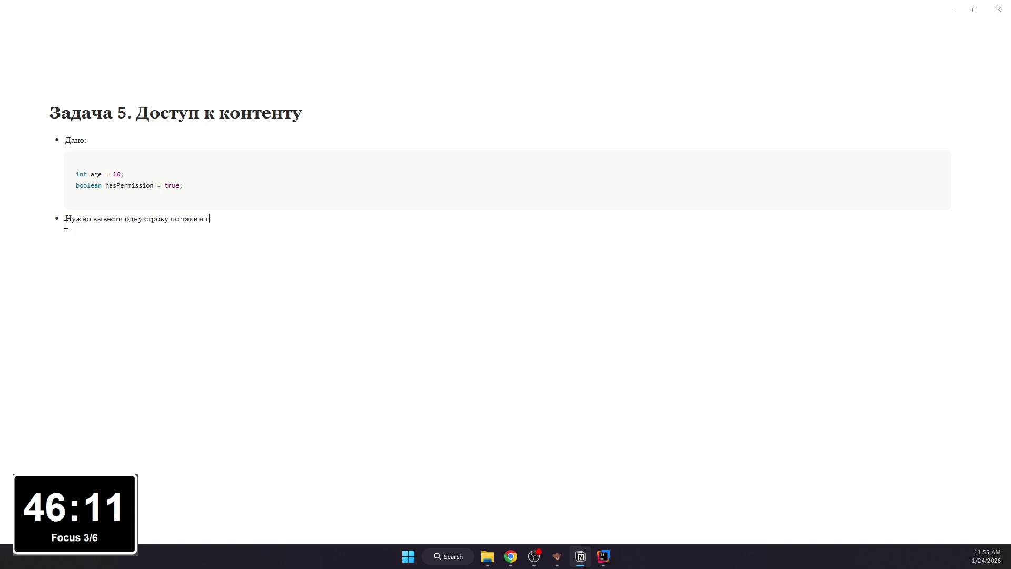
{"action": "key", "text": "BackSpace"}
{"action": "type", "text": "условиям условиям"}
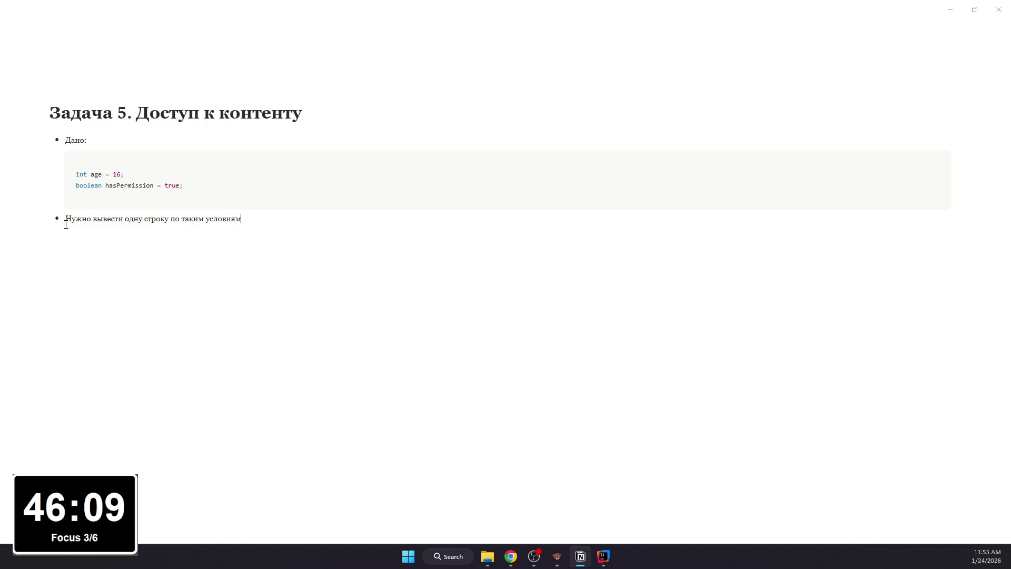
{"action": "key", "text": "BackSpace"}
{"action": "type", "text": ":"}
{"action": "key", "text": "Return"}
{"action": "key", "text": "Tab"}
{"action": "type", "text": "1. "}
{"action": "type", "text": "сли "}
{"action": "type", "text": "age "}
{"action": "type", "text": ">"}
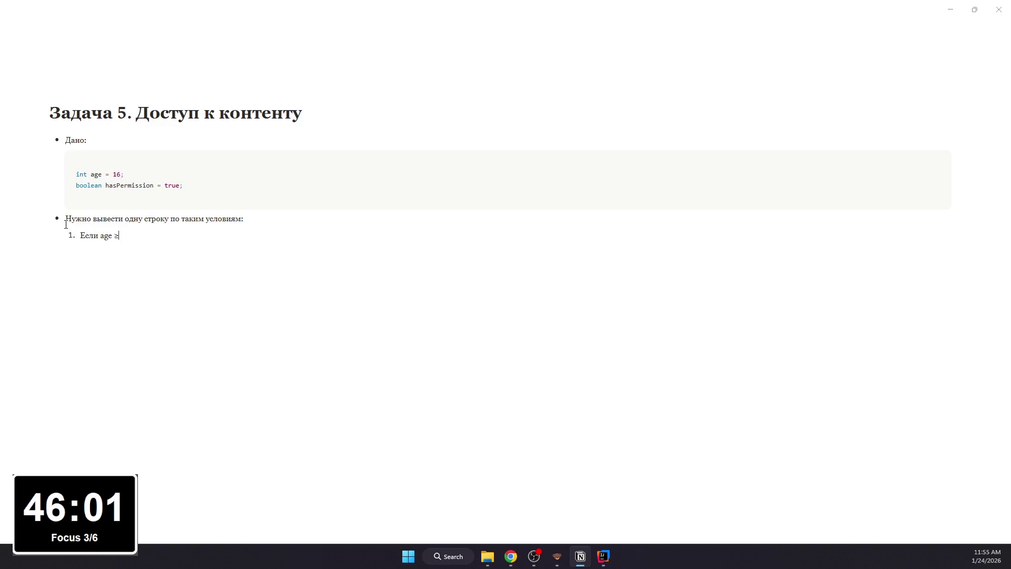
{"action": "type", "text": " -8 -"}
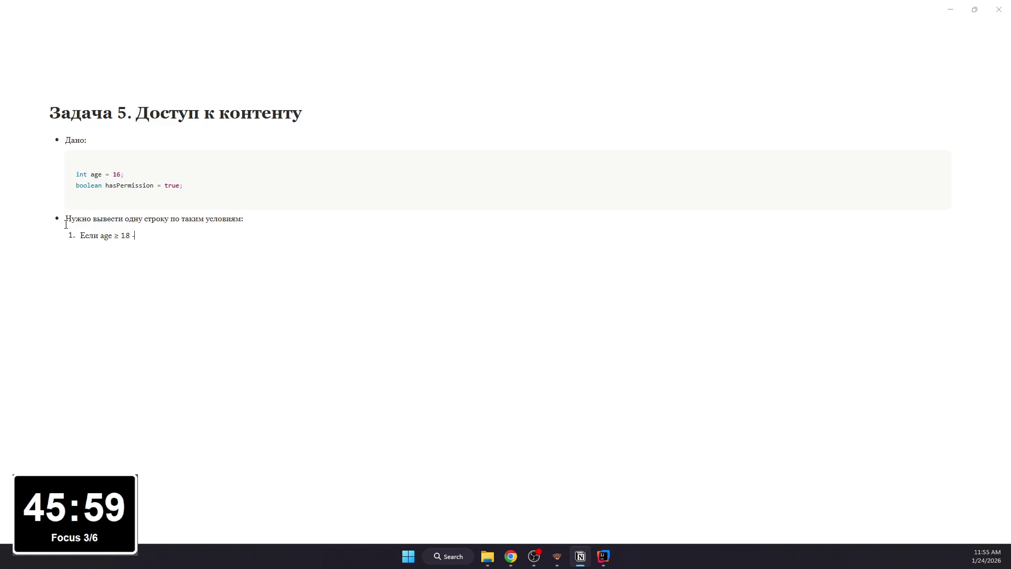
{"action": "type", "text": "ти "}
{"action": "type", "text": "\""}
{"action": "type", "text": "owe"}
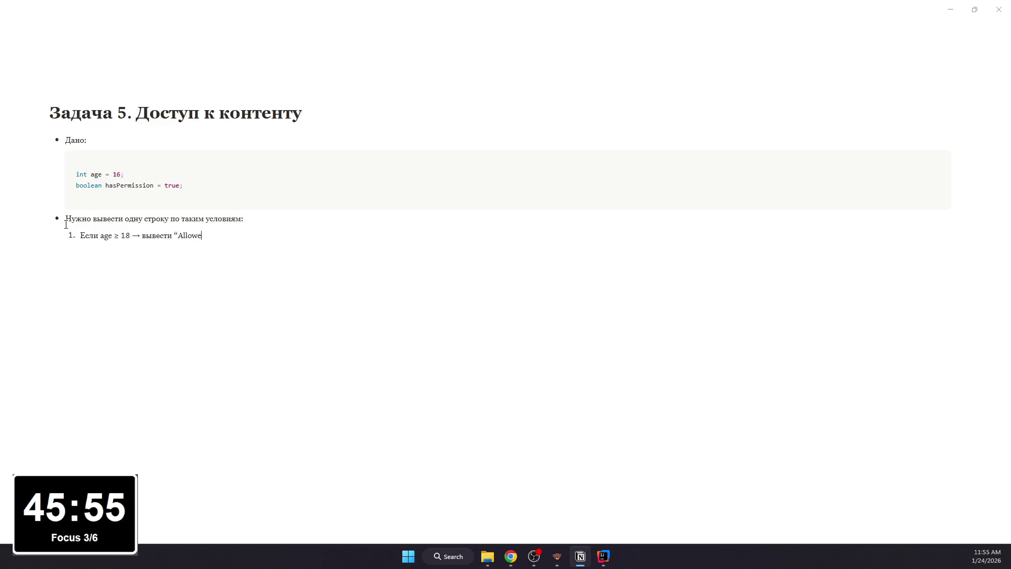
{"action": "type", "text": "\""}
{"action": "type", "text": "Иначе ("}
{"action": "type", "text": "т"}
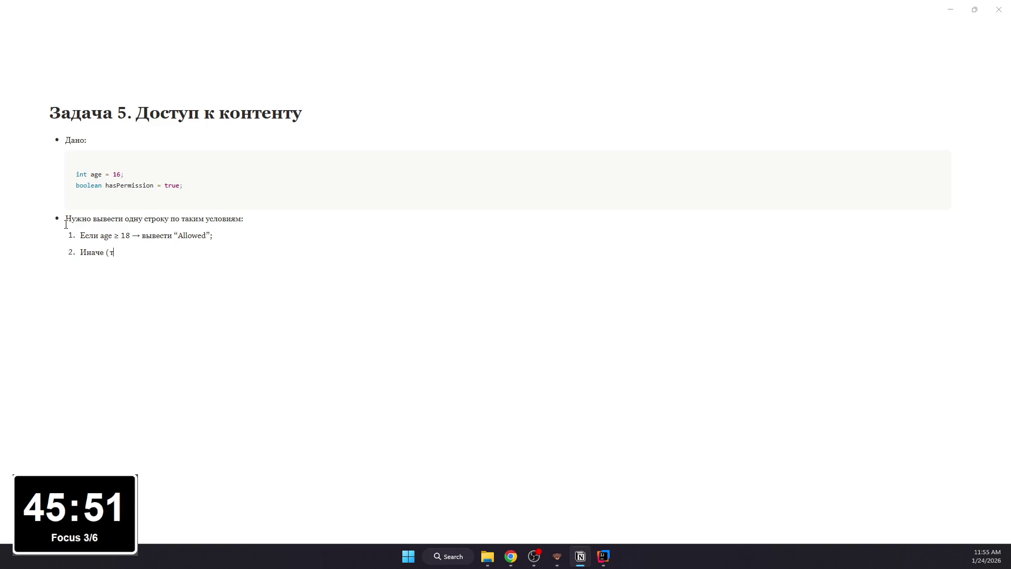
{"action": "type", "text": "о есть возра"}
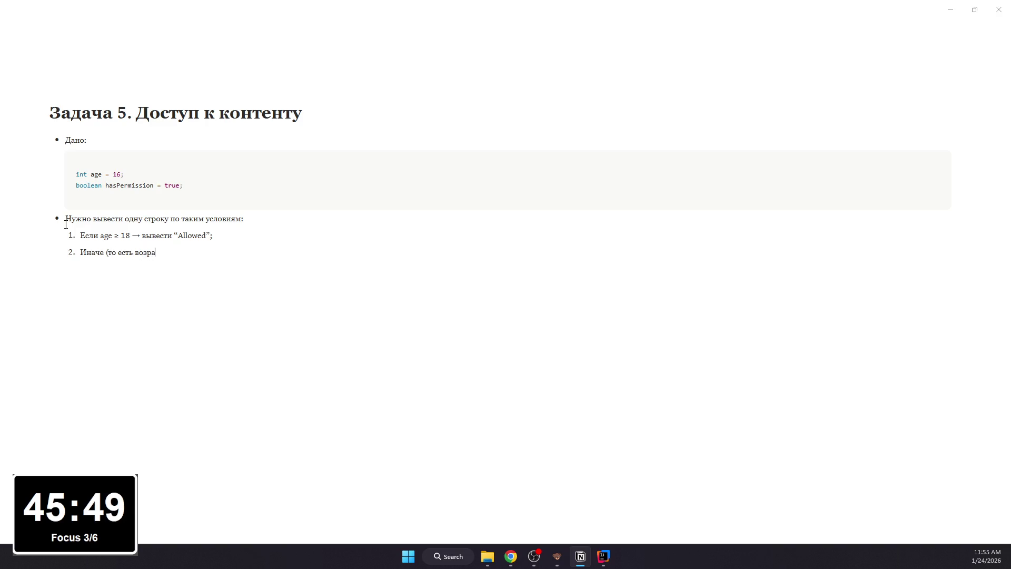
{"action": "type", "text": "еньше"}
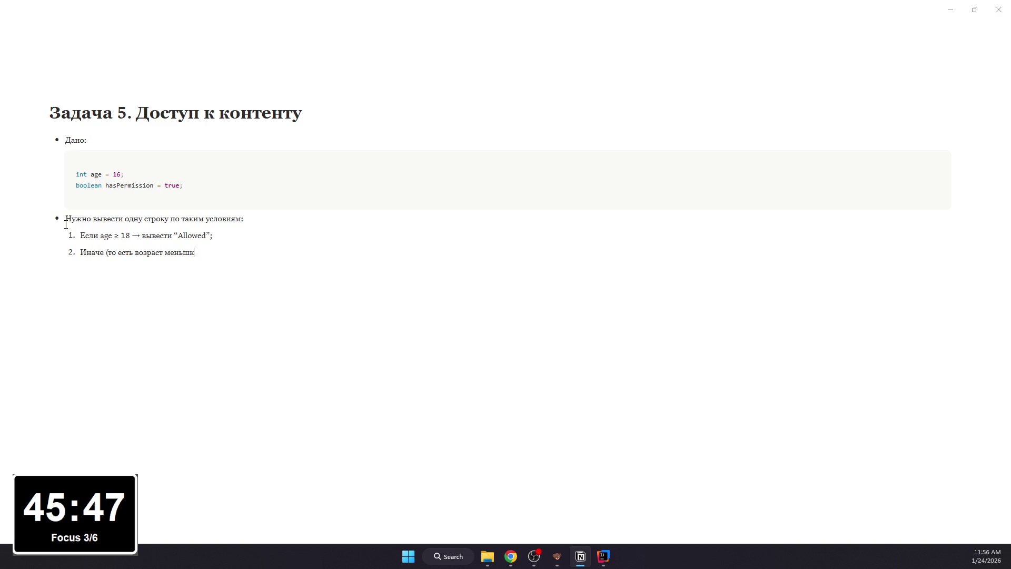
{"action": "type", "text": ")"}
{"action": "type", "text": "сли "}
{"action": "type", "text": "hasPermis"}
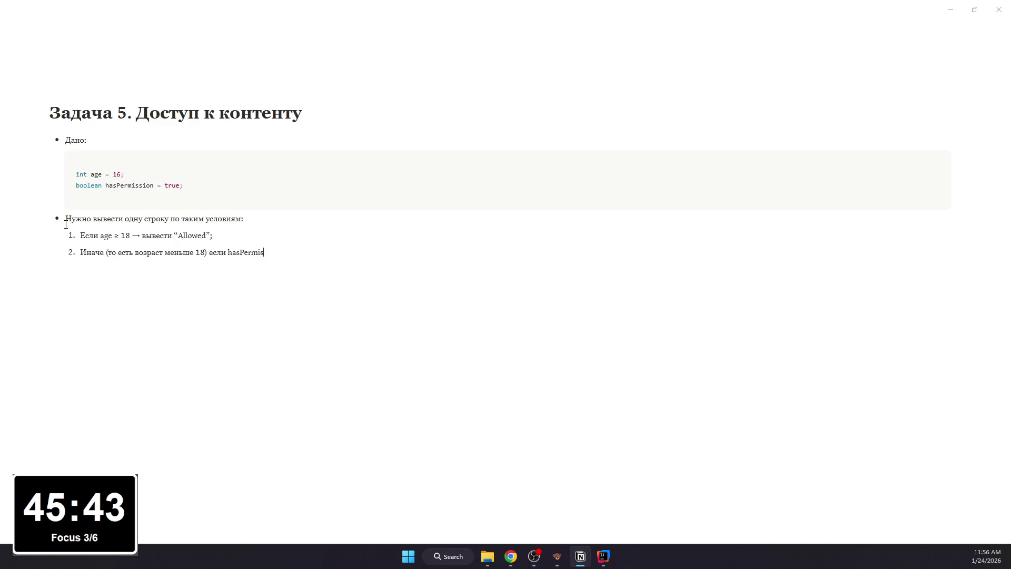
{"action": "type", "text": " rue"}
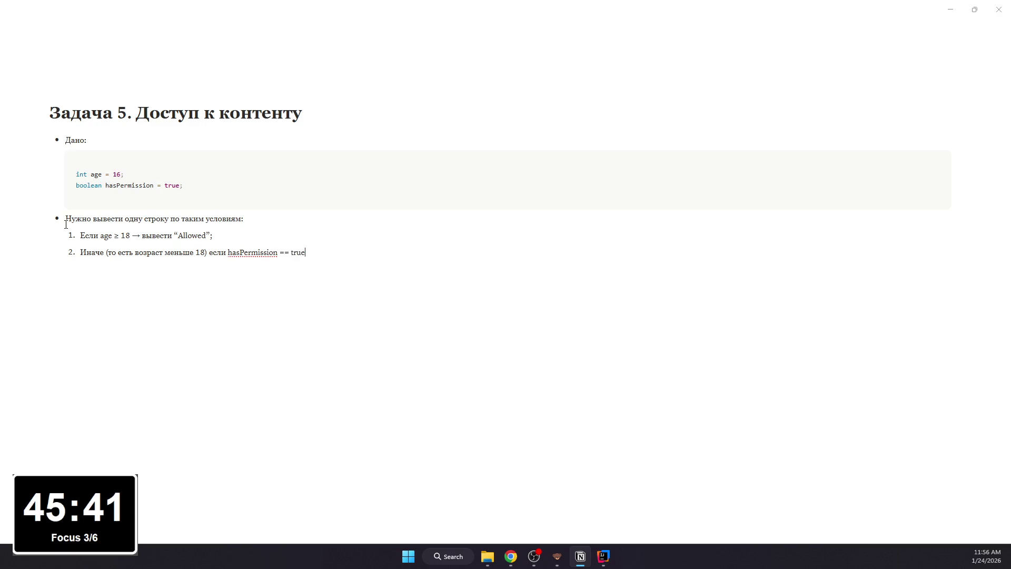
{"action": "type", "text": "> "}
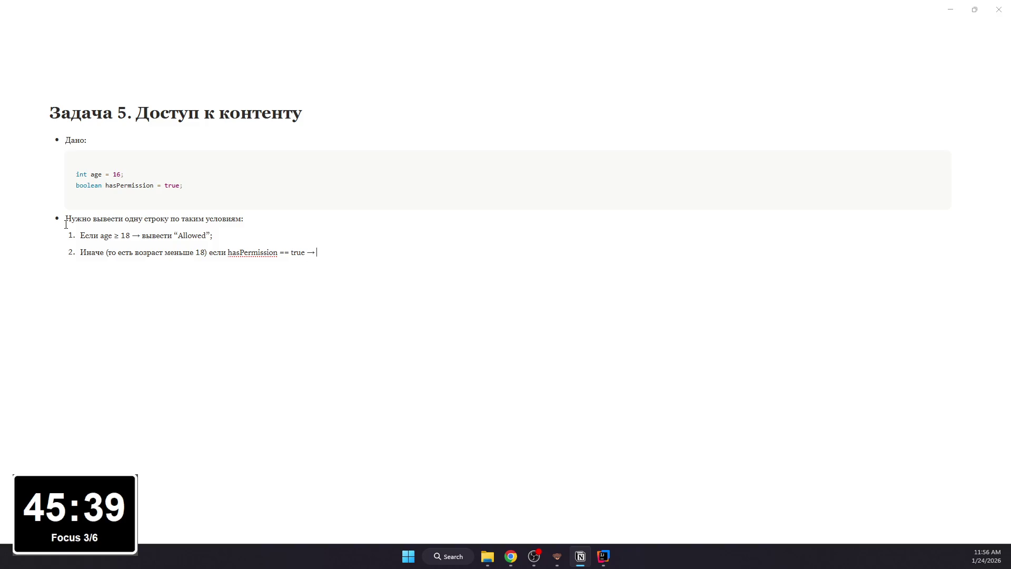
{"action": "type", "text": "ывед"}
{"action": "type", "text": "\""}
{"action": "type", "text": "owed"}
{"action": "type", "text": " wit"}
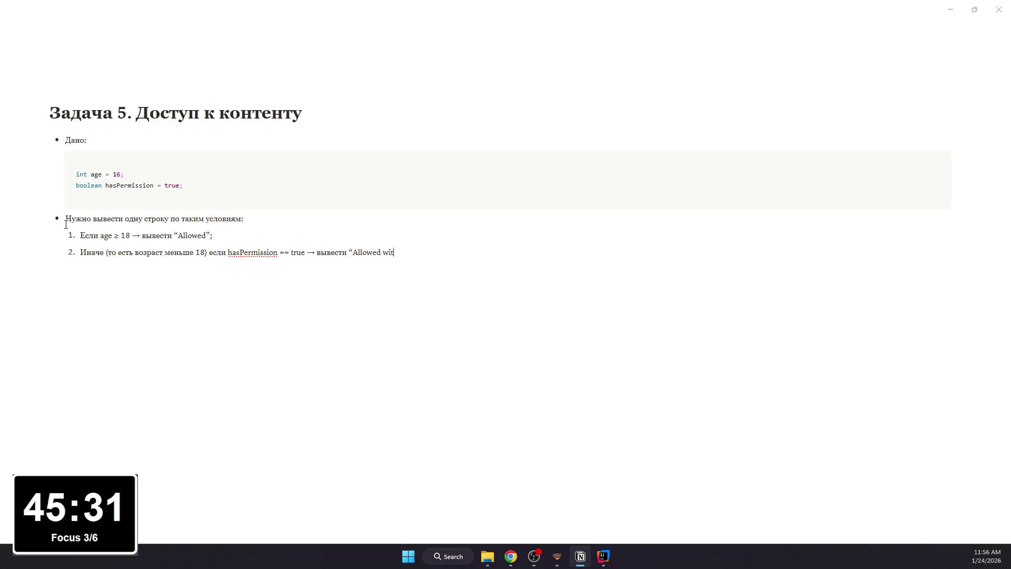
{"action": "type", "text": "h permissipn"}
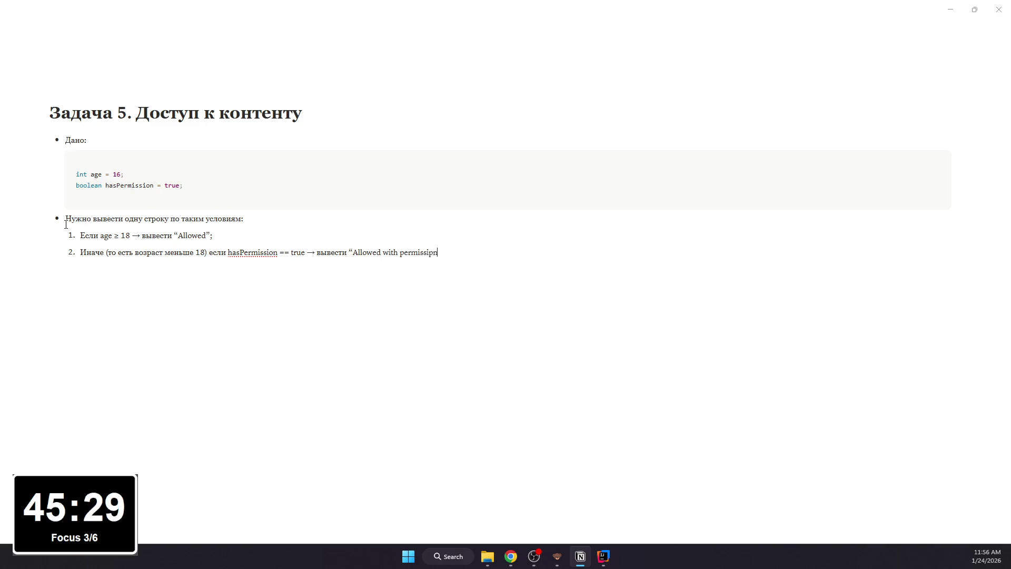
{"action": "key", "text": "BackSpace"}
{"action": "key", "text": "BackSpace"}
{"action": "type", "text": "on)"}
{"action": "type", "text": ";"}
{"action": "key", "text": "Return"}
{"action": "type", "text": "аеч"}
{"action": "type", "text": "выв"}
{"action": "type", "text": "сти"}
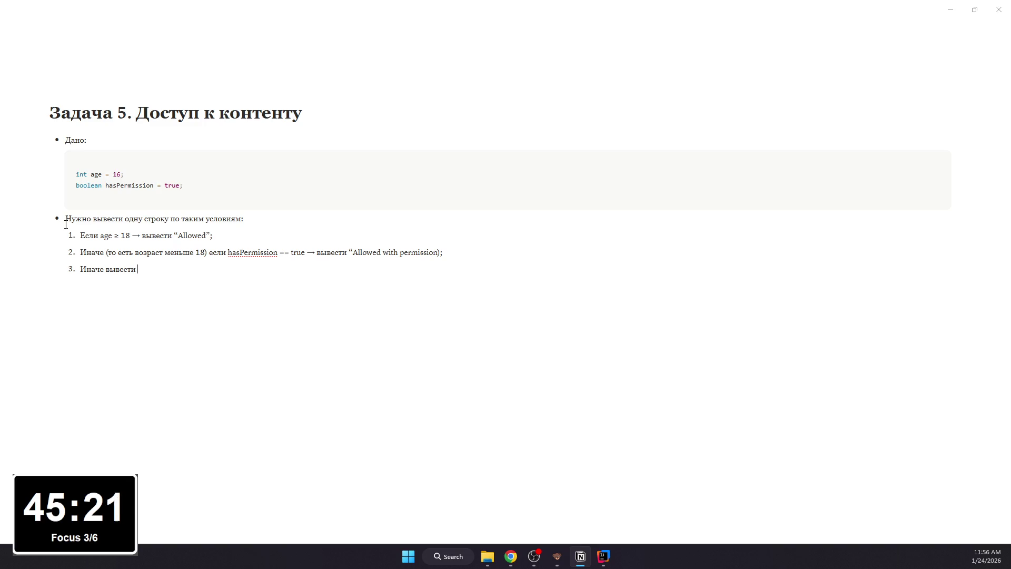
{"action": "type", "text": " en"}
{"action": "type", "text": "\""}
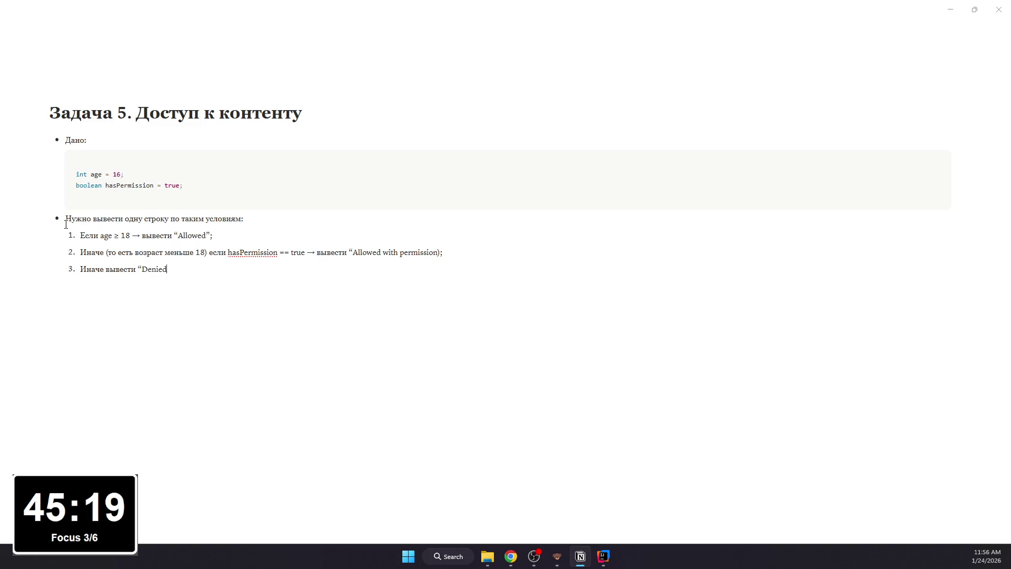
Step: Format age ≥ 18, hasPermission == true, Allowed with permission and Denied as inline code
{"action": "mouse_move", "coordinate": [100, 235]}
{"action": "left_mouse_down"}
{"action": "mouse_move", "coordinate": [215, 234]}
{"action": "mouse_move", "coordinate": [306, 253]}
{"action": "left_mouse_up"}
{"action": "key", "text": "ctrl+e"}
{"action": "key", "text": "ctrl+e"}
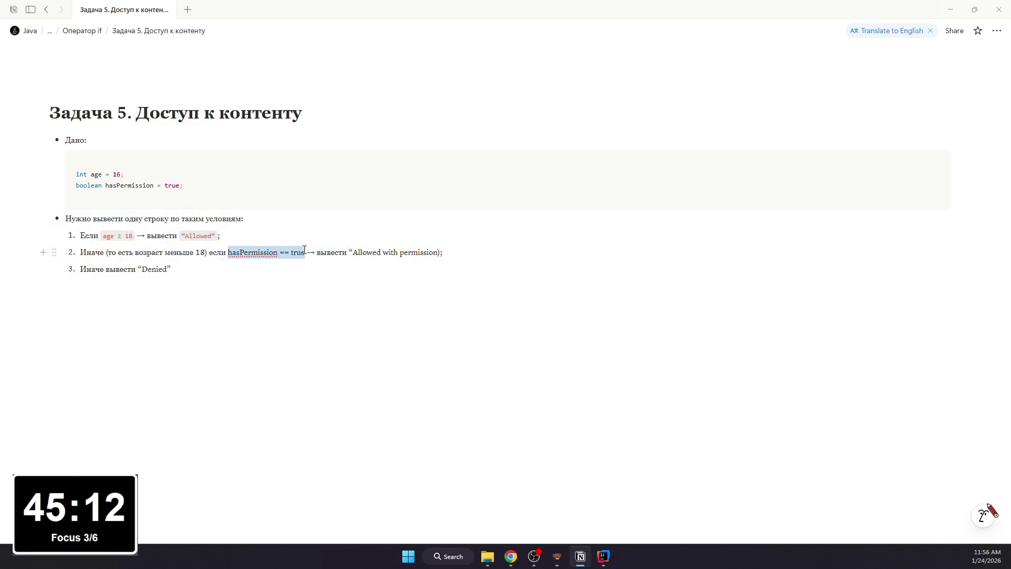
{"action": "key", "text": "ctrl+e"}
{"action": "left_click", "coordinate": [338, 257]}
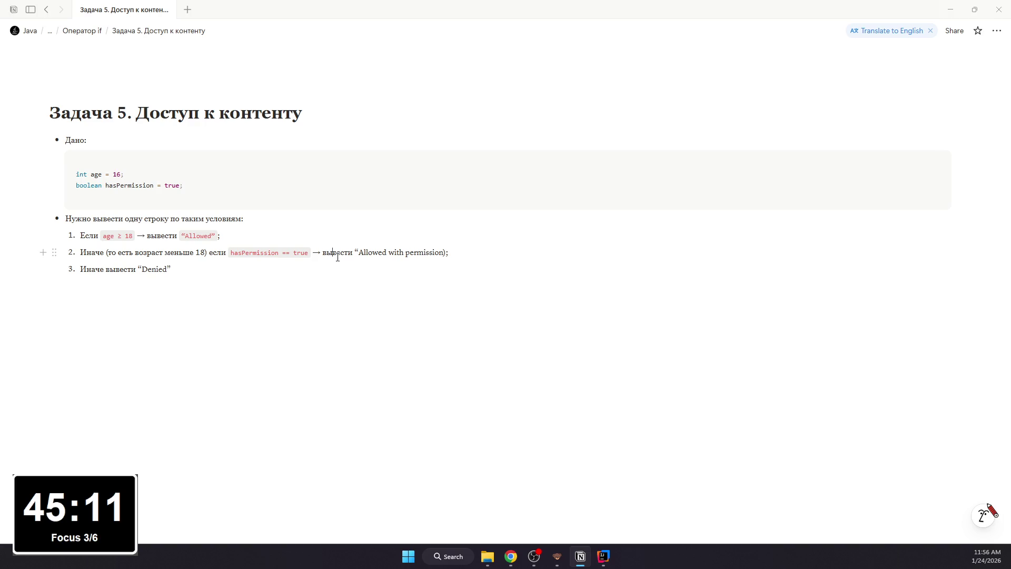
{"action": "double_click", "coordinate": [372, 251]}
{"action": "left_click", "coordinate": [442, 252]}
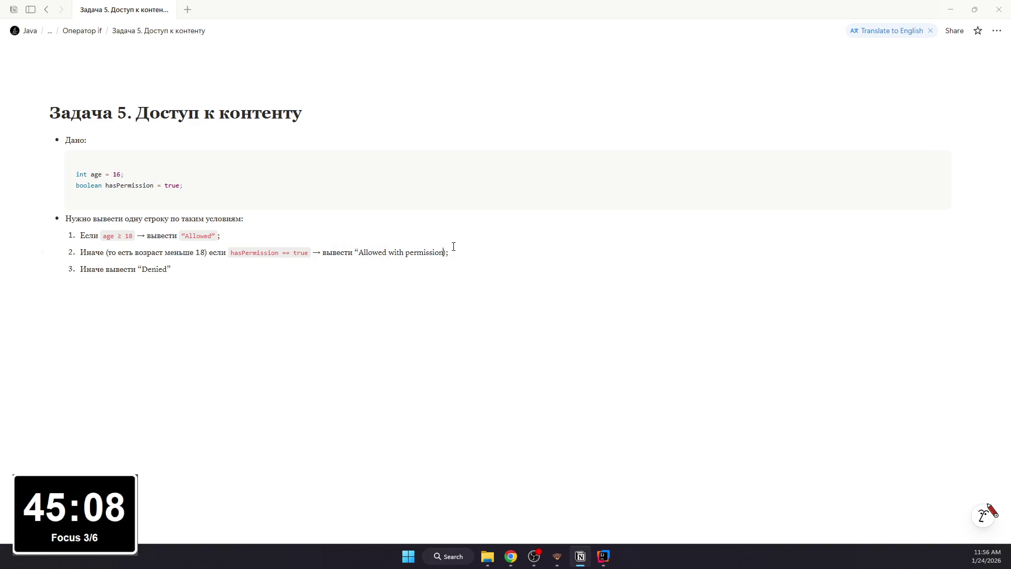
{"action": "type", "text": "\""}
{"action": "left_click_drag", "start_coordinate": [354, 252], "coordinate": [447, 252]}
{"action": "key", "text": "ctrl+e"}
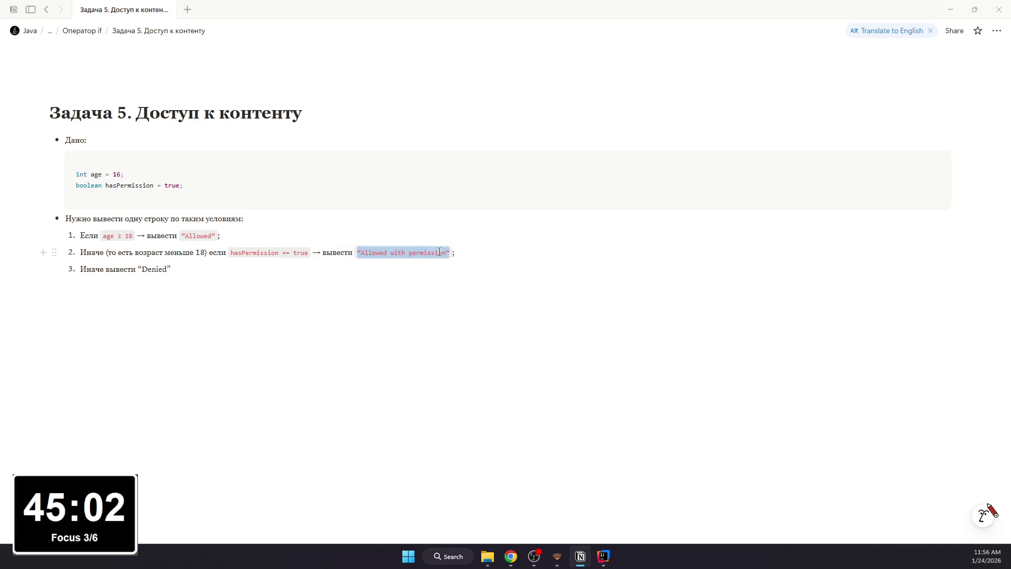
{"action": "left_click_drag", "start_coordinate": [140, 269], "coordinate": [169, 269]}
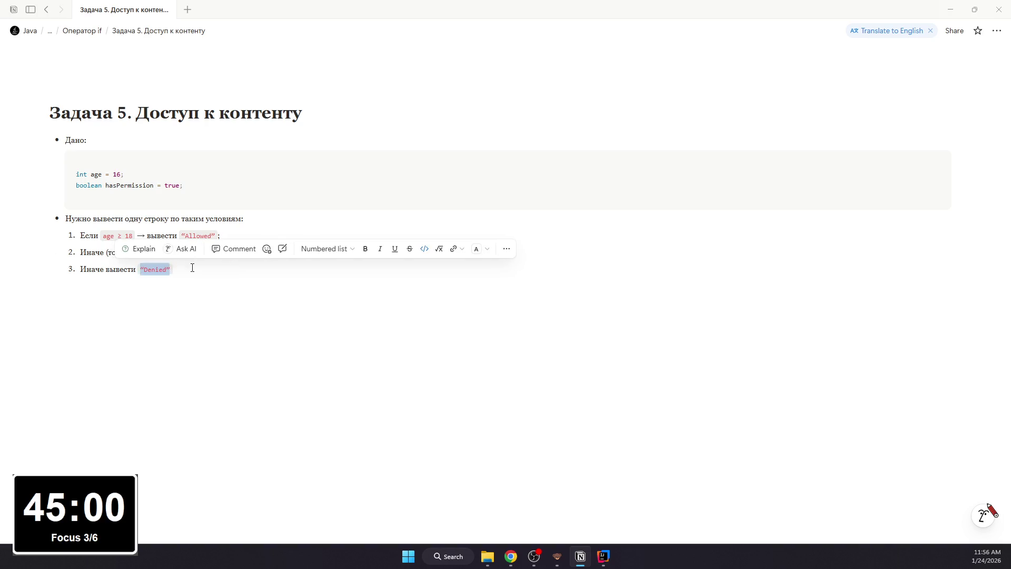
{"action": "key", "text": "ctrl+e"}
{"action": "type", "text": "."}
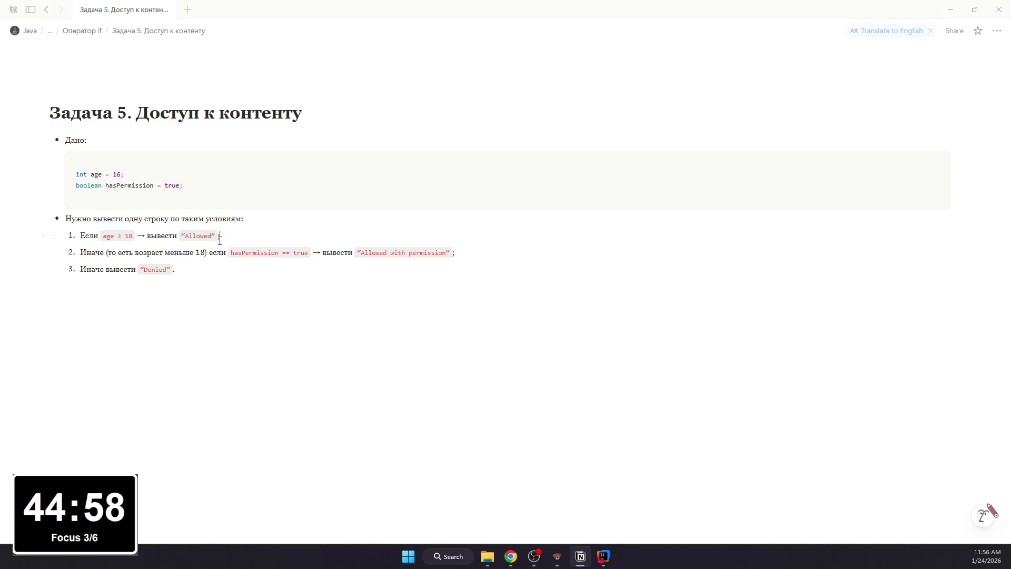
{"action": "left_click", "coordinate": [218, 283]}
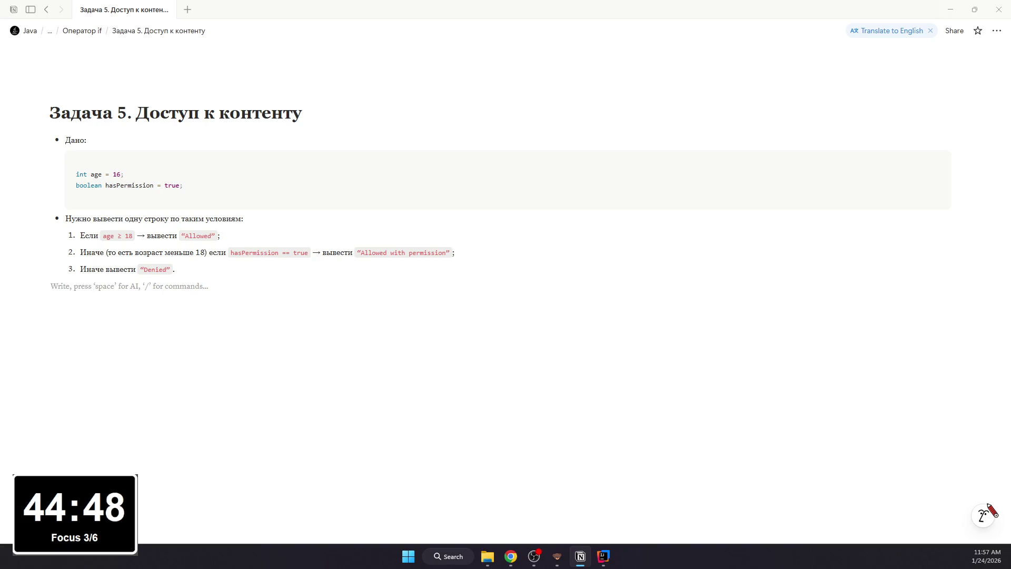
{"action": "key", "text": "alt+Tab"}
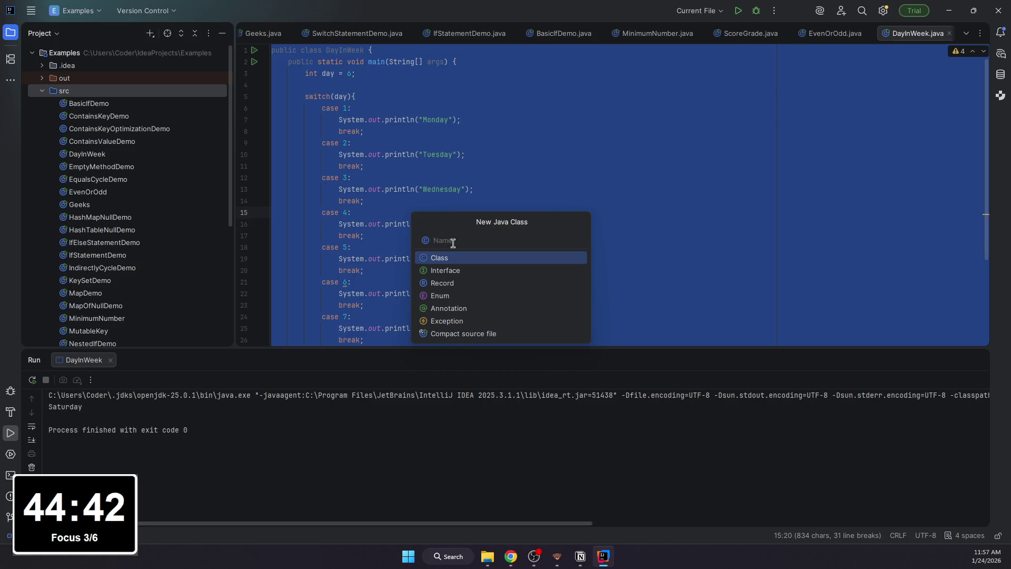
{"action": "type", "text": "Per"}
{"action": "type", "text": "missionDem"}
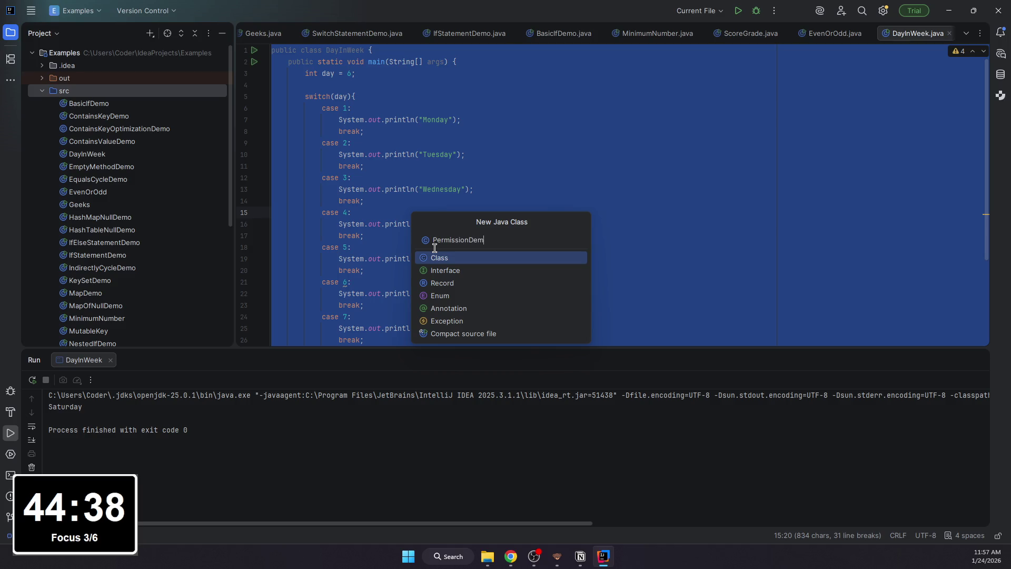
{"action": "type", "text": "o"}
Step: Confirm creating the PermissionDemo class in src
{"action": "key", "text": "Return"}
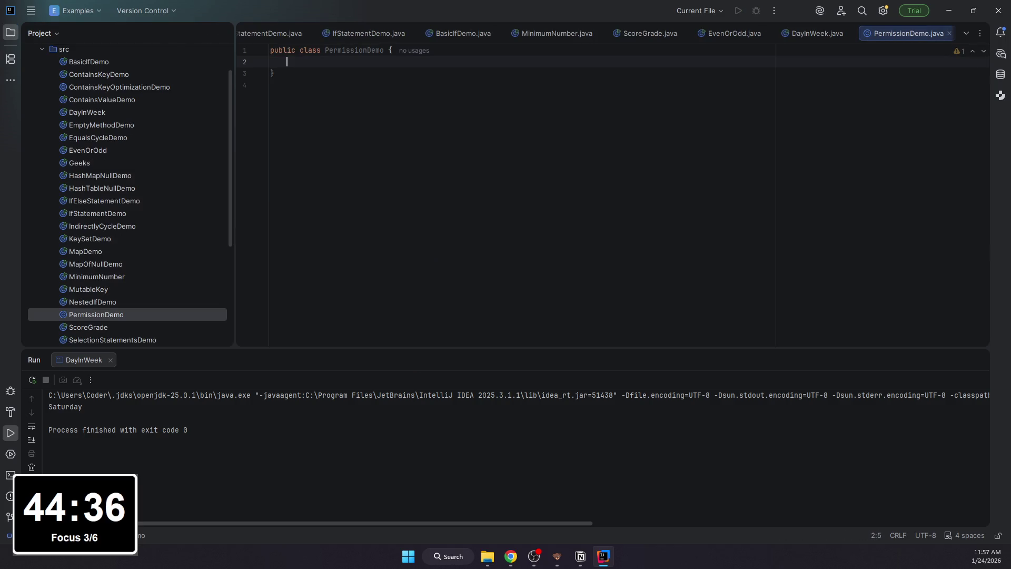
{"action": "type", "text": "public sstat"}
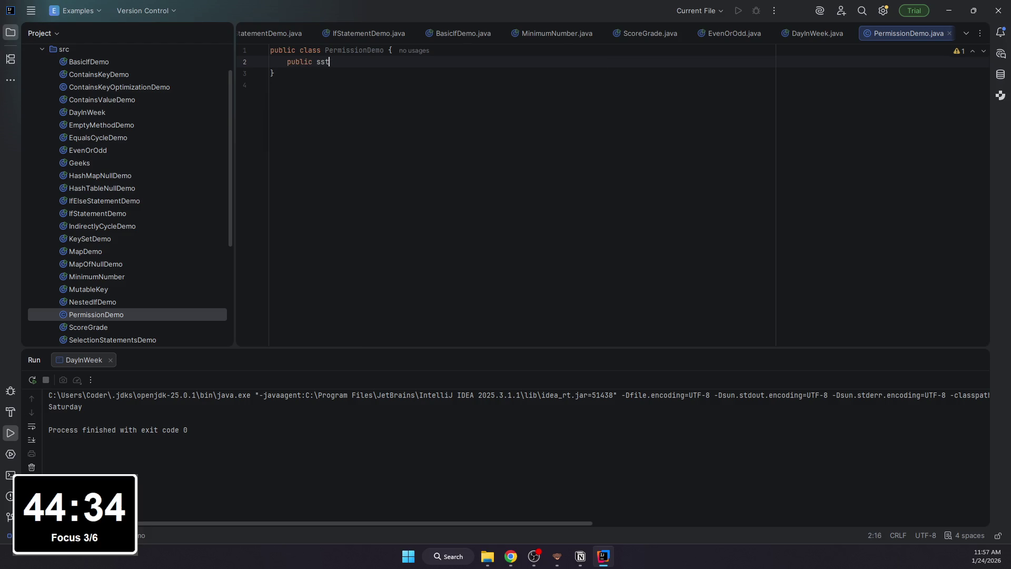
Step: Write the main method with an empty if (age >= 18) block
{"action": "key", "text": "BackSpace"}
{"action": "key", "text": "BackSpace"}
{"action": "type", "text": "tatic void main("}
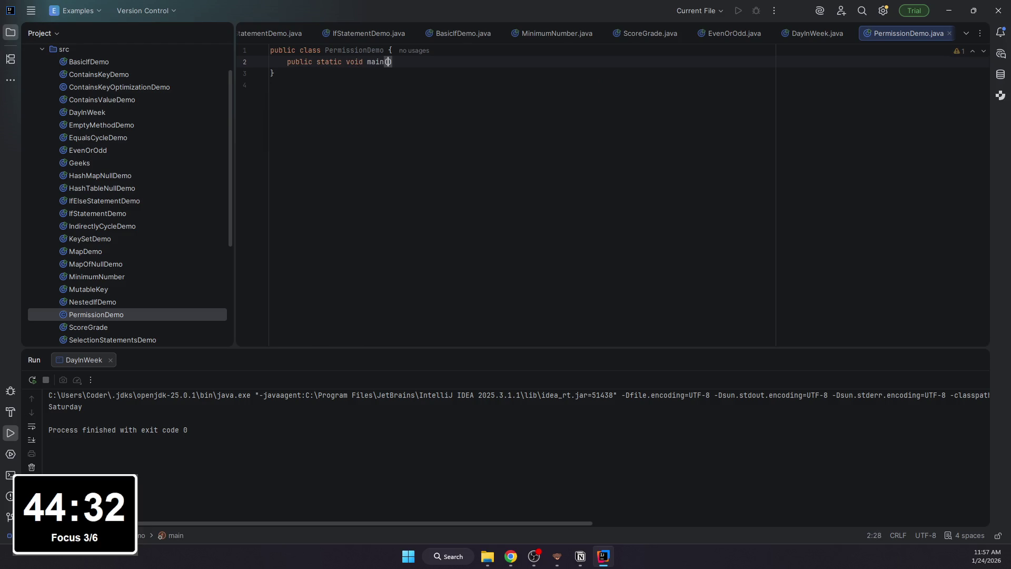
{"action": "type", "text": "String[] "}
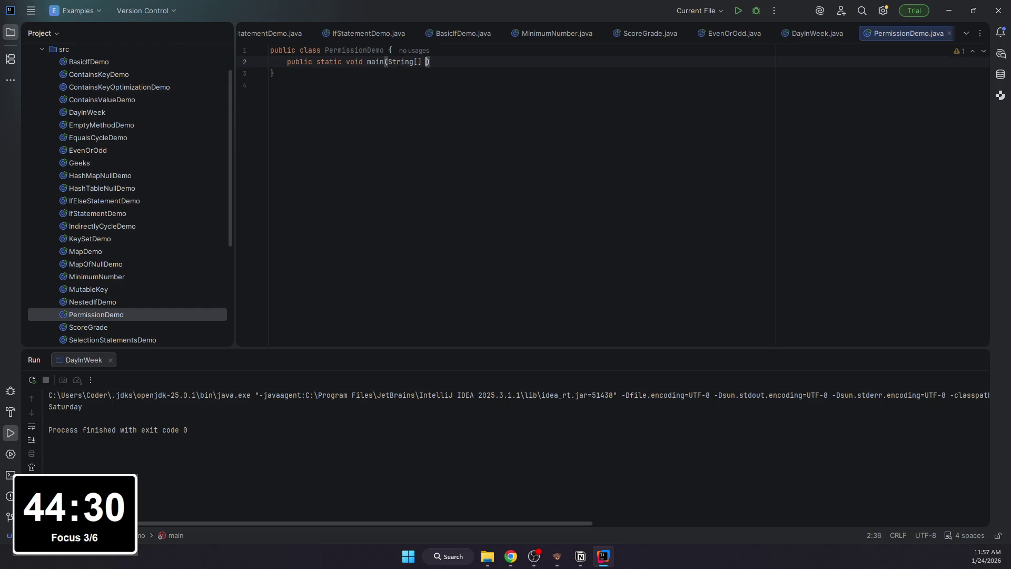
{"action": "type", "text": "args) {"}
{"action": "key", "text": "Return"}
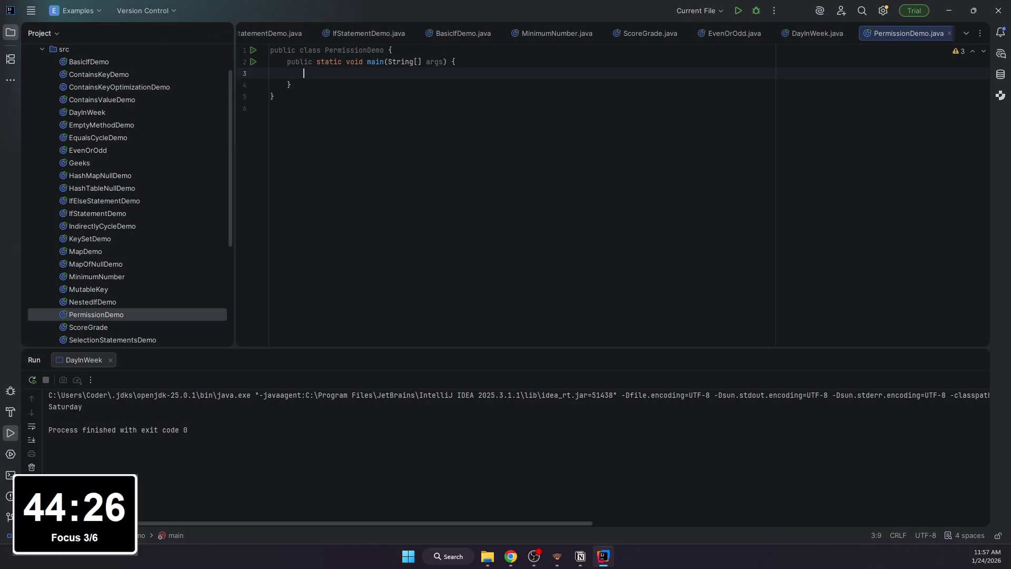
{"action": "type", "text": "if"}
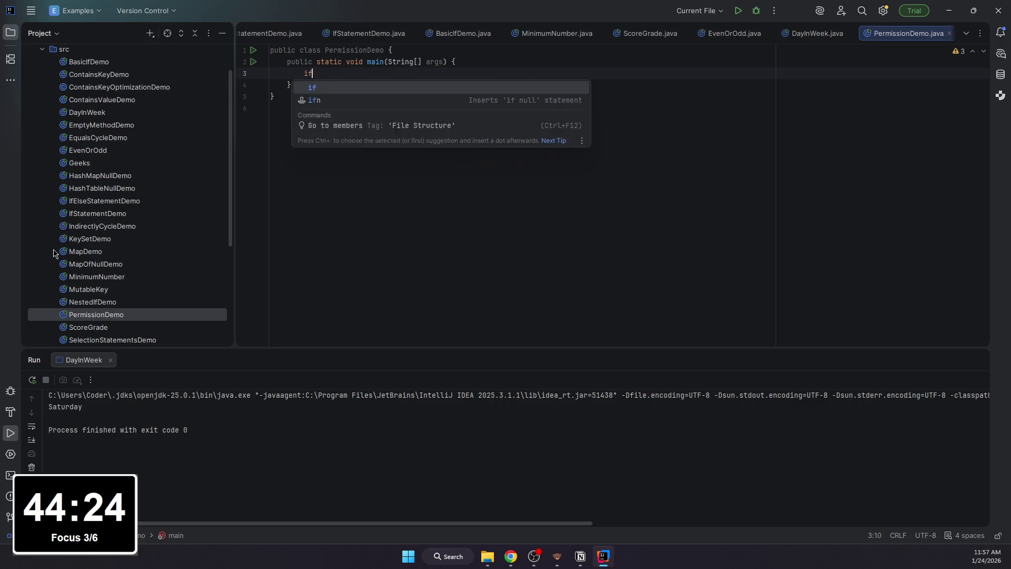
{"action": "type", "text": " (age >= 1"}
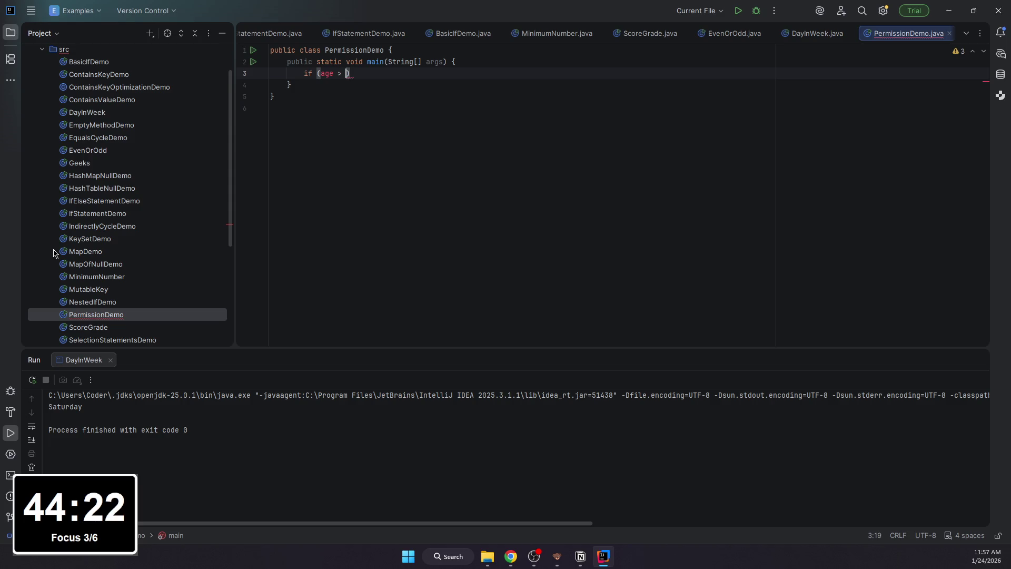
{"action": "type", "text": "8"}
{"action": "key", "text": "End"}
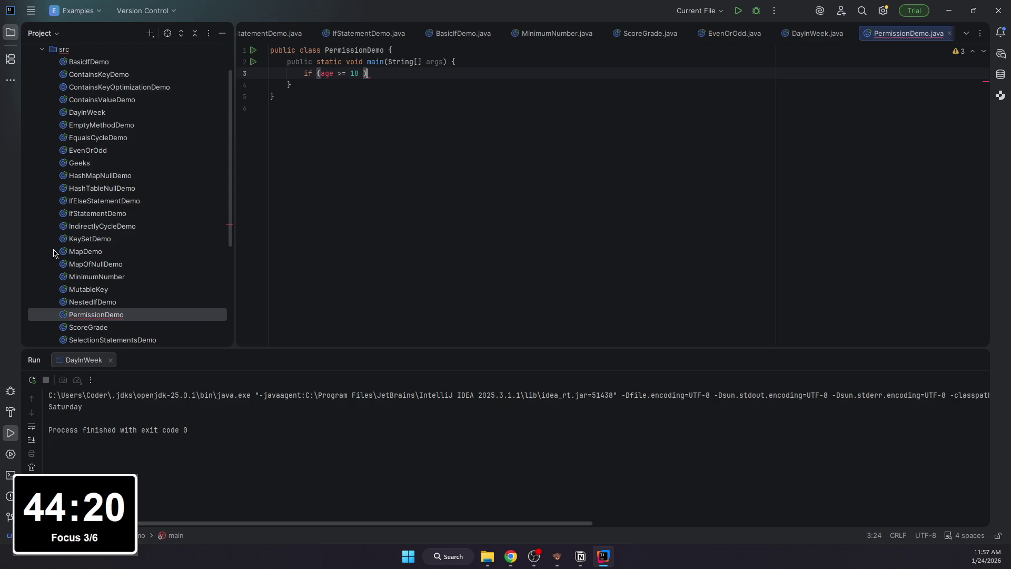
{"action": "type", "text": "{"}
{"action": "key", "text": "Return"}
{"action": "type", "text": "S"}
{"action": "key", "text": "BackSpace"}
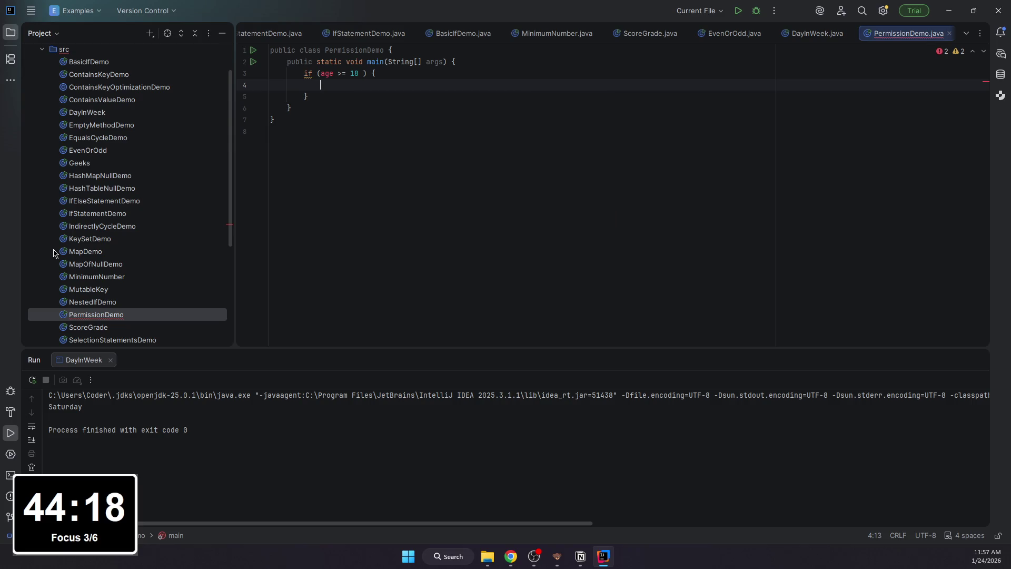
Step: Declare int age = 16 and boolean hasPermission = true above the if block
{"action": "left_click", "coordinate": [490, 63]}
{"action": "key", "text": "Return"}
{"action": "key", "text": "Return"}
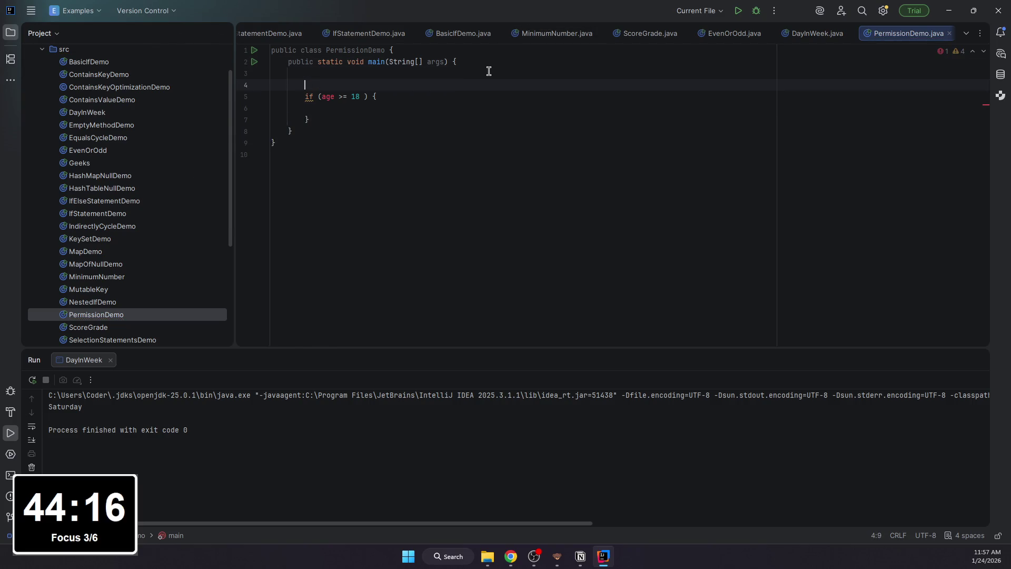
{"action": "type", "text": "int ag"}
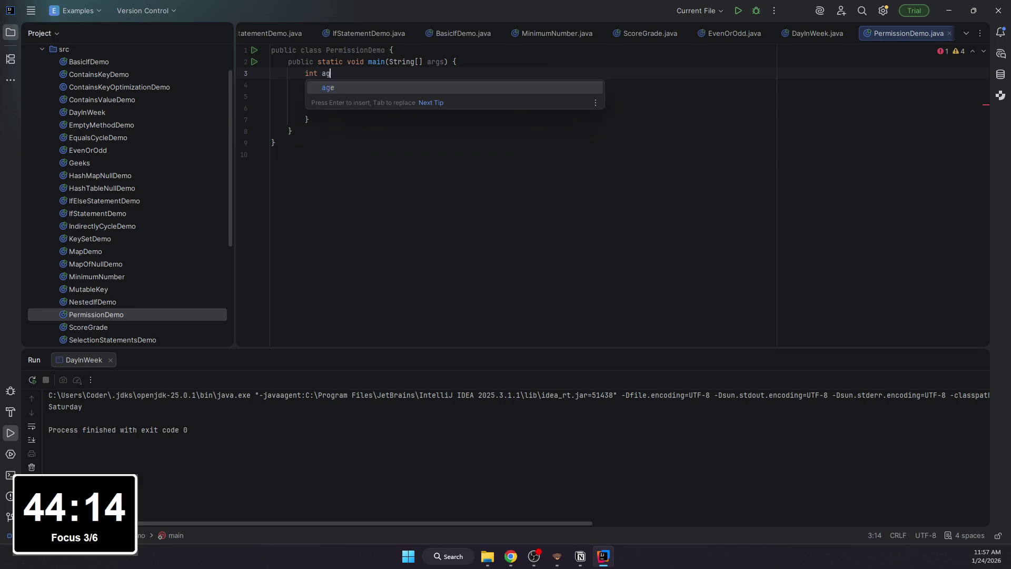
{"action": "type", "text": "e = 197;"}
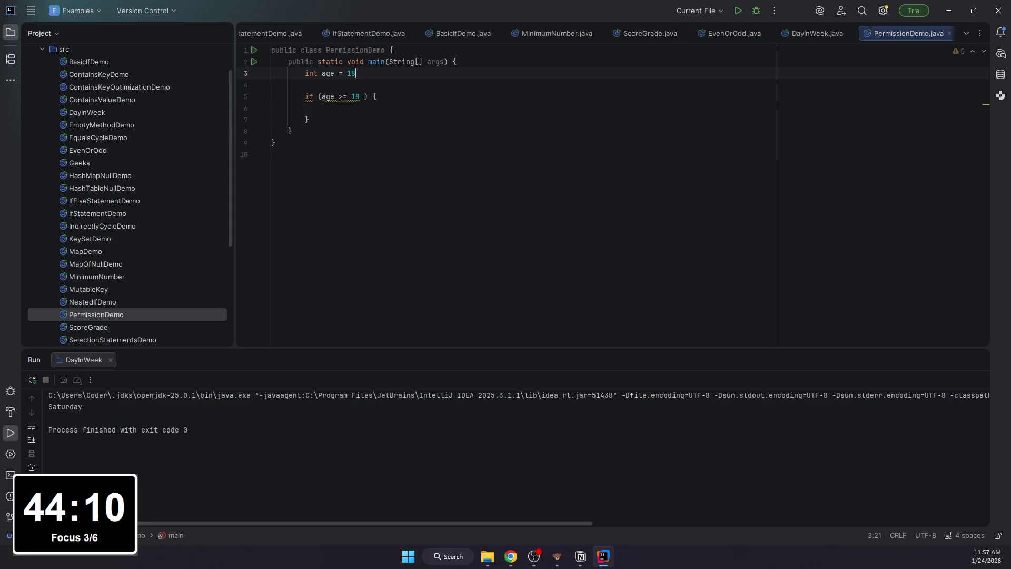
{"action": "key", "text": "BackSpace"}
{"action": "type", "text": "6;"}
{"action": "key", "text": "Return"}
{"action": "type", "text": "boole"}
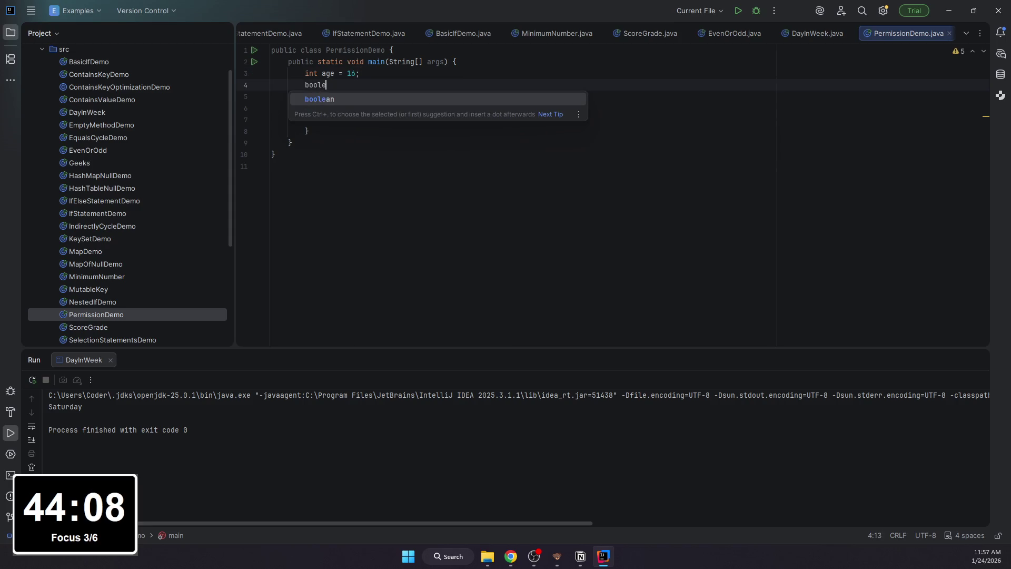
{"action": "type", "text": "an hasPermission = "}
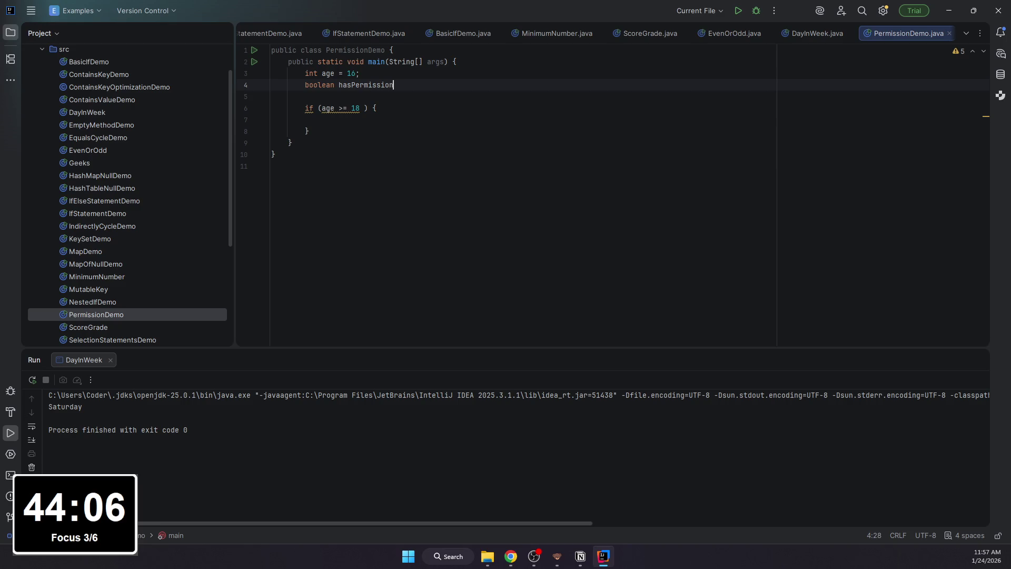
{"action": "type", "text": "true;"}
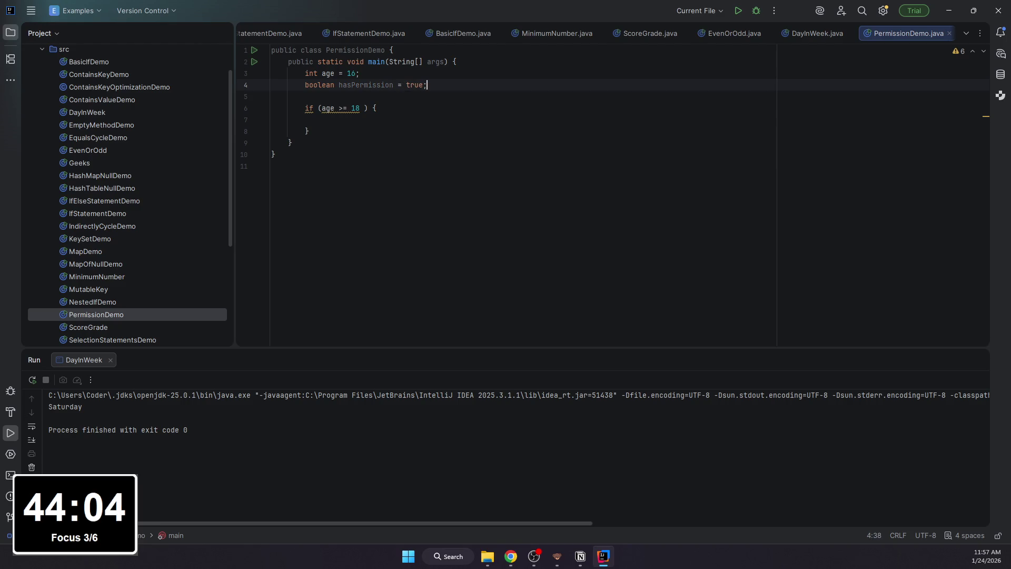
{"action": "left_click", "coordinate": [368, 119]}
{"action": "type", "text": "System.out.pri"}
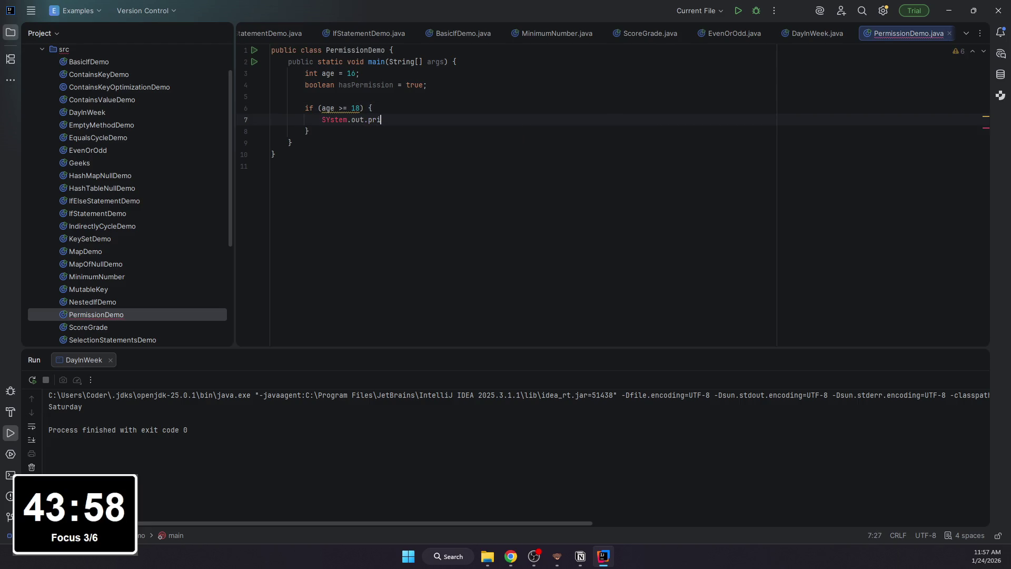
Step: Make the if (age >= 18) block print "Allowed"
{"action": "key", "text": "BackSpace"}
{"action": "key", "text": "BackSpace"}
{"action": "key", "text": "BackSpace"}
{"action": "type", "text": "System.out.pr"}
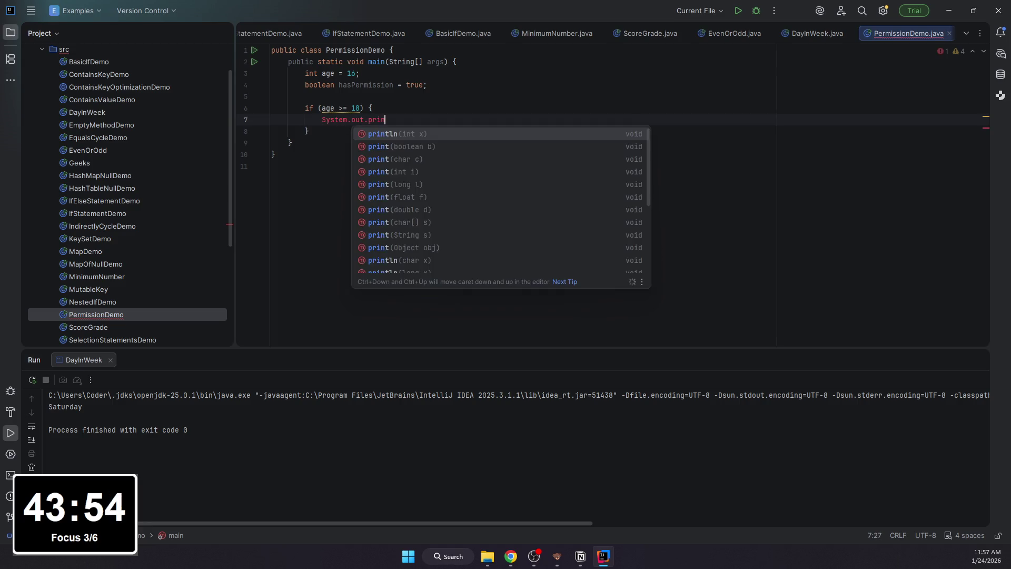
{"action": "type", "text": "intln("}
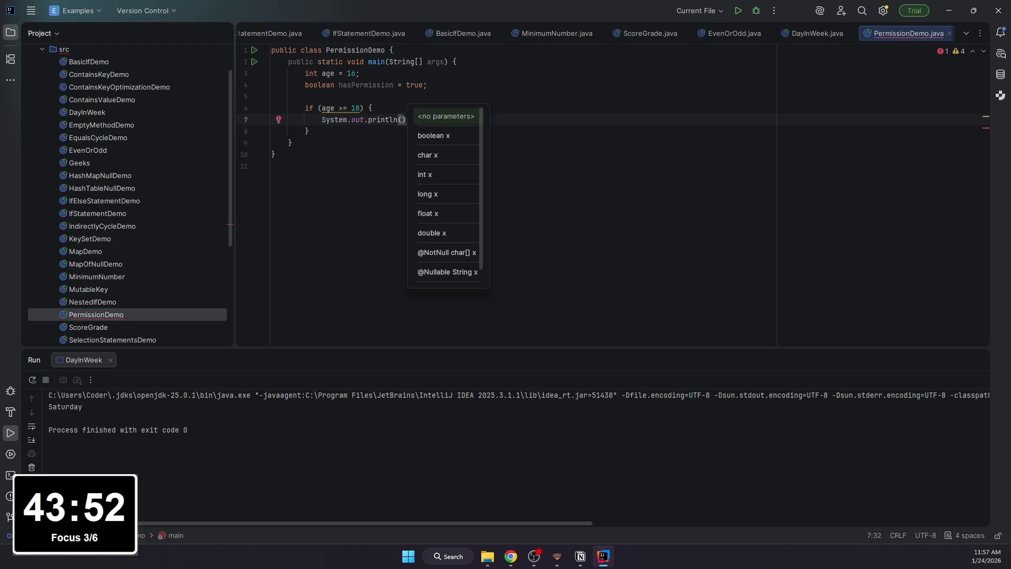
{"action": "type", "text": "\"All"}
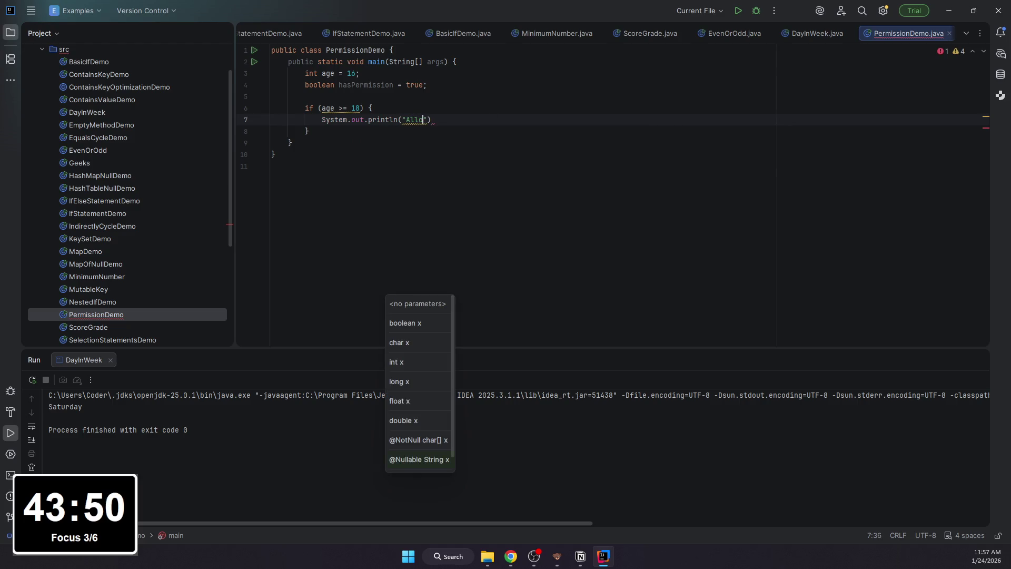
{"action": "type", "text": "owed"}
{"action": "type", "text": "\")'"}
{"action": "key", "text": "Down"}
{"action": "key", "text": "Left"}
{"action": "key", "text": "Left"}
{"action": "key", "text": "Left"}
{"action": "key", "text": "Up"}
{"action": "key", "text": "End"}
{"action": "key", "text": "BackSpace"}
{"action": "key", "text": "BackSpace"}
{"action": "type", "text": ";"}
{"action": "key", "text": "Down"}
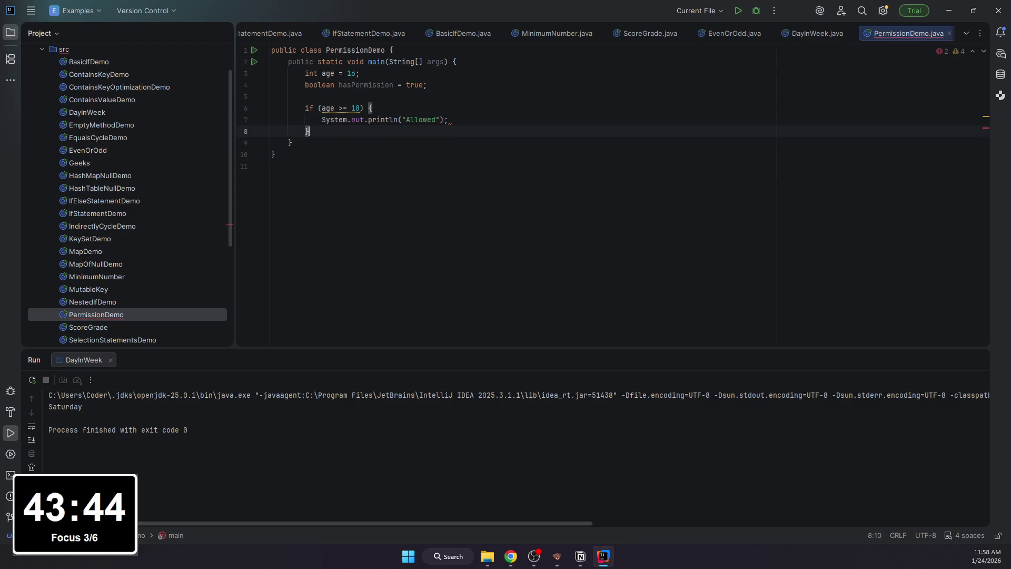
{"action": "type", "text": " else if ("}
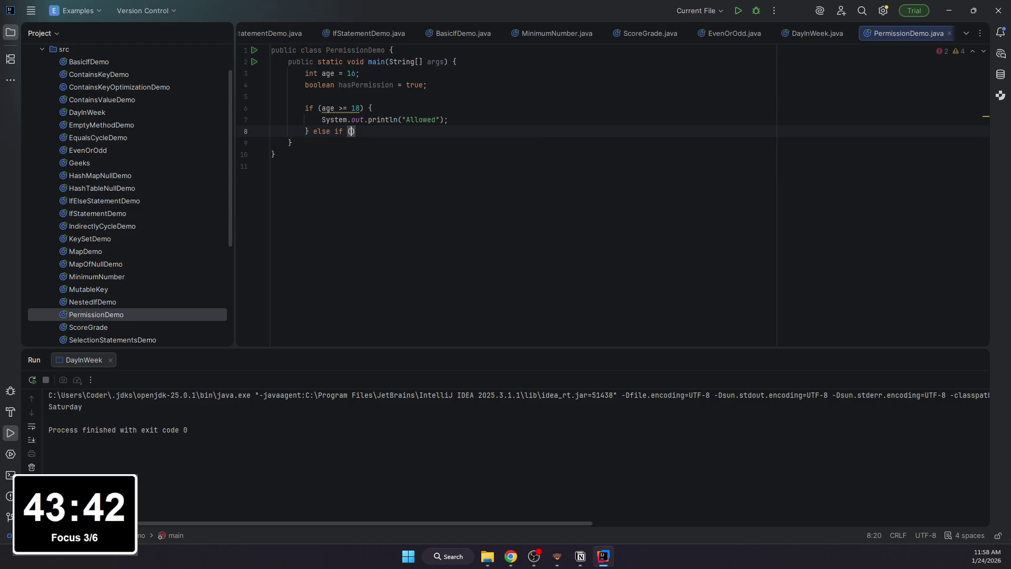
{"action": "type", "text": "age "}
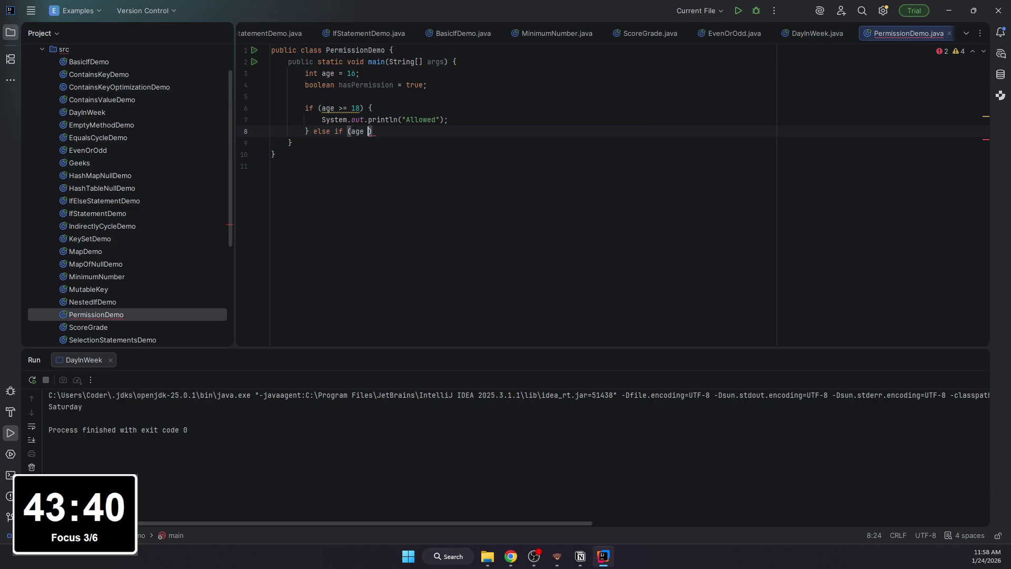
{"action": "type", "text": "== 16"}
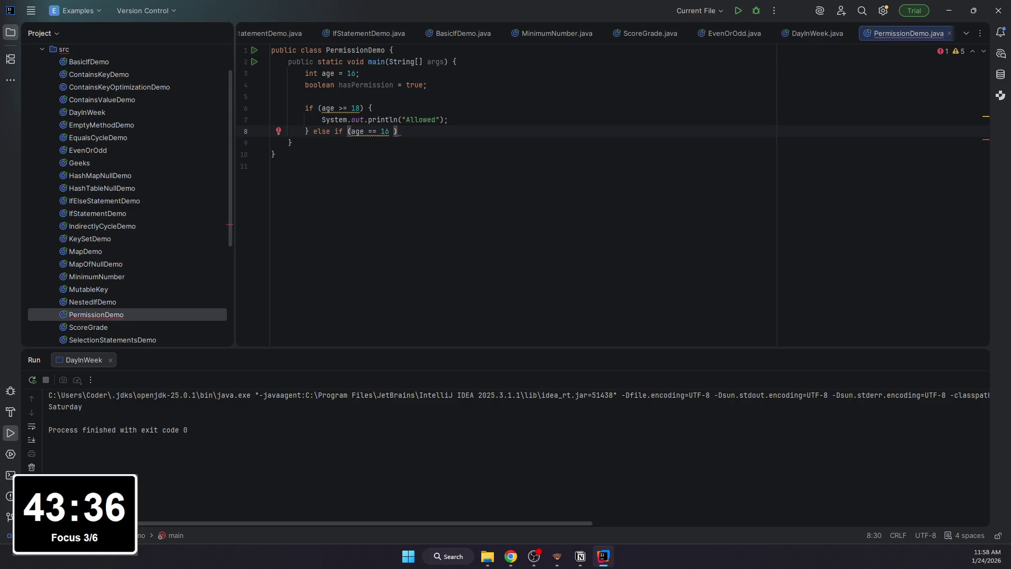
Step: Add else if (age < 18 && hasPermission == true) printing "Allowed with permission"
{"action": "key", "text": "BackSpace"}
{"action": "key", "text": "BackSpace"}
{"action": "key", "text": "BackSpace"}
{"action": "key", "text": "BackSpace"}
{"action": "key", "text": "BackSpace"}
{"action": "key", "text": "BackSpace"}
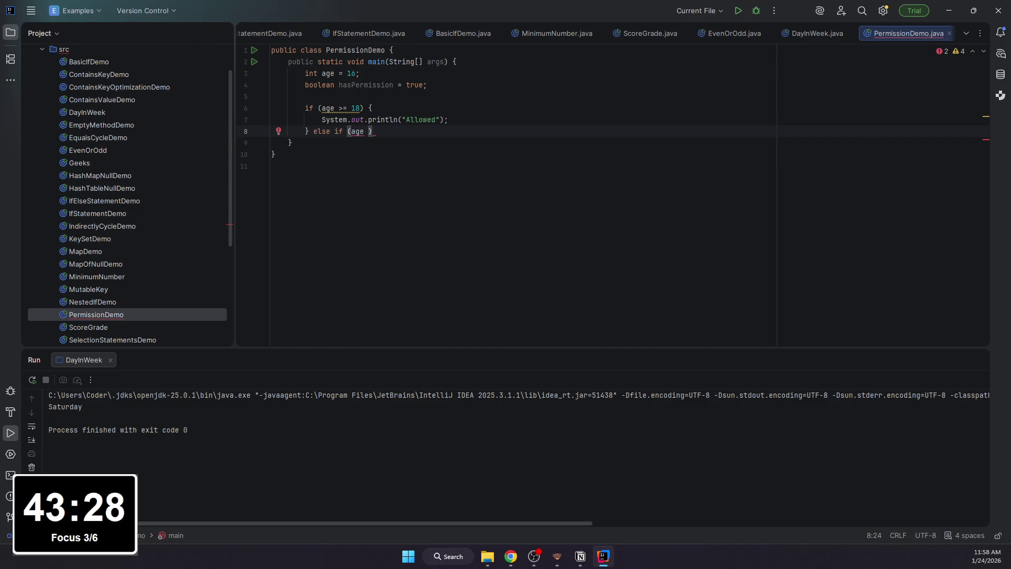
{"action": "type", "text": "< "}
{"action": "type", "text": "18 "}
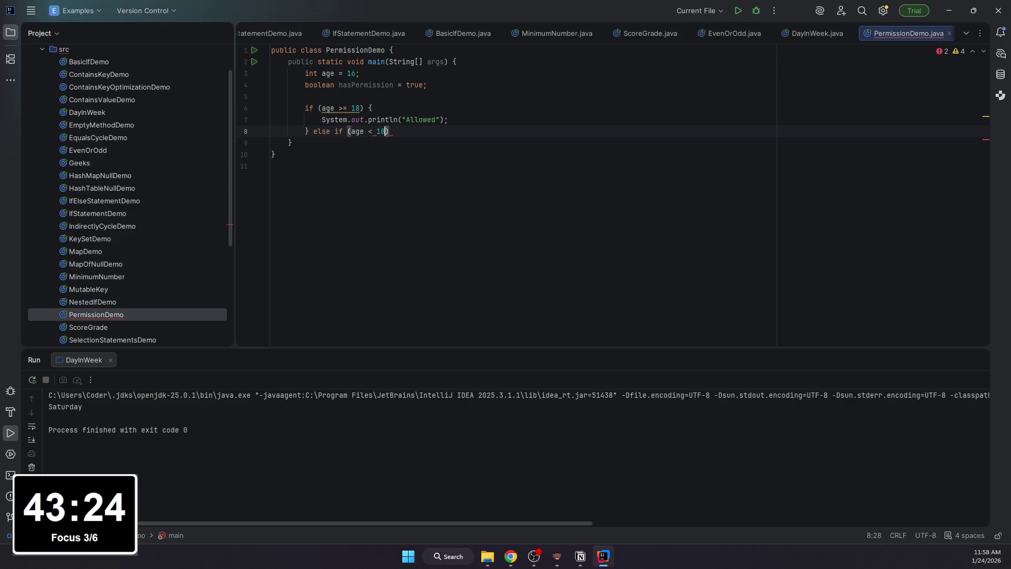
{"action": "type", "text": "&& "}
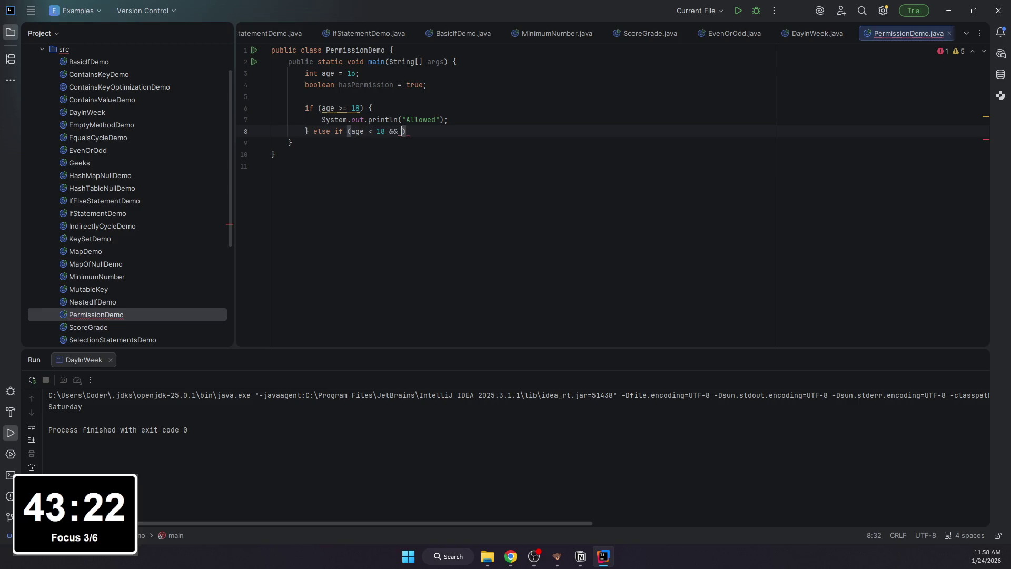
{"action": "type", "text": "has"}
{"action": "key", "text": "Tab"}
{"action": "type", "text": "== true"}
{"action": "key", "text": "End"}
{"action": "type", "text": "{"}
{"action": "key", "text": "Return"}
{"action": "type", "text": "Sso"}
{"action": "key", "text": "BackSpace"}
{"action": "key", "text": "BackSpace"}
{"action": "type", "text": "ys"}
{"action": "key", "text": "Tab"}
{"action": "type", "text": ".pit"}
{"action": "key", "text": "BackSpace"}
{"action": "key", "text": "BackSpace"}
{"action": "key", "text": "BackSpace"}
{"action": "type", "text": "out.print"}
{"action": "key", "text": "Tab"}
{"action": "type", "text": "\"Allowed "}
{"action": "type", "text": "with permi"}
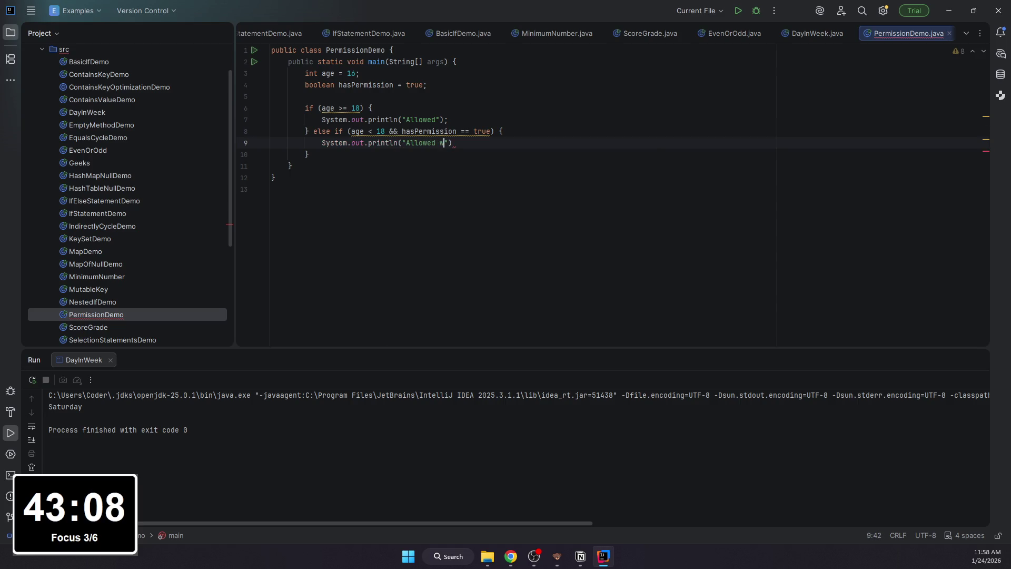
{"action": "type", "text": "ssion"}
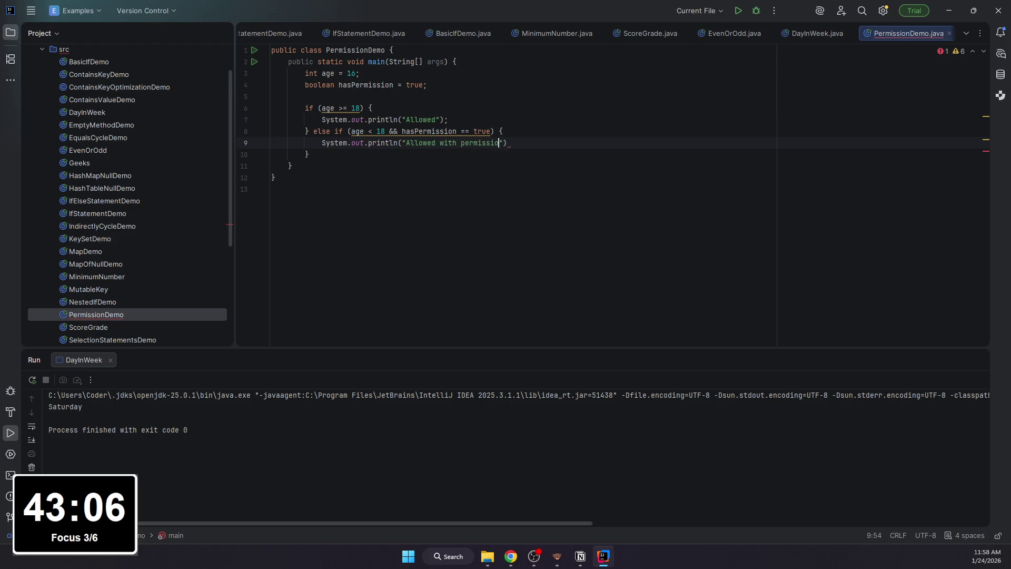
{"action": "key", "text": "End"}
{"action": "type", "text": ";"}
Step: Add an else block printing "Denied" and select the whole class code
{"action": "key", "text": "Down"}
{"action": "key", "text": "End"}
{"action": "key", "text": "Return"}
{"action": "type", "text": "else {"}
{"action": "key", "text": "Return"}
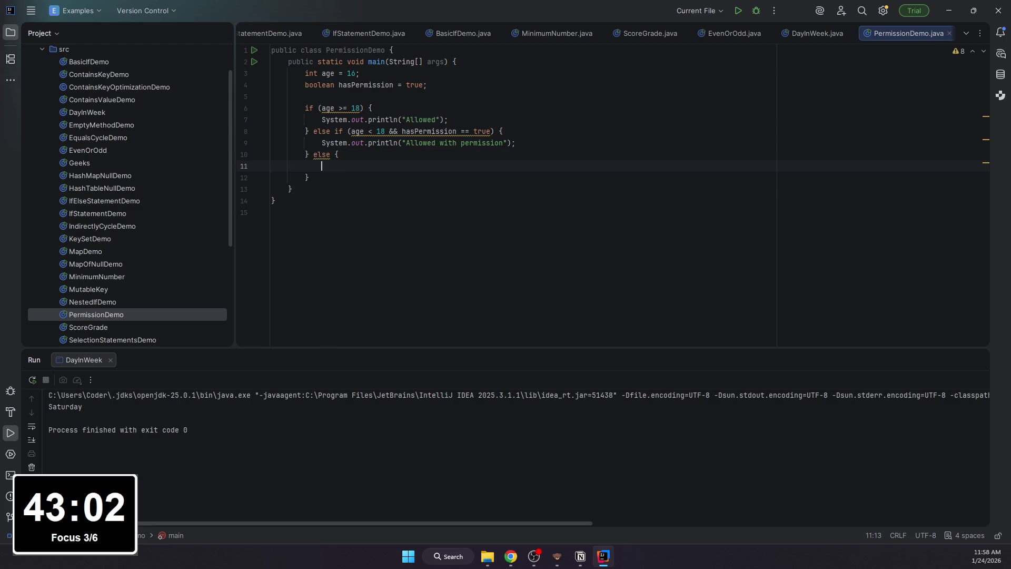
{"action": "type", "text": "ystem.out.println"}
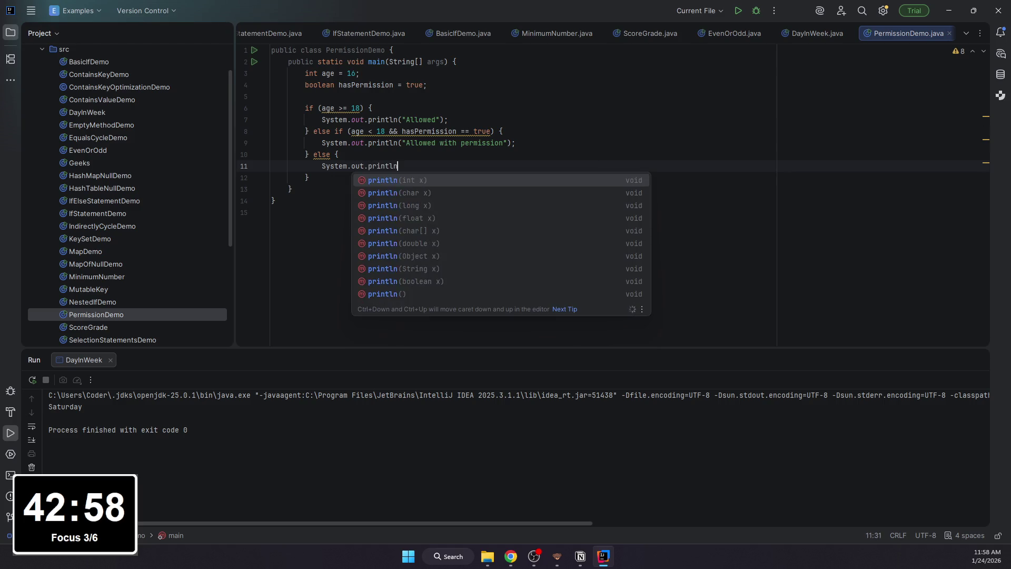
{"action": "type", "text": ")"}
{"action": "key", "text": "BackSpace"}
{"action": "type", "text": "(\"d"}
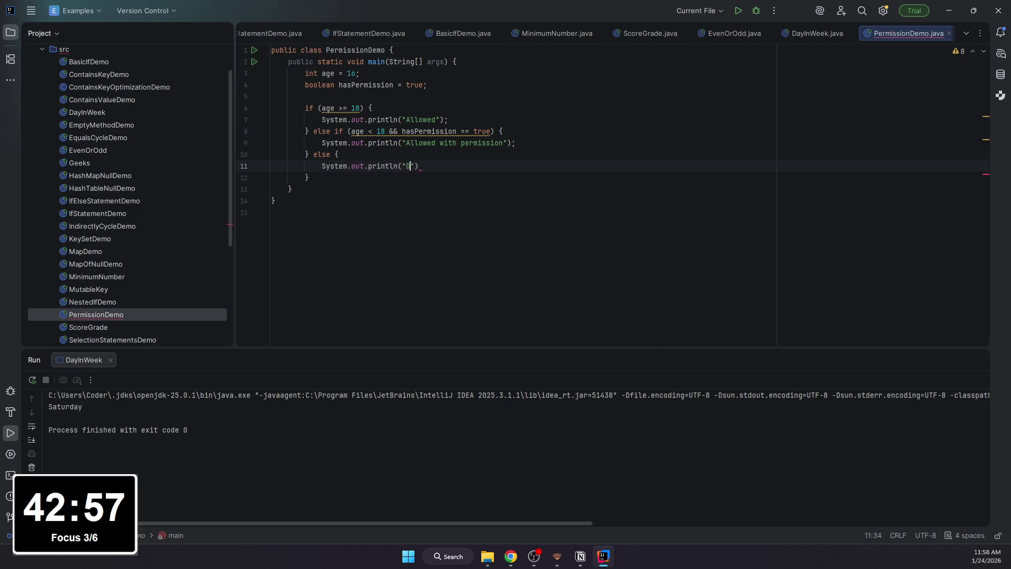
{"action": "type", "text": "enied"}
{"action": "key", "text": "End"}
{"action": "type", "text": ";"}
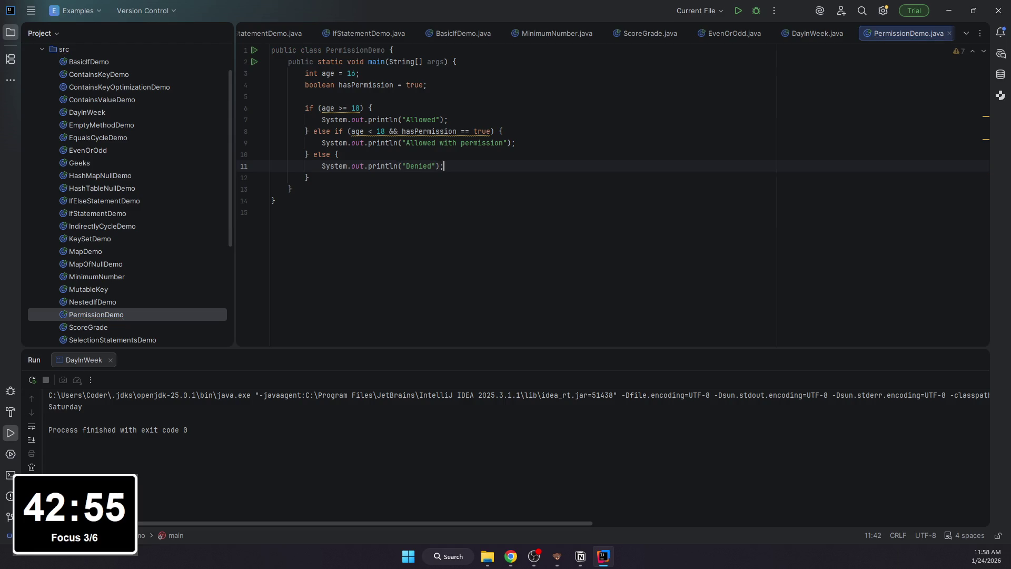
{"action": "key", "text": "ctrl+a"}
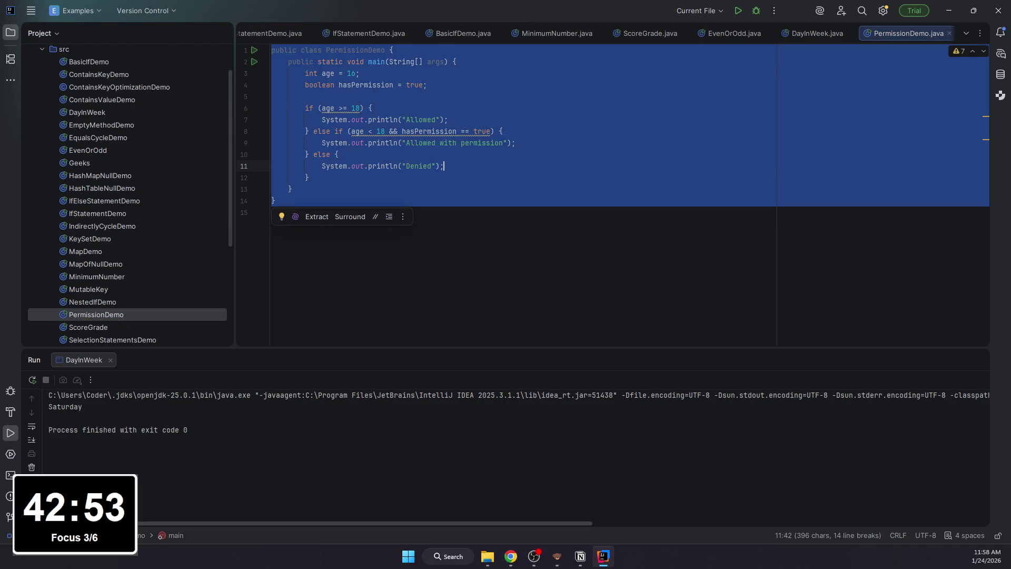
{"action": "key", "text": "alt+Tab"}
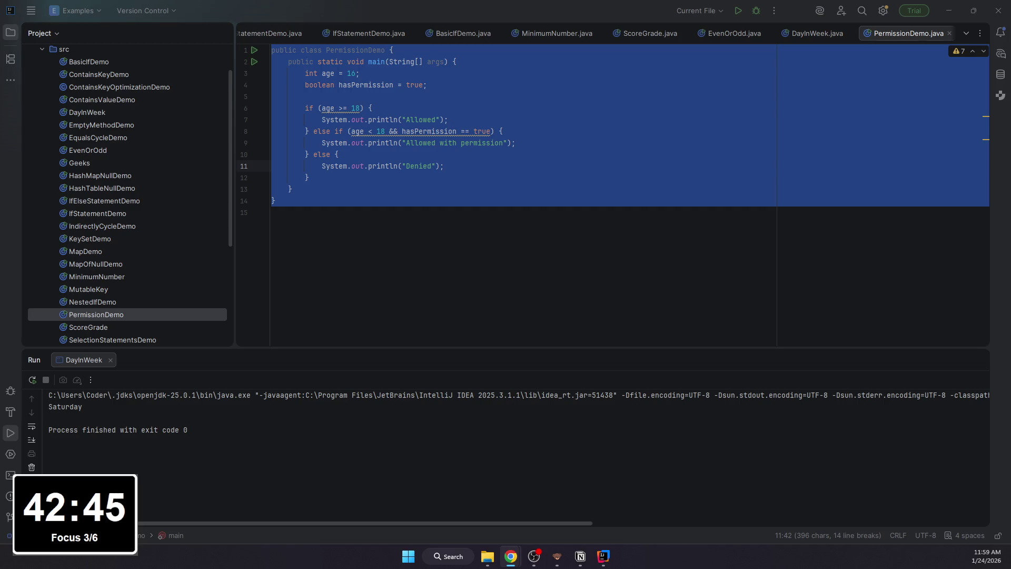
Step: Run PermissionDemo, then switch to the Notion task page
{"action": "left_click", "coordinate": [737, 10]}
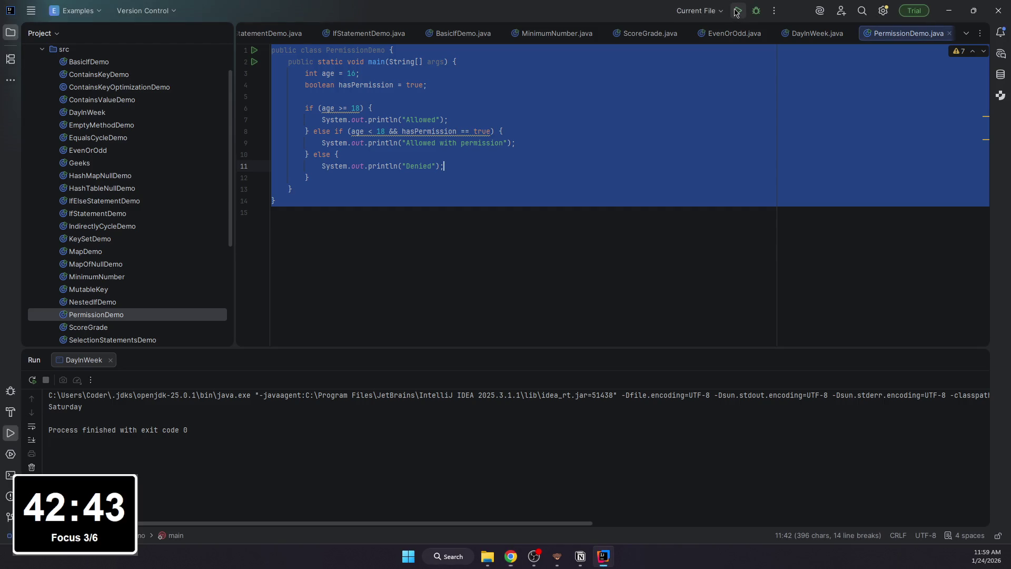
{"action": "right_click", "coordinate": [735, 12]}
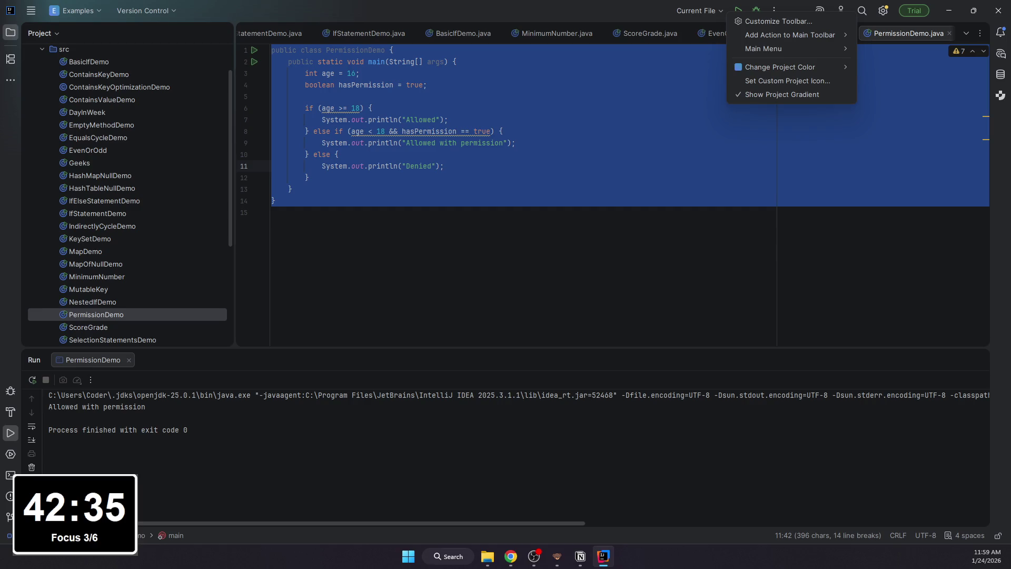
{"action": "left_click", "coordinate": [440, 167]}
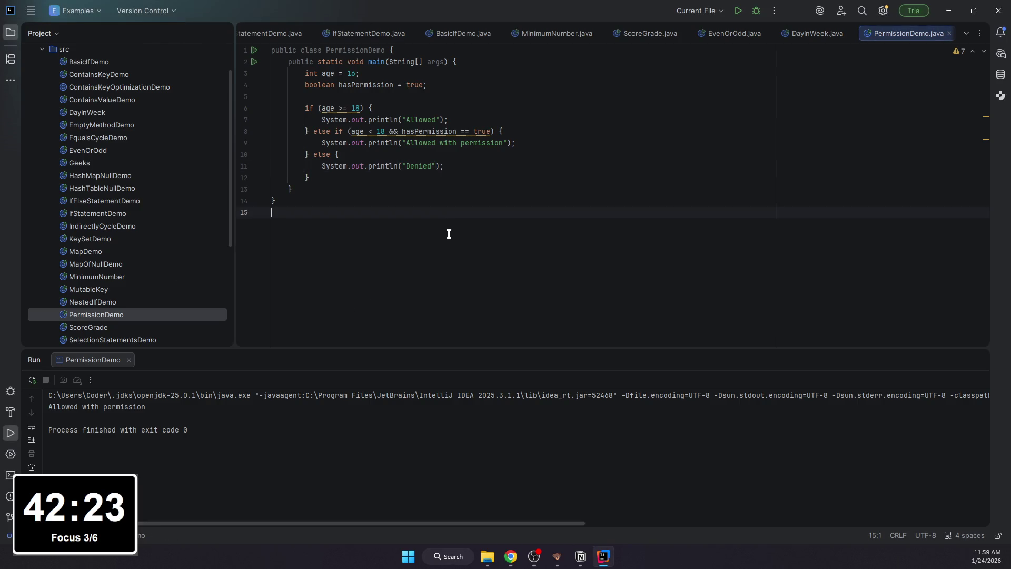
{"action": "left_click", "coordinate": [580, 555]}
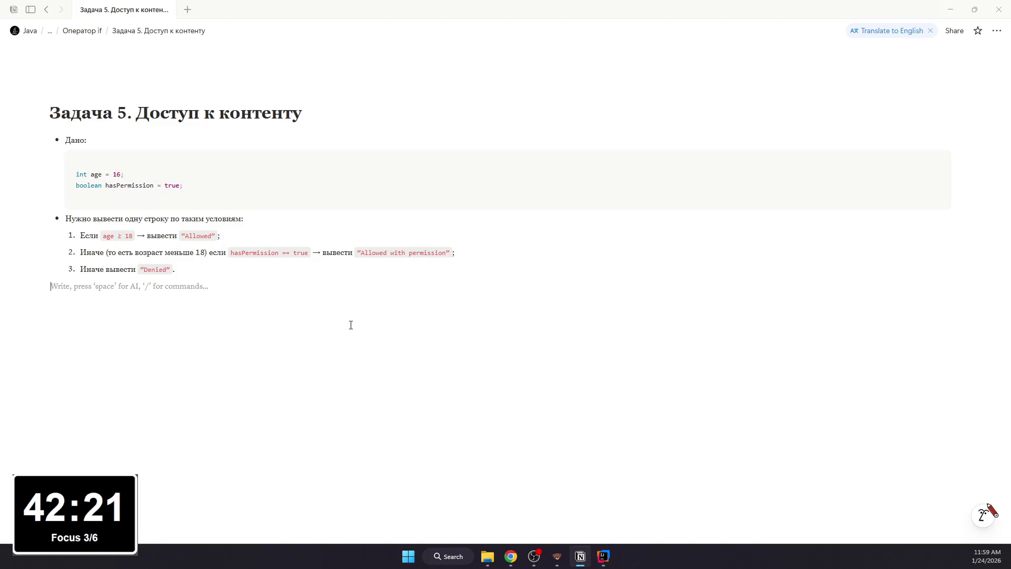
{"action": "type", "text": "/"}
Step: Add a Решение: bullet with a code block holding the copied PermissionDemo code
{"action": "key", "text": "Return"}
{"action": "type", "text": "Решение:"}
{"action": "key", "text": "Return"}
{"action": "type", "text": "/code"}
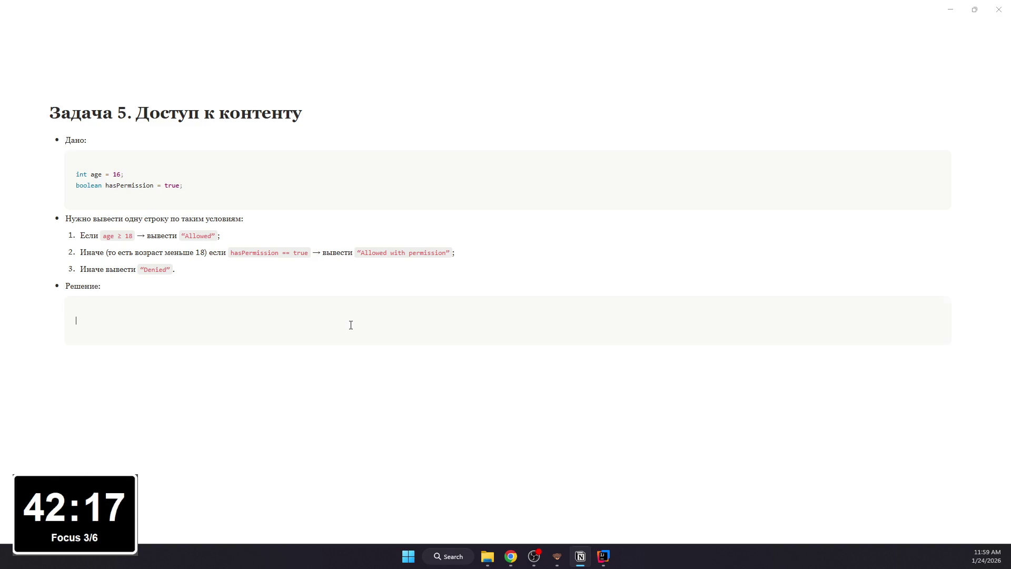
{"action": "key", "text": "Return"}
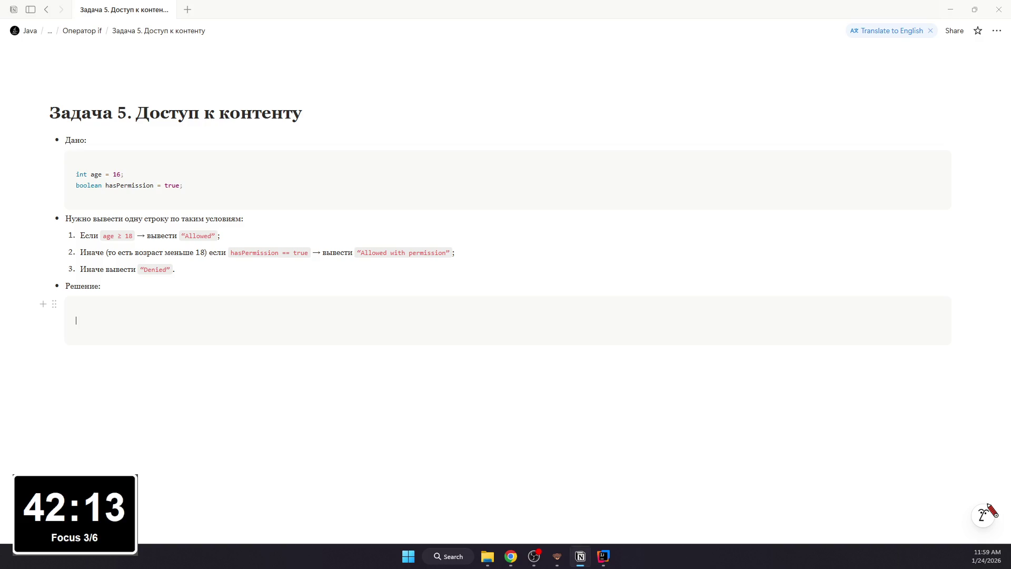
{"action": "key", "text": "alt+Tab"}
{"action": "left_click", "coordinate": [512, 170]}
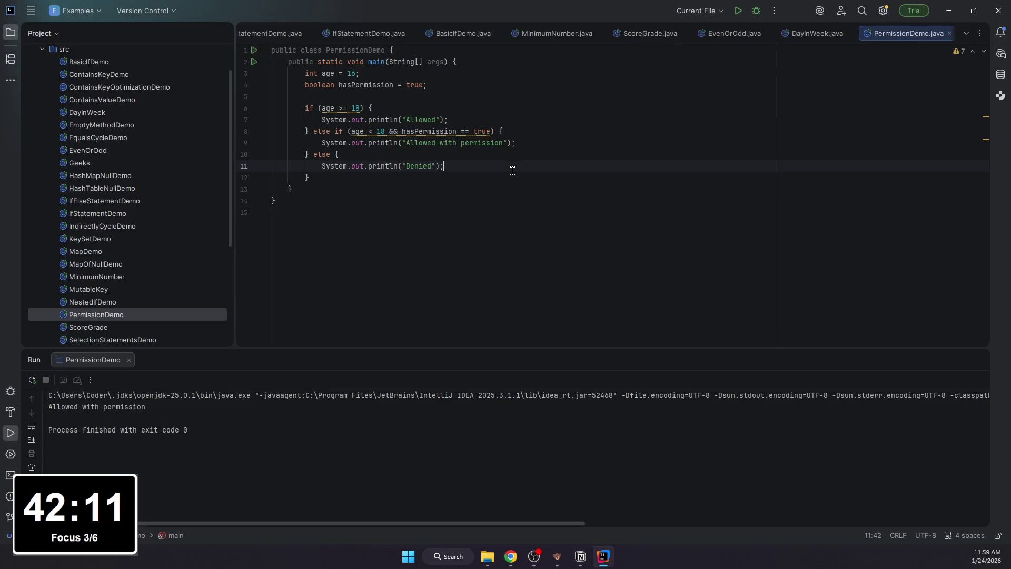
{"action": "key", "text": "ctrl+a"}
{"action": "key", "text": "ctrl+c"}
{"action": "key", "text": "alt+Tab"}
{"action": "key", "text": "ctrl+v"}
{"action": "key", "text": "Return"}
{"action": "type", "text": "="}
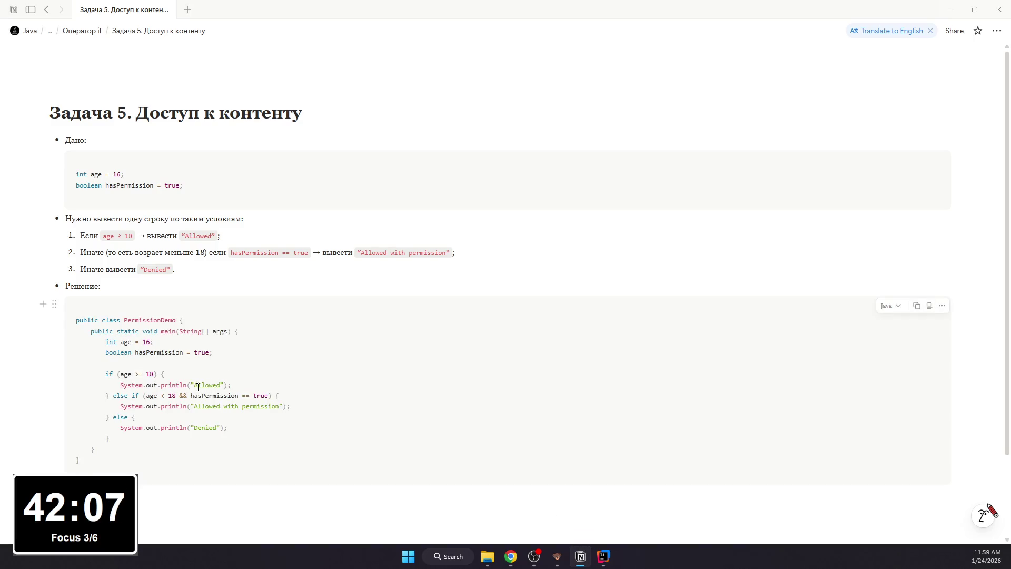
Step: Delete the else-if condition to retype it as hasPermission
{"action": "left_click_drag", "start_coordinate": [272, 395], "coordinate": [147, 395]}
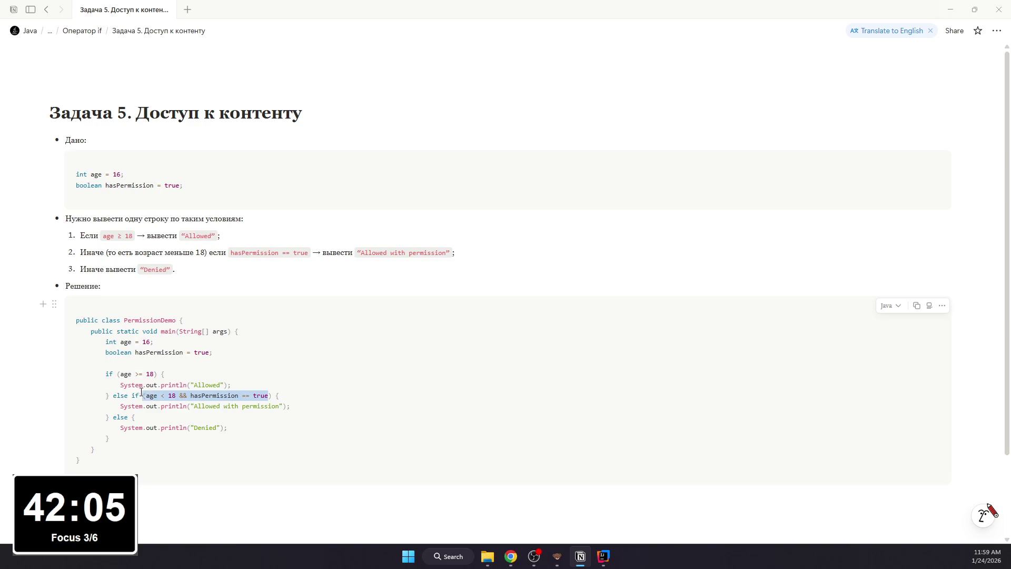
{"action": "key", "text": "BackSpace"}
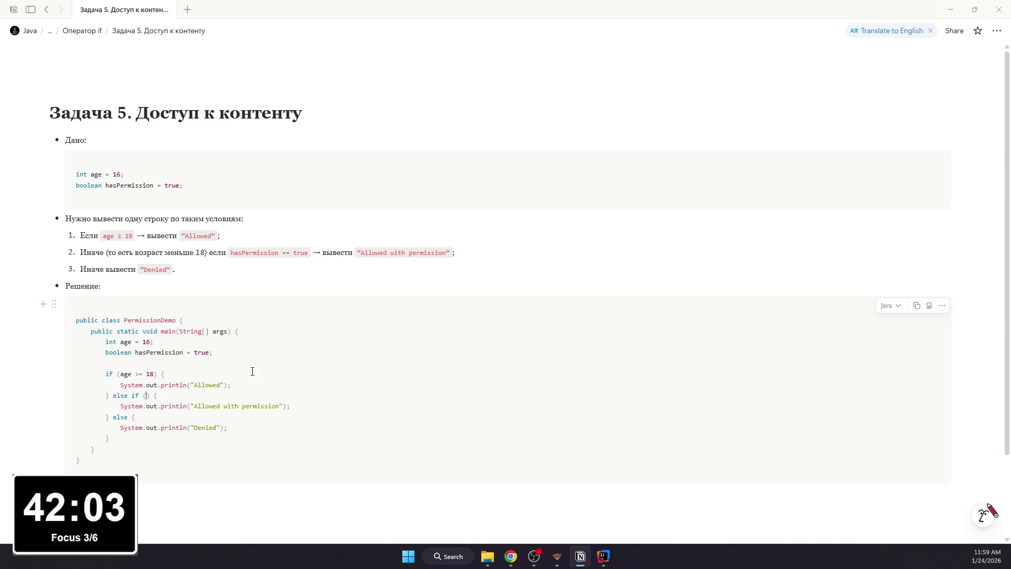
{"action": "type", "text": "hasPe"}
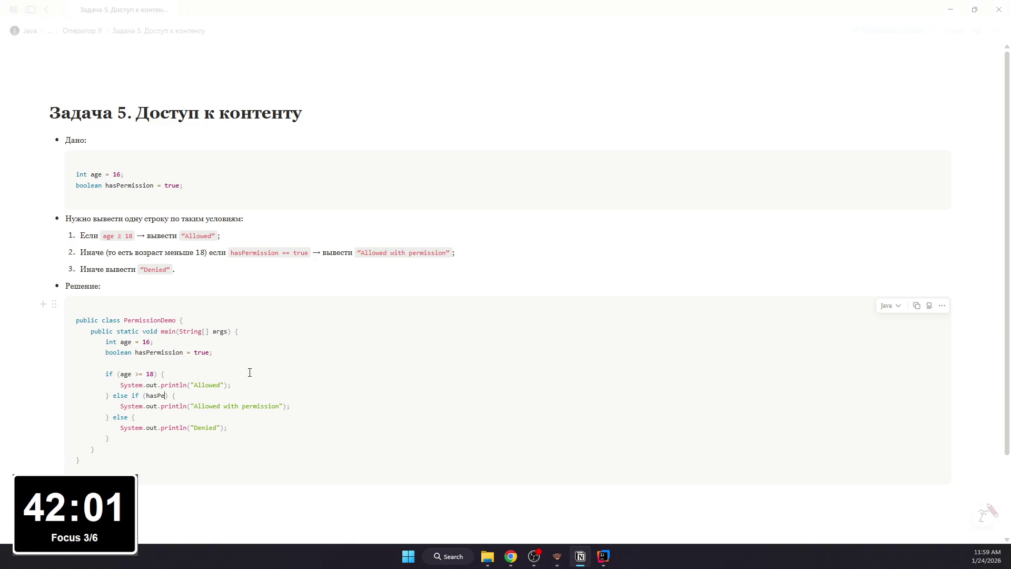
{"action": "type", "text": "rmission"}
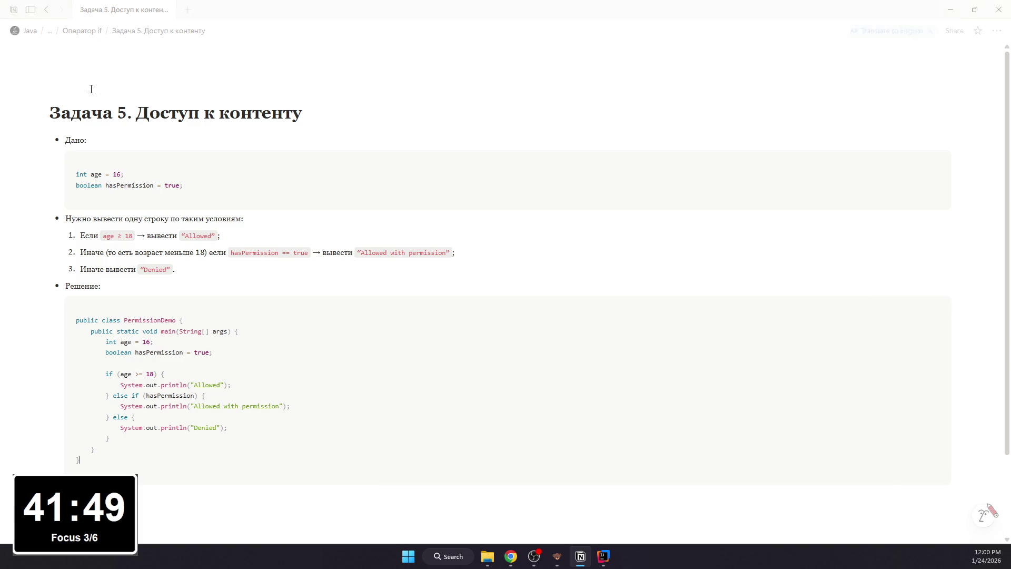
Step: Open Традиционный оператор switch under Глава 5 and set serif font, small text and full width
{"action": "left_click", "coordinate": [46, 9]}
{"action": "scroll", "coordinate": [227, 193], "scroll_direction": "up", "scroll_amount": 5}
{"action": "scroll", "coordinate": [228, 192], "scroll_direction": "up", "scroll_amount": 3}
{"action": "left_click", "coordinate": [46, 10]}
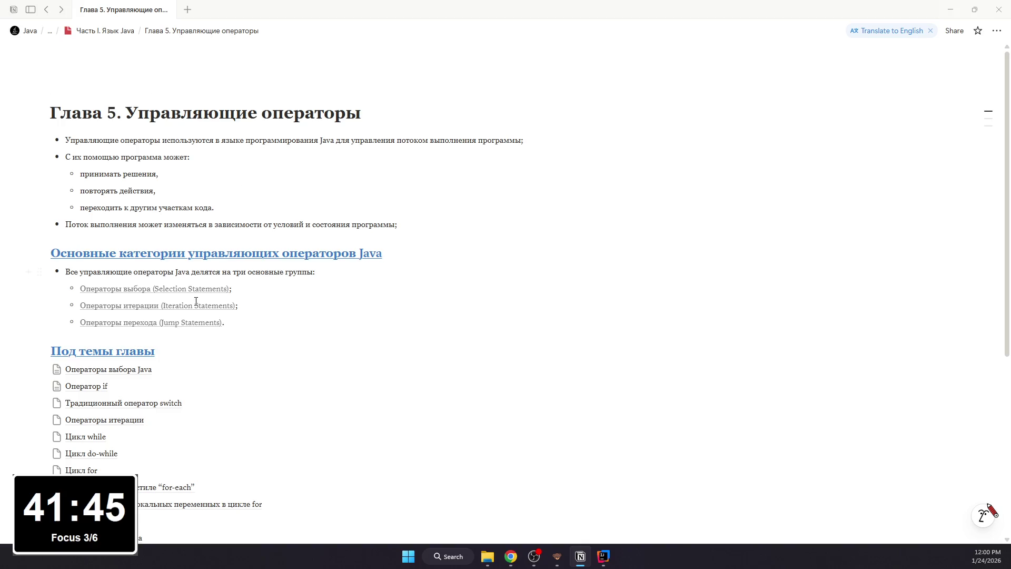
{"action": "left_click", "coordinate": [147, 404]}
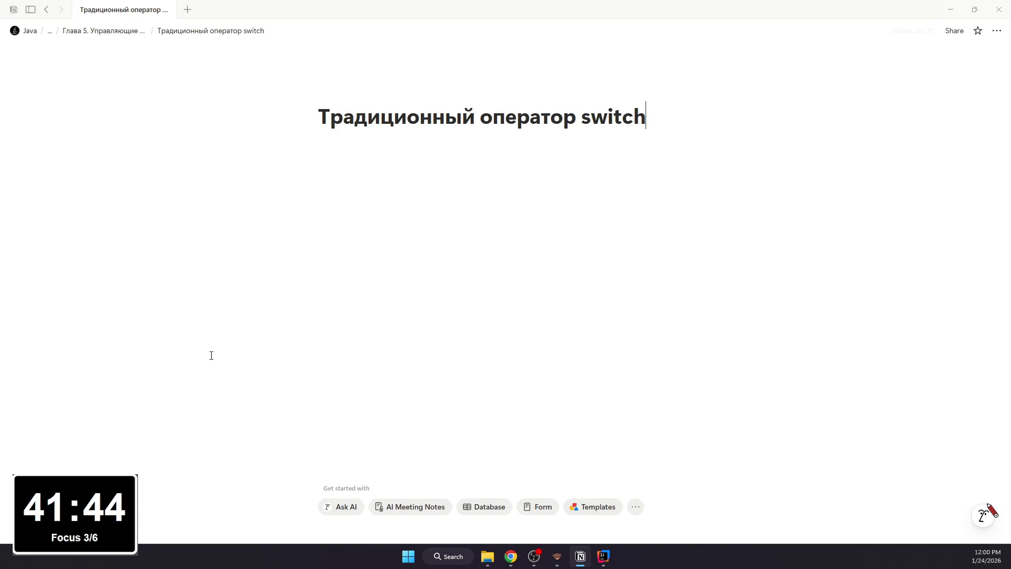
{"action": "left_click", "coordinate": [996, 30]}
{"action": "left_click", "coordinate": [932, 85]}
{"action": "left_click", "coordinate": [916, 200]}
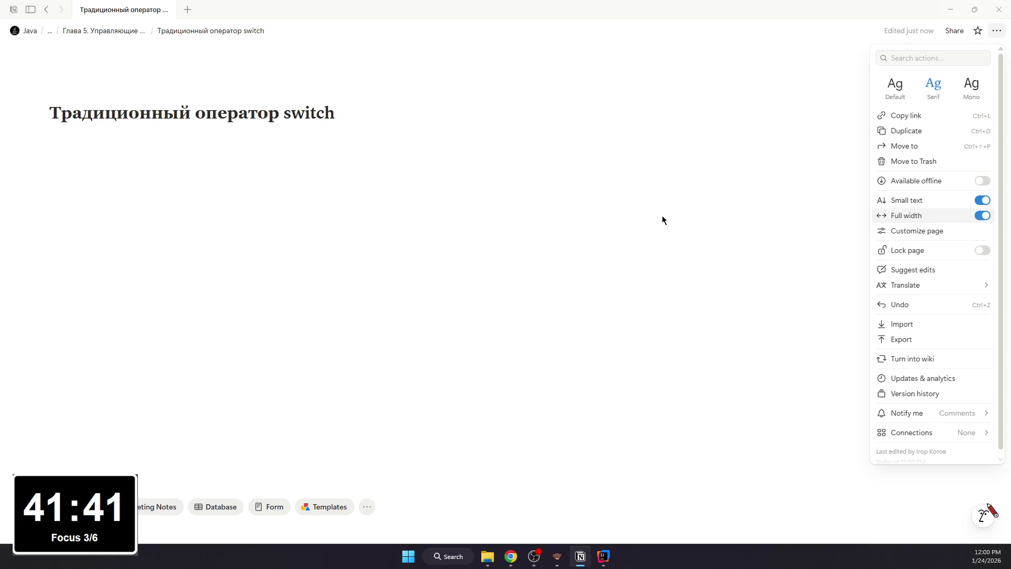
{"action": "left_click", "coordinate": [719, 221]}
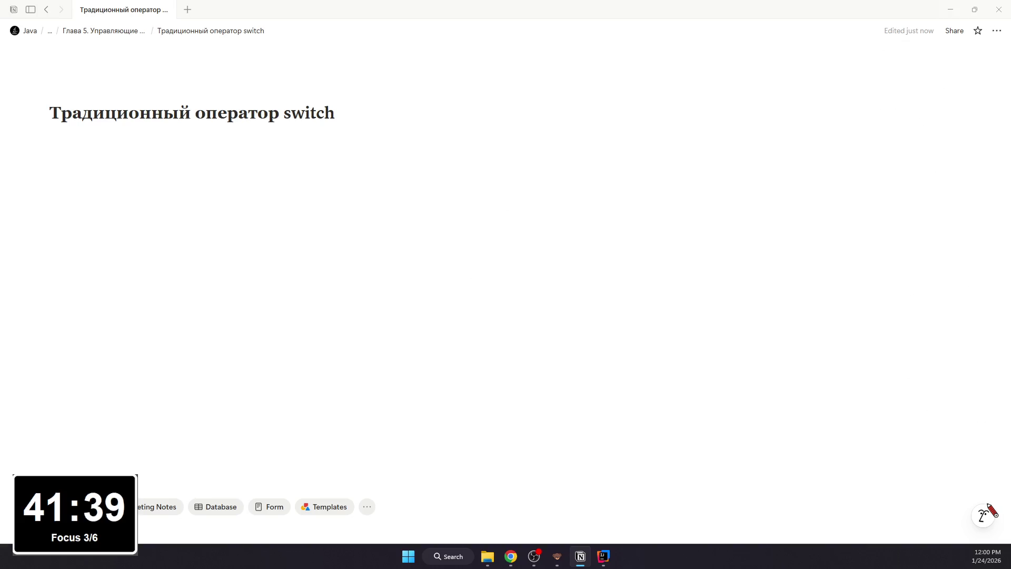
{"action": "key", "text": "alt+Tab"}
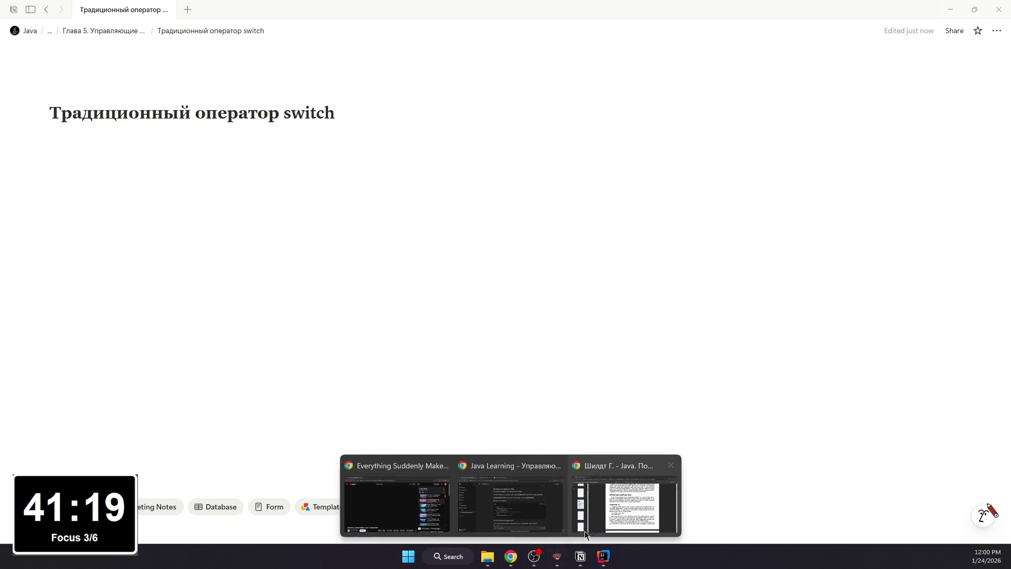
Step: Return Notion to the Глава 5 page while switching to the Java book PDF
{"action": "left_click", "coordinate": [584, 509]}
{"action": "scroll", "coordinate": [450, 417], "scroll_direction": "down", "scroll_amount": 4}
{"action": "scroll", "coordinate": [450, 417], "scroll_direction": "down", "scroll_amount": 4}
{"action": "scroll", "coordinate": [451, 417], "scroll_direction": "down", "scroll_amount": 4}
{"action": "scroll", "coordinate": [450, 417], "scroll_direction": "down", "scroll_amount": 4}
{"action": "scroll", "coordinate": [451, 418], "scroll_direction": "down", "scroll_amount": 5}
{"action": "scroll", "coordinate": [450, 417], "scroll_direction": "down", "scroll_amount": 4}
{"action": "scroll", "coordinate": [451, 418], "scroll_direction": "down", "scroll_amount": 3}
{"action": "scroll", "coordinate": [450, 417], "scroll_direction": "up", "scroll_amount": 1}
{"action": "scroll", "coordinate": [450, 417], "scroll_direction": "up", "scroll_amount": 4}
{"action": "scroll", "coordinate": [450, 417], "scroll_direction": "up", "scroll_amount": 4}
{"action": "scroll", "coordinate": [450, 417], "scroll_direction": "up", "scroll_amount": 4}
{"action": "scroll", "coordinate": [450, 417], "scroll_direction": "up", "scroll_amount": 4}
{"action": "scroll", "coordinate": [450, 417], "scroll_direction": "up", "scroll_amount": 5}
{"action": "scroll", "coordinate": [450, 417], "scroll_direction": "up", "scroll_amount": 5}
{"action": "scroll", "coordinate": [451, 417], "scroll_direction": "down", "scroll_amount": 5}
{"action": "scroll", "coordinate": [450, 417], "scroll_direction": "down", "scroll_amount": 5}
{"action": "scroll", "coordinate": [448, 417], "scroll_direction": "down", "scroll_amount": 5}
{"action": "scroll", "coordinate": [447, 418], "scroll_direction": "down", "scroll_amount": 5}
{"action": "scroll", "coordinate": [448, 417], "scroll_direction": "down", "scroll_amount": 5}
{"action": "scroll", "coordinate": [448, 417], "scroll_direction": "down", "scroll_amount": 4}
{"action": "scroll", "coordinate": [444, 416], "scroll_direction": "down", "scroll_amount": 4}
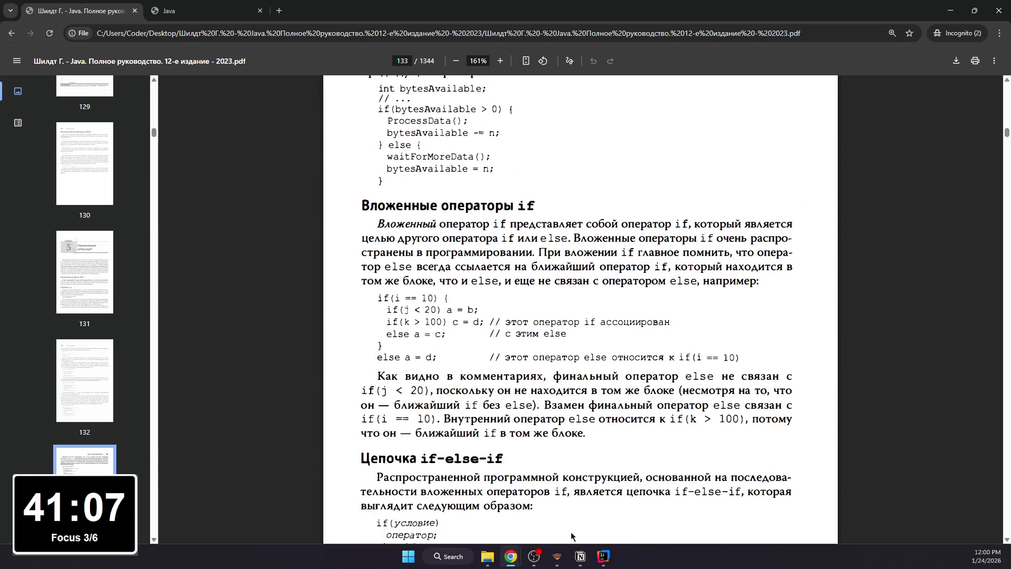
{"action": "key", "text": "alt+Tab"}
{"action": "left_click", "coordinate": [48, 9]}
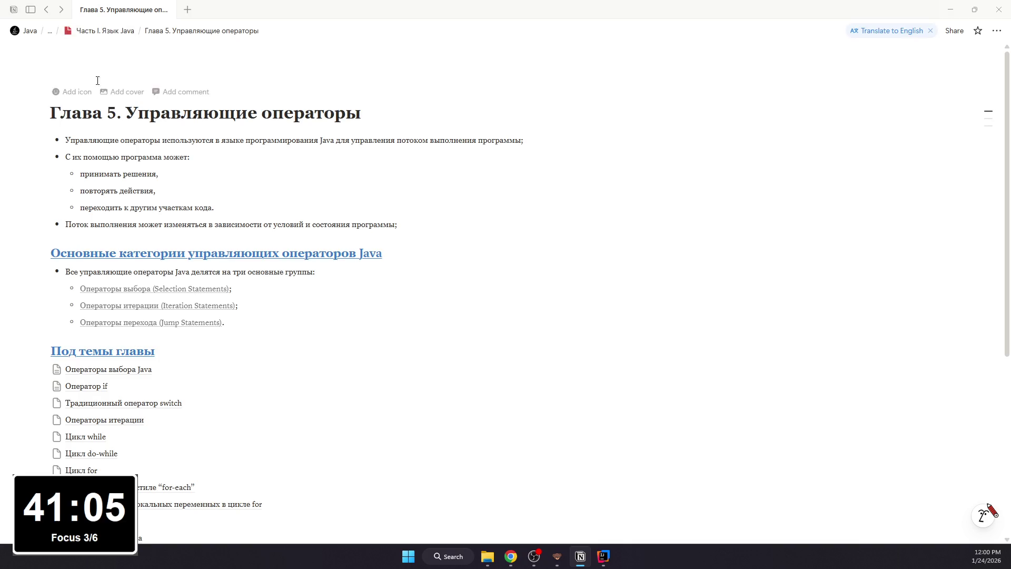
{"action": "scroll", "coordinate": [142, 288], "scroll_direction": "down", "scroll_amount": 1}
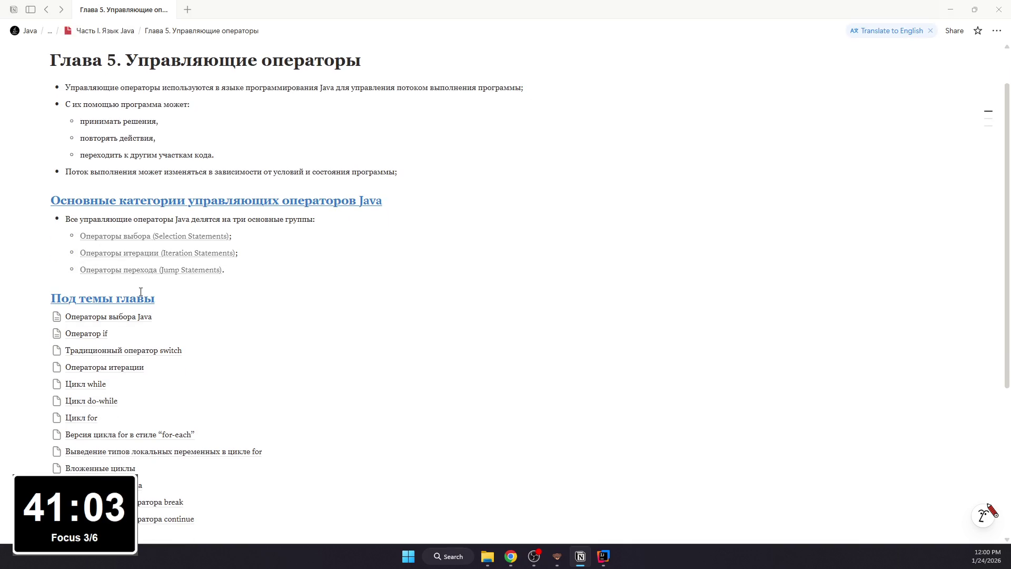
{"action": "scroll", "coordinate": [142, 288], "scroll_direction": "down", "scroll_amount": 1}
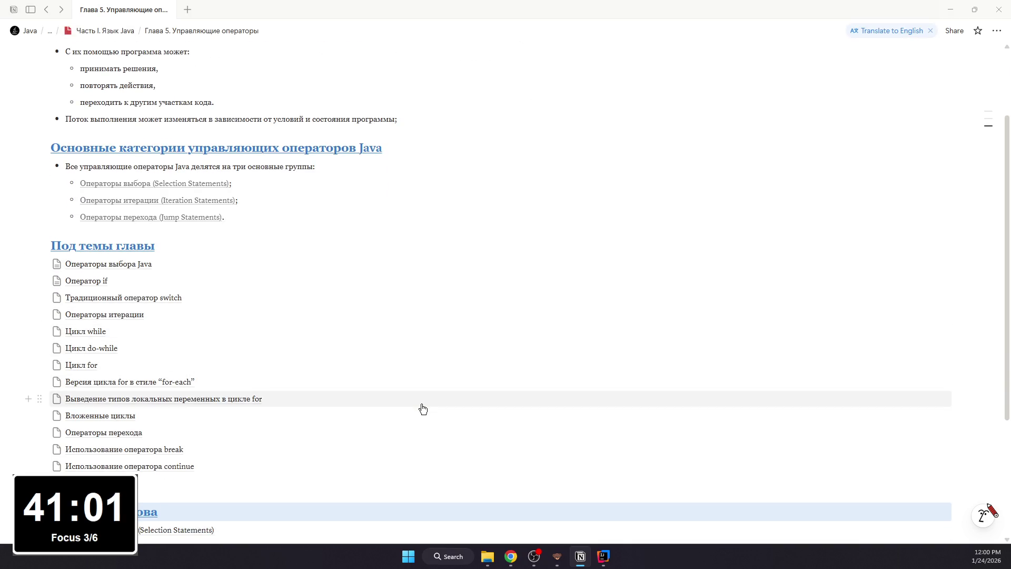
{"action": "left_click", "coordinate": [580, 556]}
{"action": "scroll", "coordinate": [497, 382], "scroll_direction": "up", "scroll_amount": 3}
{"action": "scroll", "coordinate": [499, 383], "scroll_direction": "up", "scroll_amount": 3}
{"action": "scroll", "coordinate": [497, 382], "scroll_direction": "down", "scroll_amount": 3}
{"action": "scroll", "coordinate": [554, 474], "scroll_direction": "down", "scroll_amount": 2}
{"action": "left_click", "coordinate": [581, 556]}
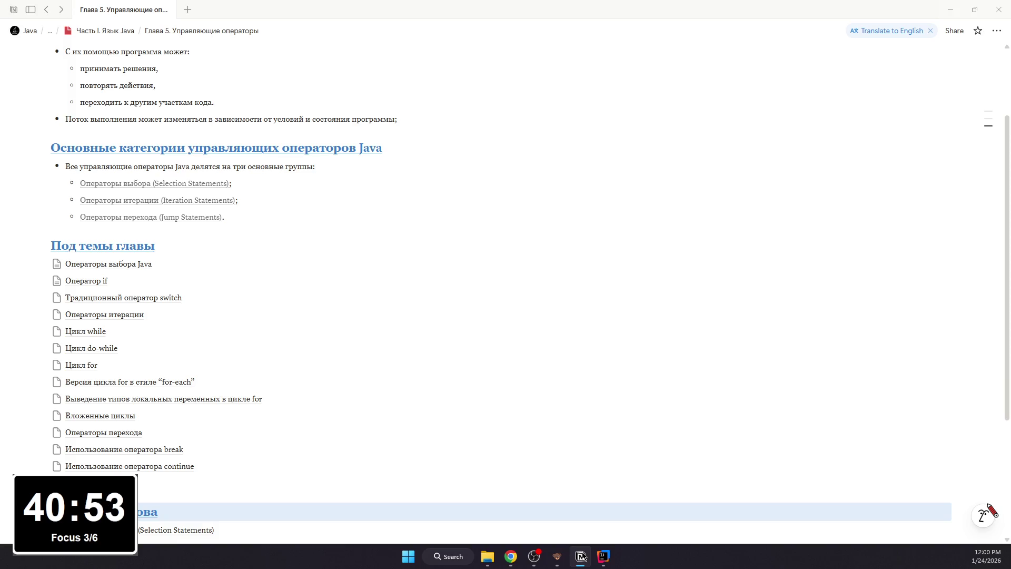
{"action": "left_click", "coordinate": [581, 556]}
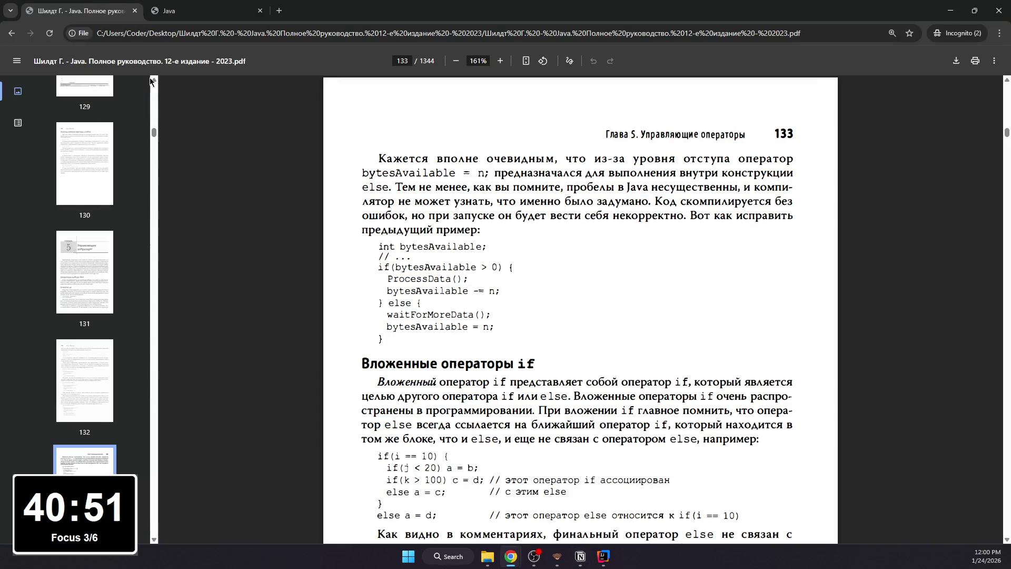
Step: Open the book in a new tab at the page 10 contents, then return to Notion
{"action": "left_click", "coordinate": [180, 33]}
{"action": "key", "text": "alt+Return"}
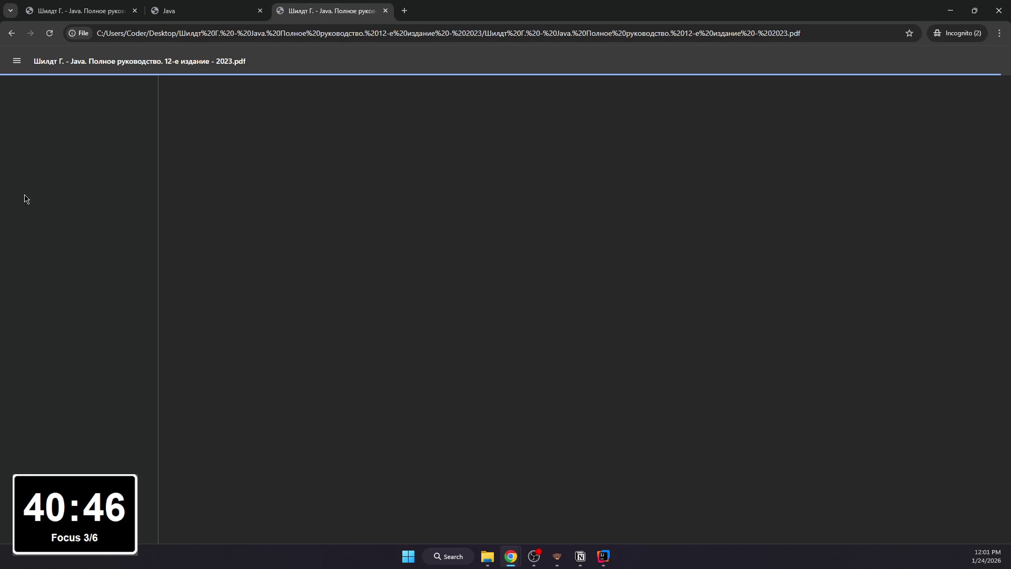
{"action": "scroll", "coordinate": [82, 229], "scroll_direction": "down", "scroll_amount": 2}
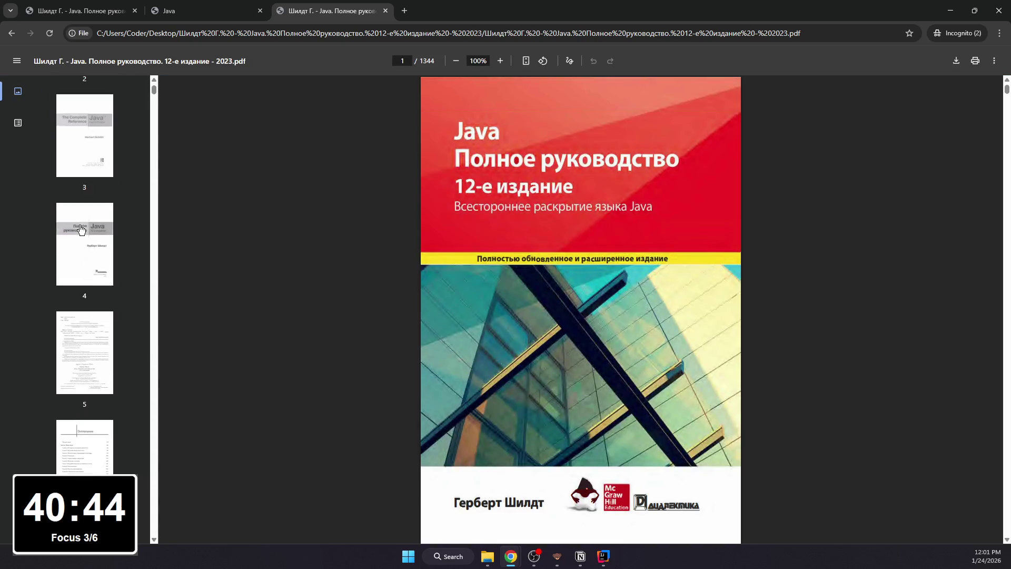
{"action": "scroll", "coordinate": [81, 229], "scroll_direction": "down", "scroll_amount": 6}
{"action": "left_click", "coordinate": [107, 376]}
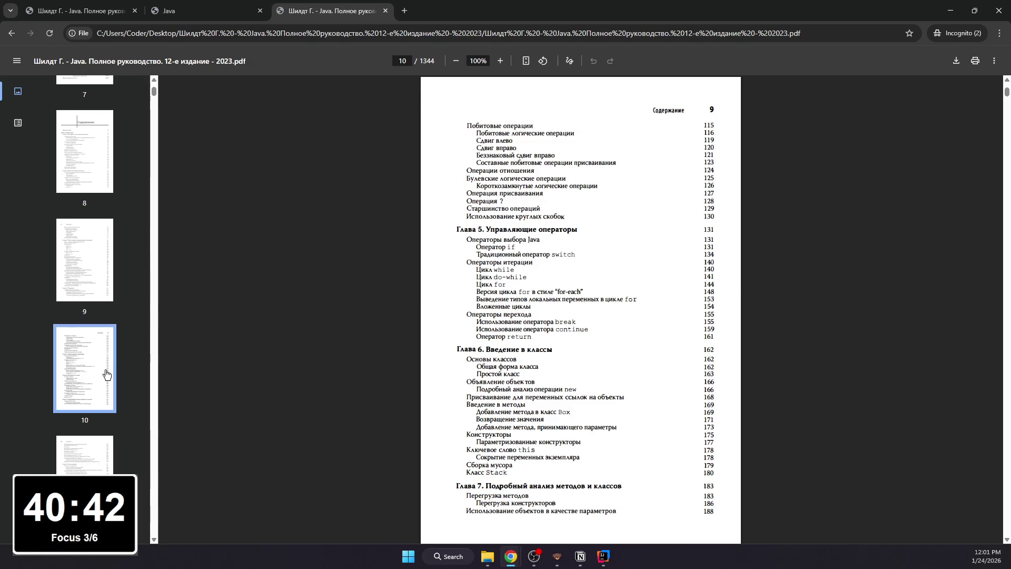
{"action": "scroll", "coordinate": [550, 253], "scroll_direction": "down", "scroll_amount": 3}
{"action": "scroll", "coordinate": [550, 253], "scroll_direction": "up", "scroll_amount": 2, "text": "ctrl"}
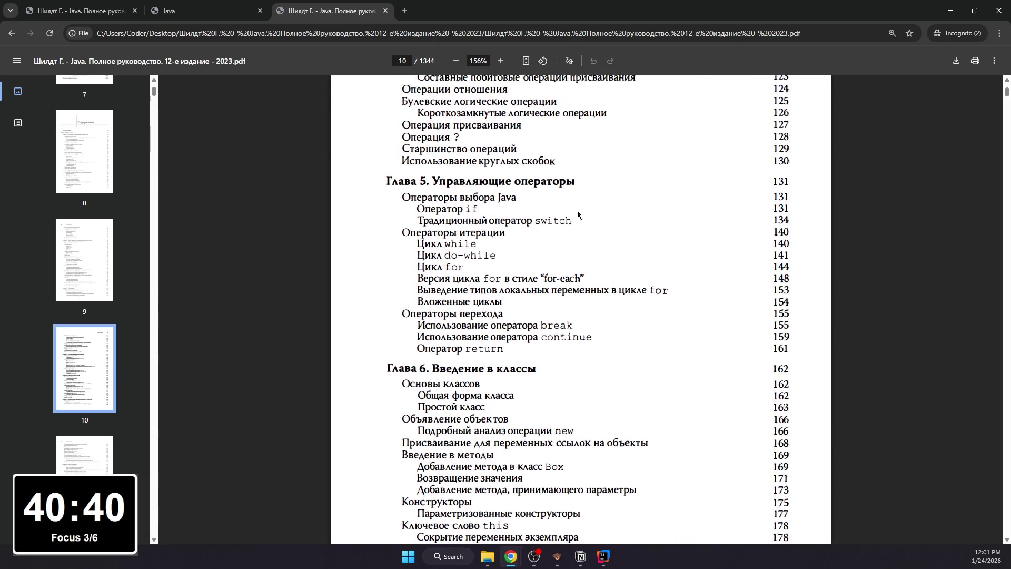
{"action": "scroll", "coordinate": [577, 210], "scroll_direction": "up", "scroll_amount": 3, "text": "ctrl"}
{"action": "scroll", "coordinate": [556, 225], "scroll_direction": "up", "scroll_amount": 3, "text": "ctrl"}
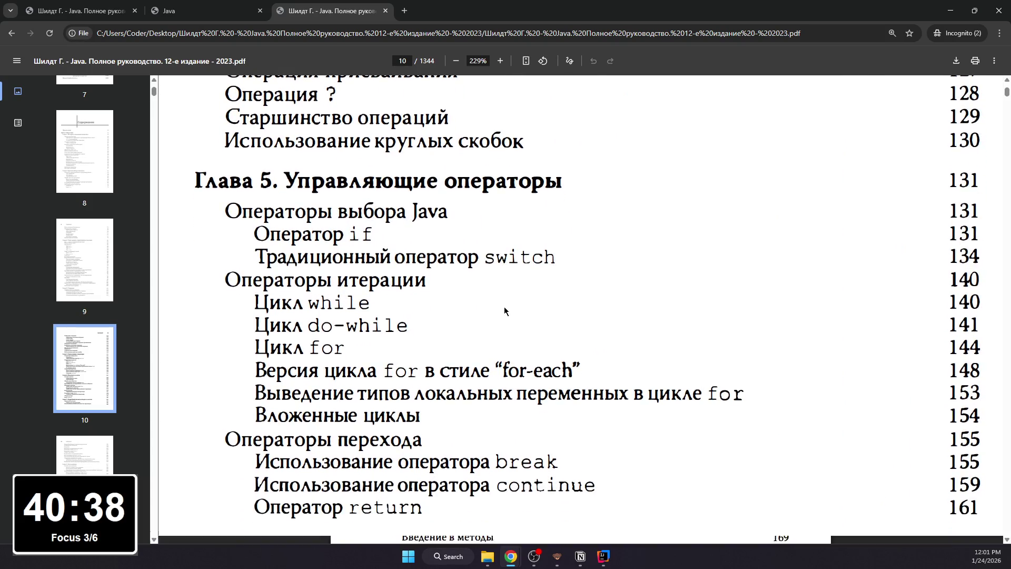
{"action": "scroll", "coordinate": [504, 311], "scroll_direction": "down", "scroll_amount": 2, "text": "ctrl"}
{"action": "left_click", "coordinate": [79, 10]}
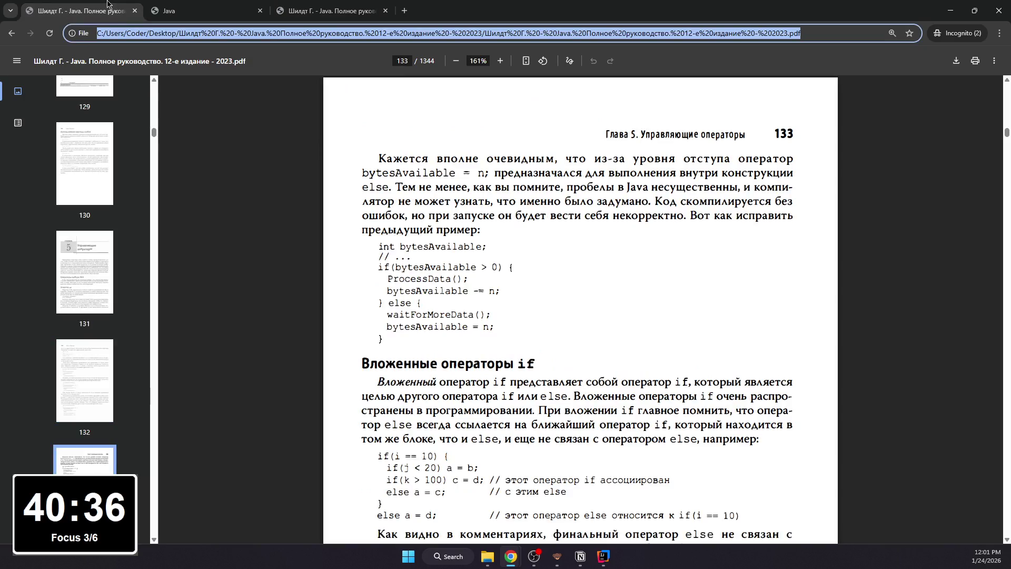
{"action": "scroll", "coordinate": [554, 316], "scroll_direction": "down", "scroll_amount": 3}
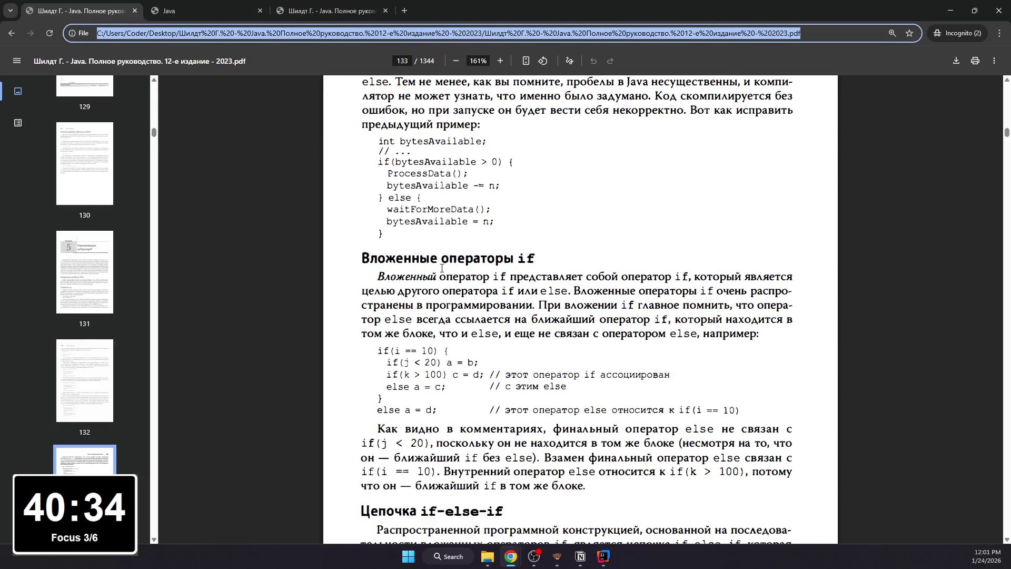
{"action": "left_click", "coordinate": [580, 556]}
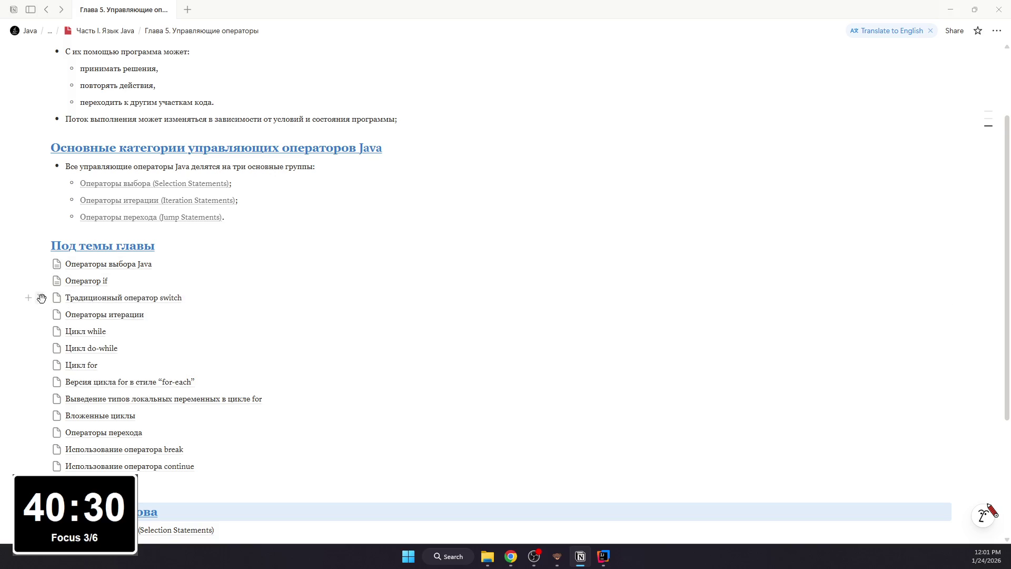
Step: Create a new subpage titled Вложенные операторы if in the chapter
{"action": "left_click", "coordinate": [40, 297]}
{"action": "key", "text": "Escape"}
{"action": "left_click", "coordinate": [179, 491]}
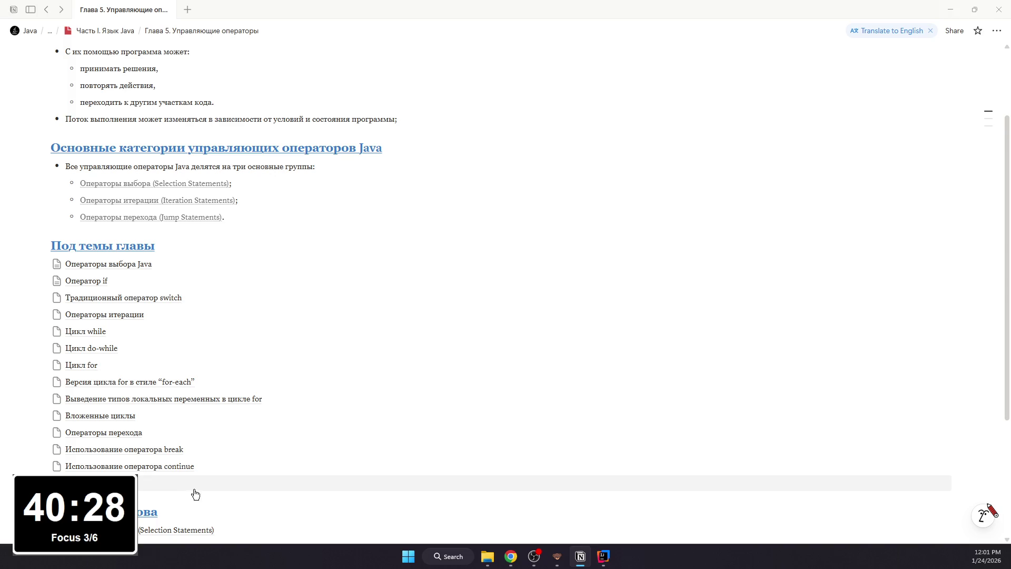
{"action": "scroll", "coordinate": [178, 491], "scroll_direction": "down", "scroll_amount": 1}
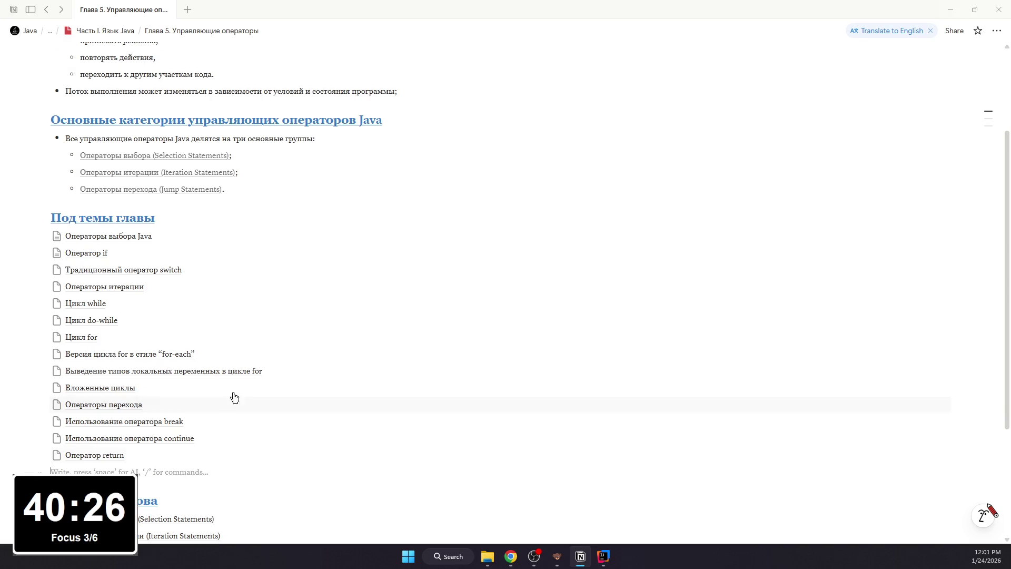
{"action": "scroll", "coordinate": [233, 348], "scroll_direction": "up", "scroll_amount": 3}
{"action": "scroll", "coordinate": [237, 335], "scroll_direction": "down", "scroll_amount": 2}
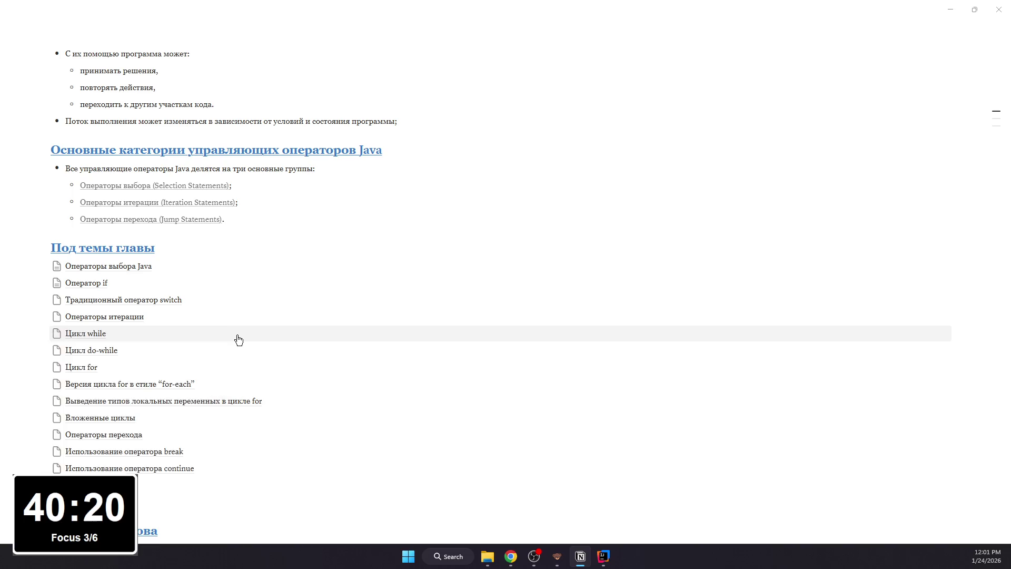
{"action": "key", "text": "alt+Tab"}
{"action": "key", "text": "alt+Tab"}
{"action": "type", "text": "Вд"}
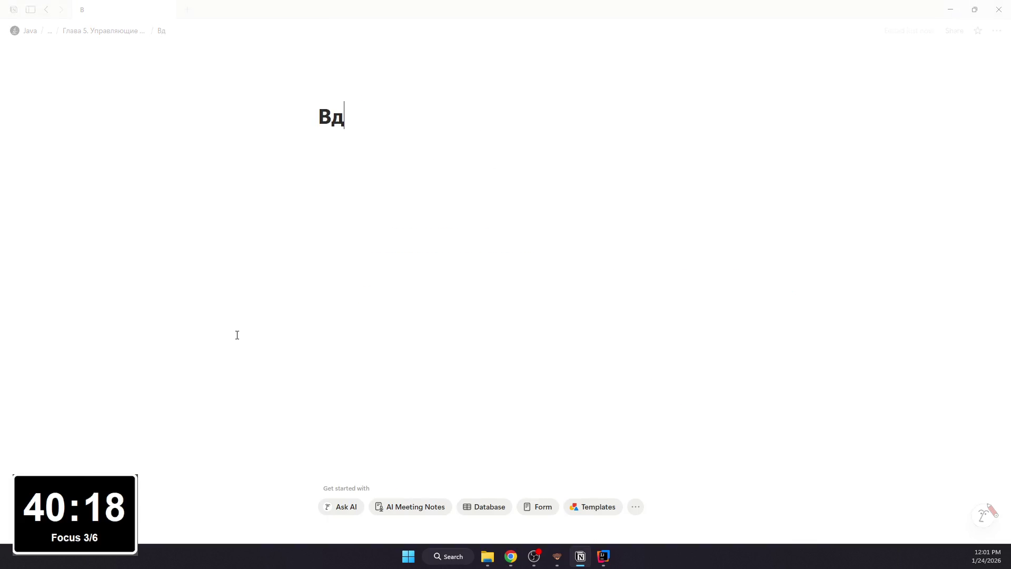
{"action": "key", "text": "BackSpace"}
{"action": "type", "text": "ложенные операторы if"}
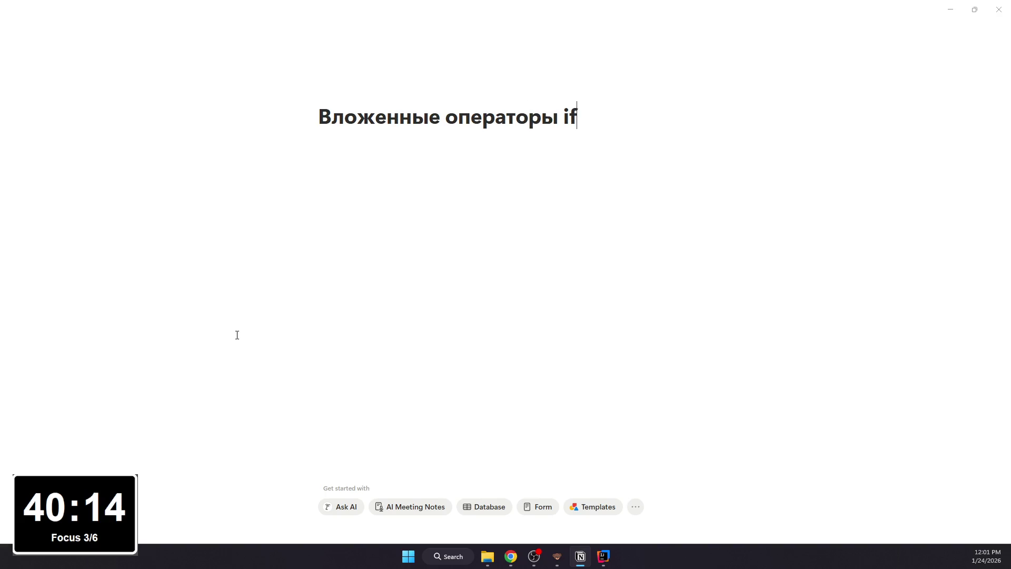
Step: Give the new page serif font, small text and full width
{"action": "left_click", "coordinate": [997, 30]}
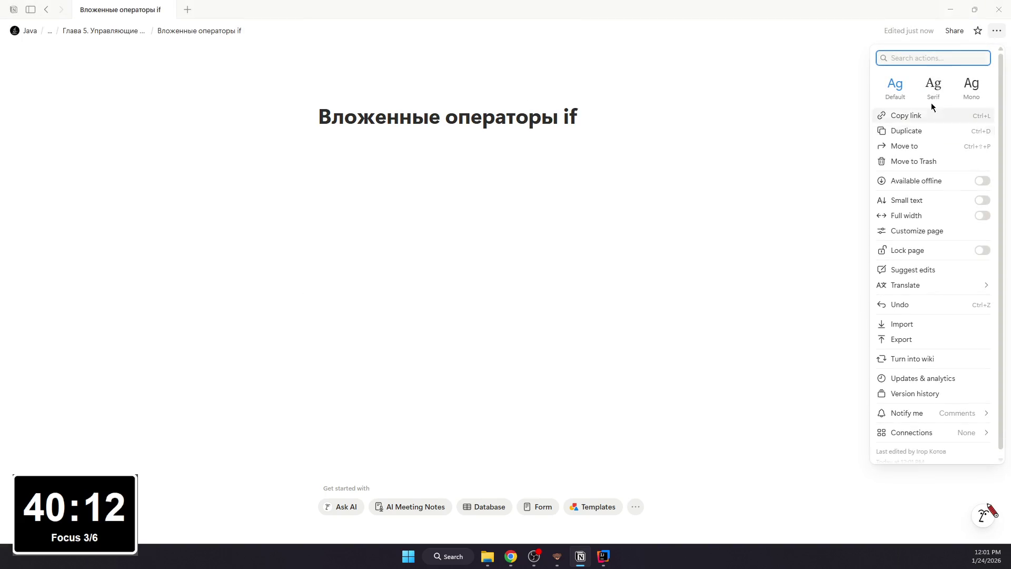
{"action": "left_click", "coordinate": [932, 83]}
{"action": "left_click", "coordinate": [907, 200]}
{"action": "key", "text": "Escape"}
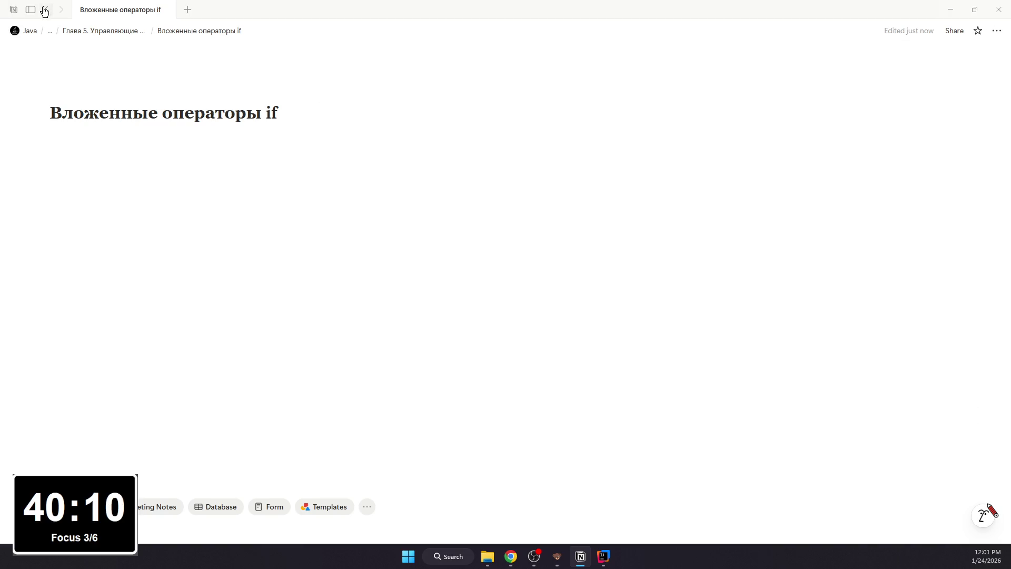
Step: Move the subpage higher in the chapter list, open it and switch to the book PDF
{"action": "left_click", "coordinate": [45, 10]}
{"action": "scroll", "coordinate": [70, 360], "scroll_direction": "down", "scroll_amount": 1}
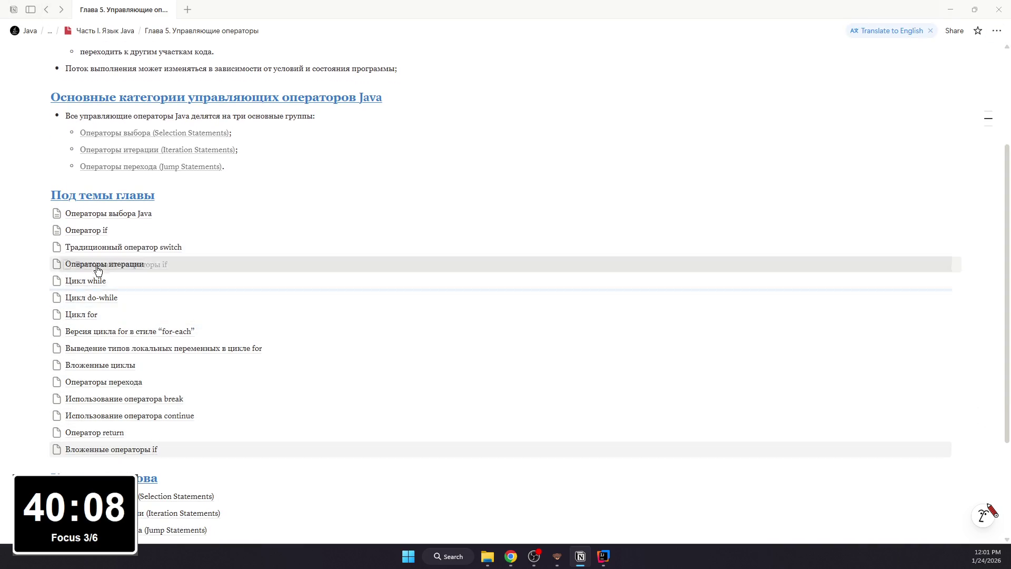
{"action": "left_click_drag", "start_coordinate": [83, 456], "coordinate": [119, 251]}
{"action": "left_click", "coordinate": [123, 247]}
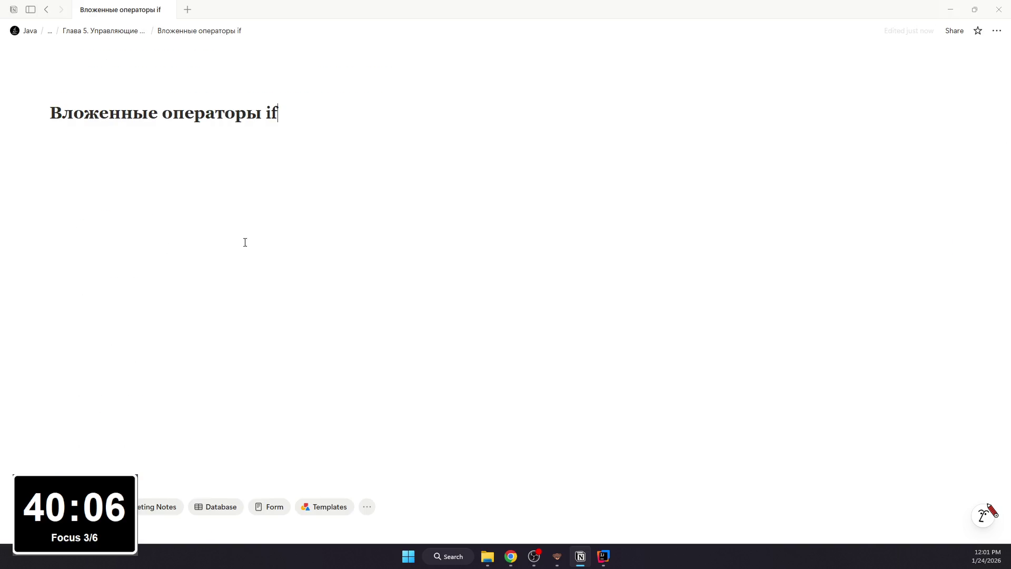
{"action": "key", "text": "alt+Tab"}
{"action": "scroll", "coordinate": [356, 252], "scroll_direction": "down", "scroll_amount": 2}
{"action": "scroll", "coordinate": [356, 253], "scroll_direction": "down", "scroll_amount": 2}
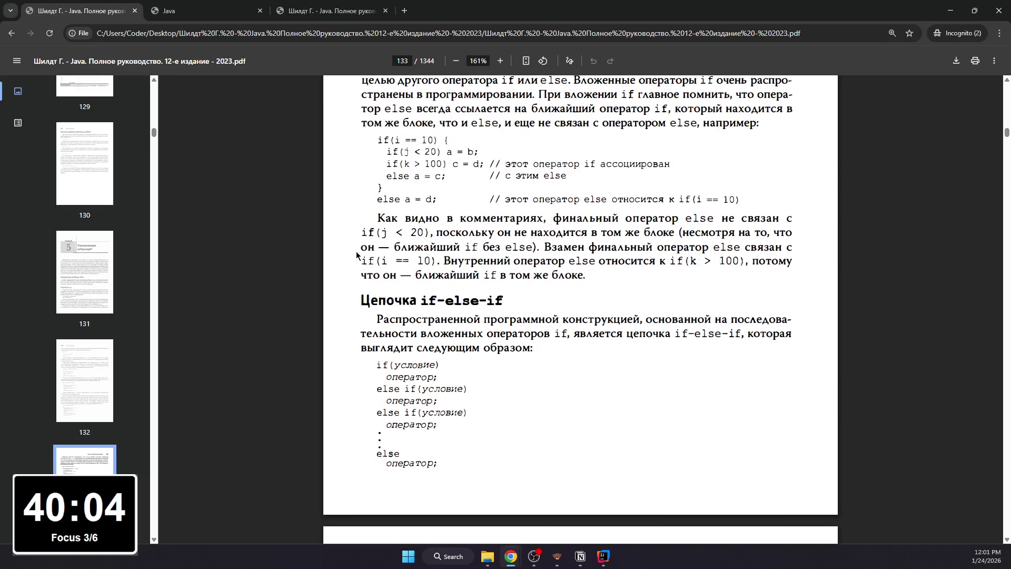
{"action": "scroll", "coordinate": [357, 253], "scroll_direction": "down", "scroll_amount": 1}
{"action": "scroll", "coordinate": [397, 230], "scroll_direction": "up", "scroll_amount": 1}
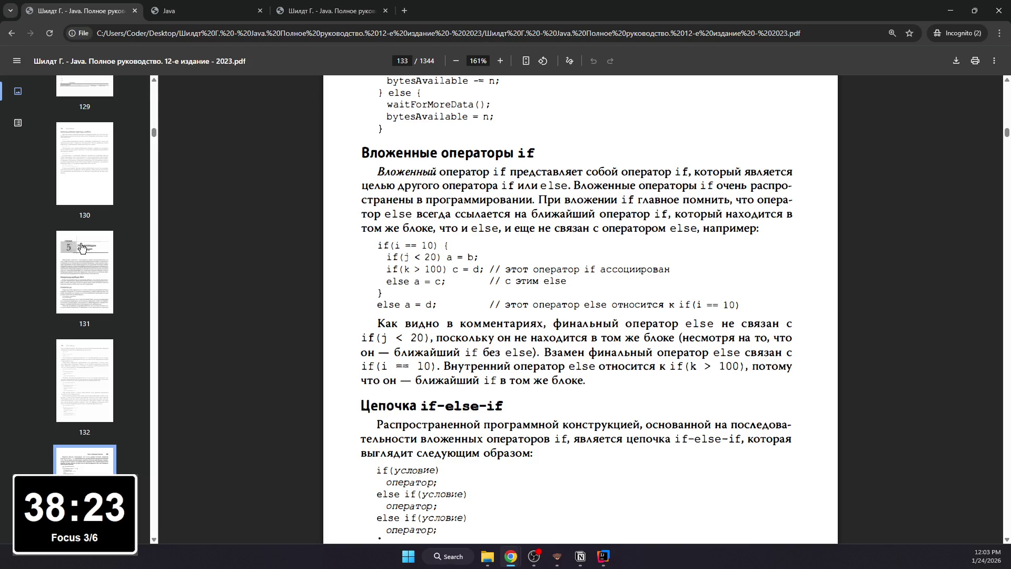
Step: Switch away from the PDF to check the OBS streaming window
{"action": "key", "text": "alt+Tab"}
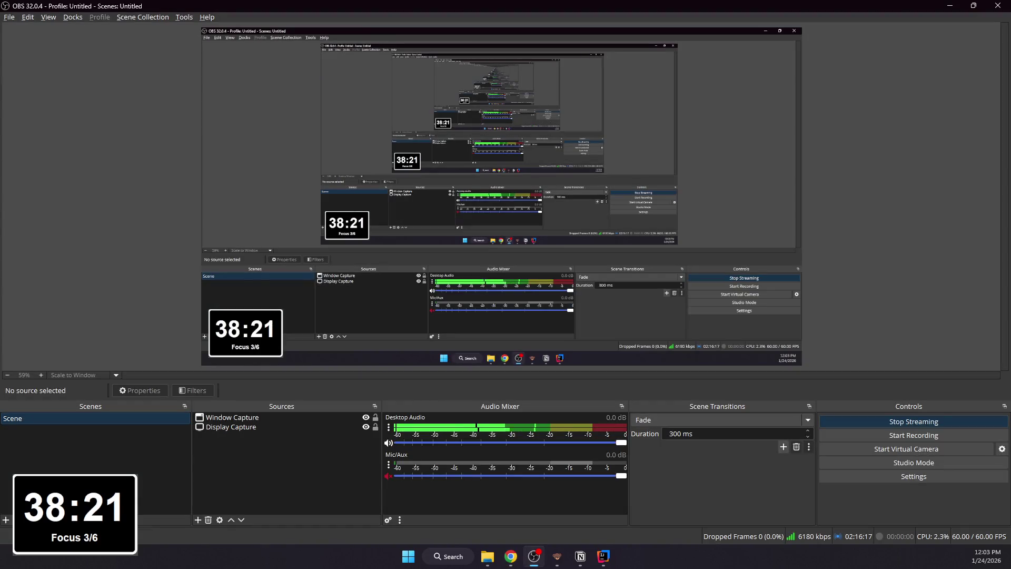
{"action": "key", "text": "alt+Tab"}
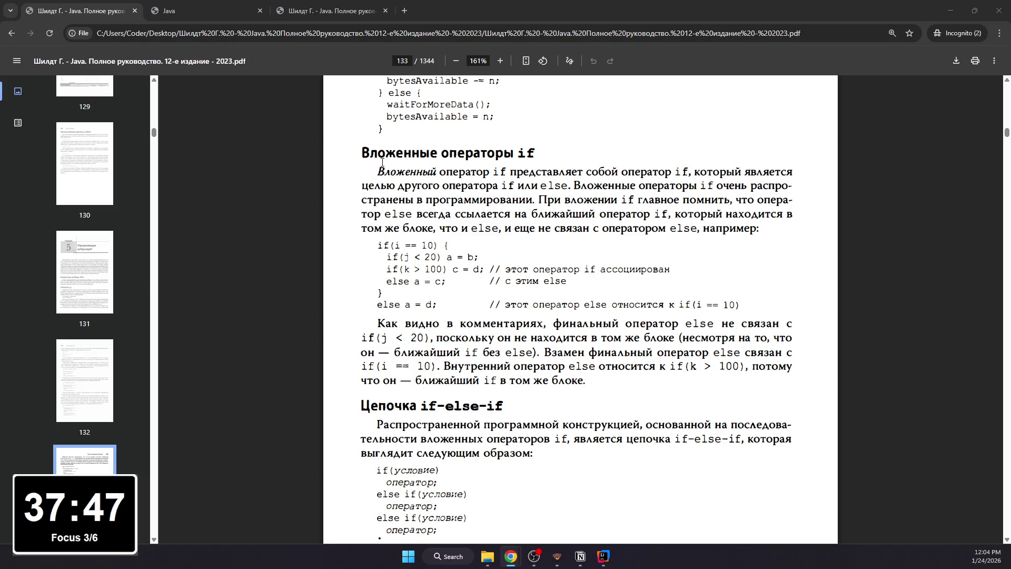
{"action": "left_click_drag", "start_coordinate": [362, 152], "coordinate": [759, 229]}
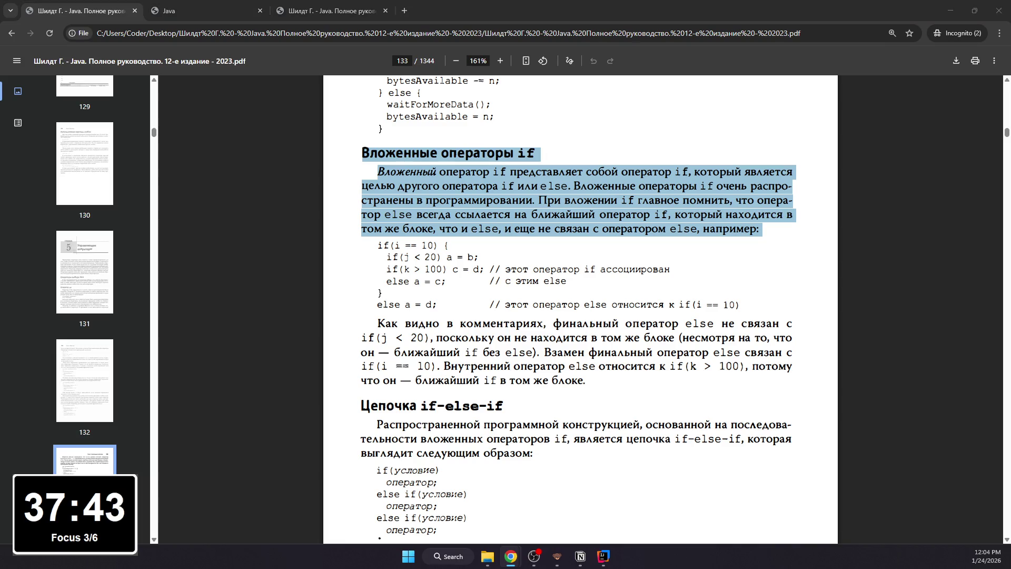
{"action": "left_click", "coordinate": [328, 392]}
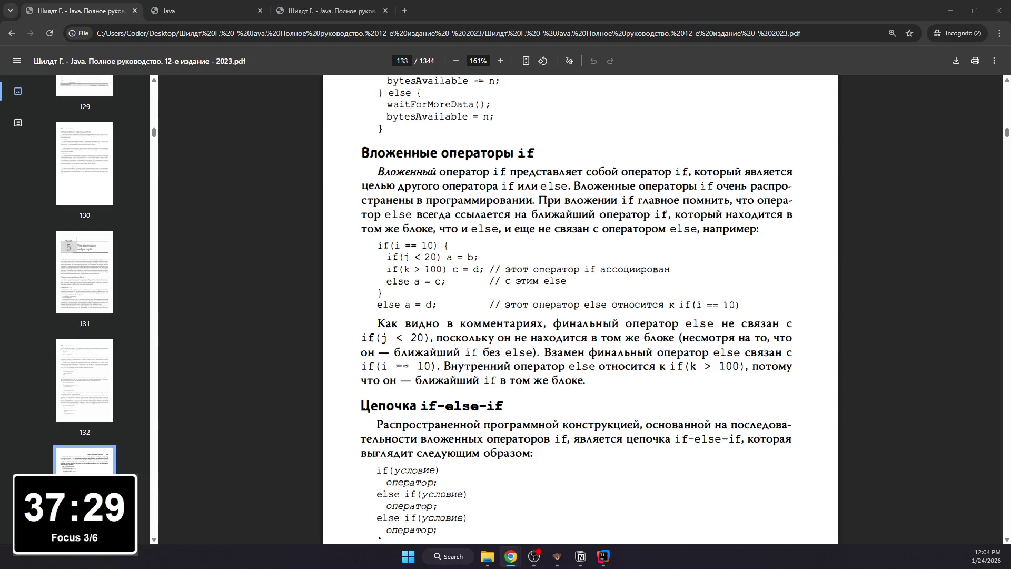
{"action": "left_click", "coordinate": [198, 10]}
{"action": "scroll", "coordinate": [394, 215], "scroll_direction": "up", "scroll_amount": 1}
{"action": "scroll", "coordinate": [393, 215], "scroll_direction": "down", "scroll_amount": 2}
{"action": "left_click_drag", "start_coordinate": [364, 253], "coordinate": [711, 318]}
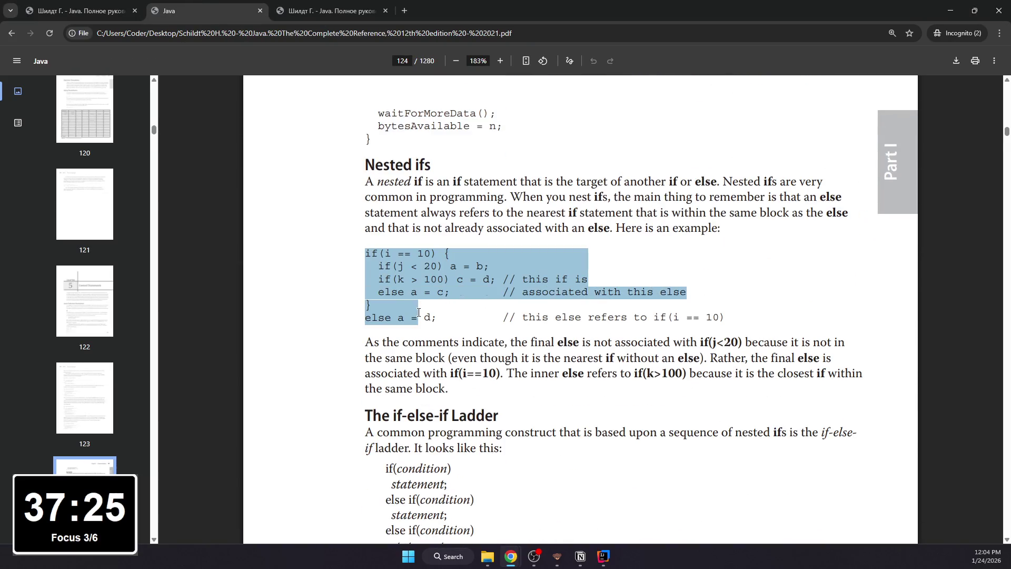
{"action": "key", "text": "ctrl+shift+Tab"}
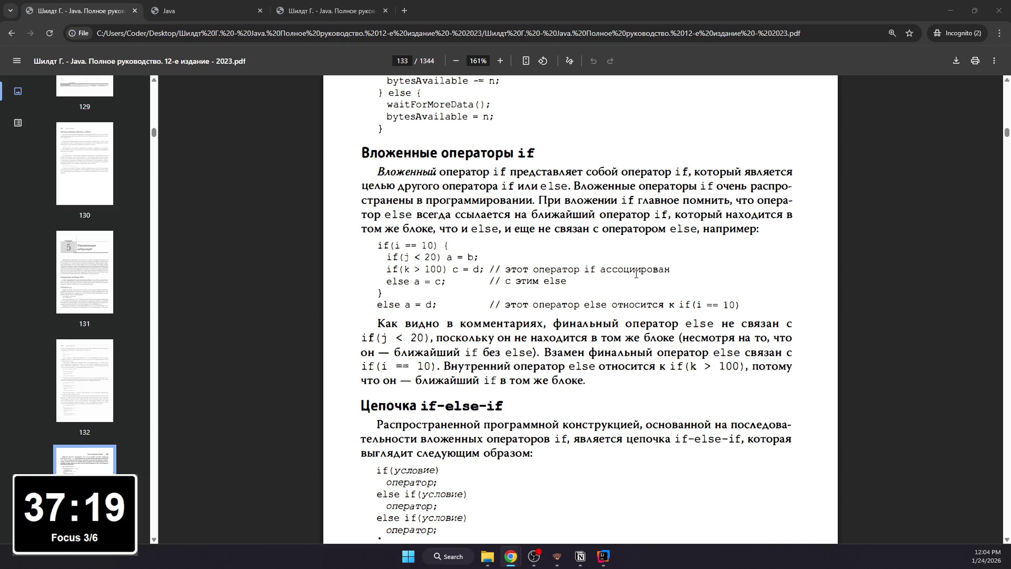
{"action": "left_click_drag", "start_coordinate": [505, 269], "coordinate": [671, 269]}
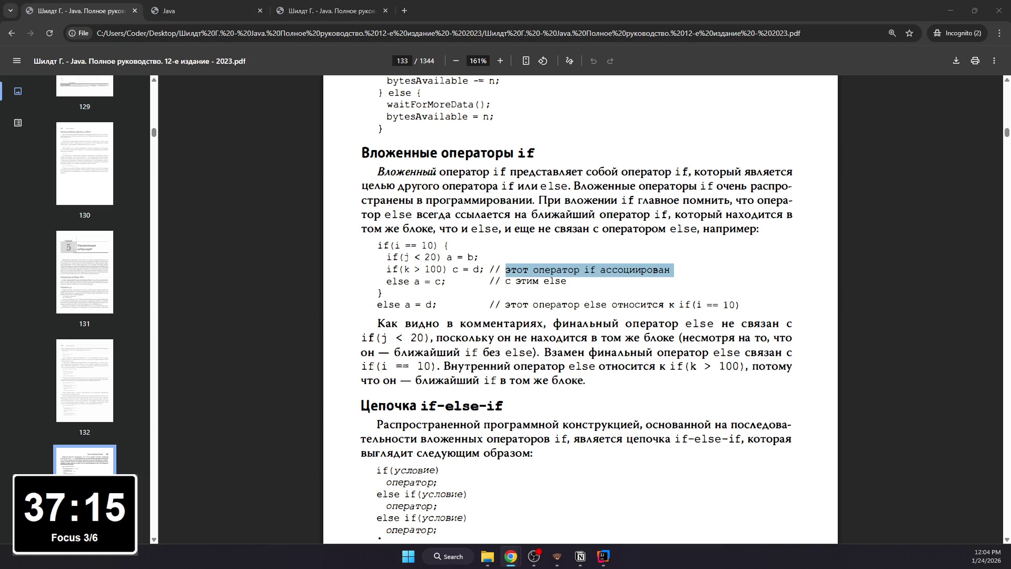
{"action": "left_click_drag", "start_coordinate": [567, 281], "coordinate": [506, 282]}
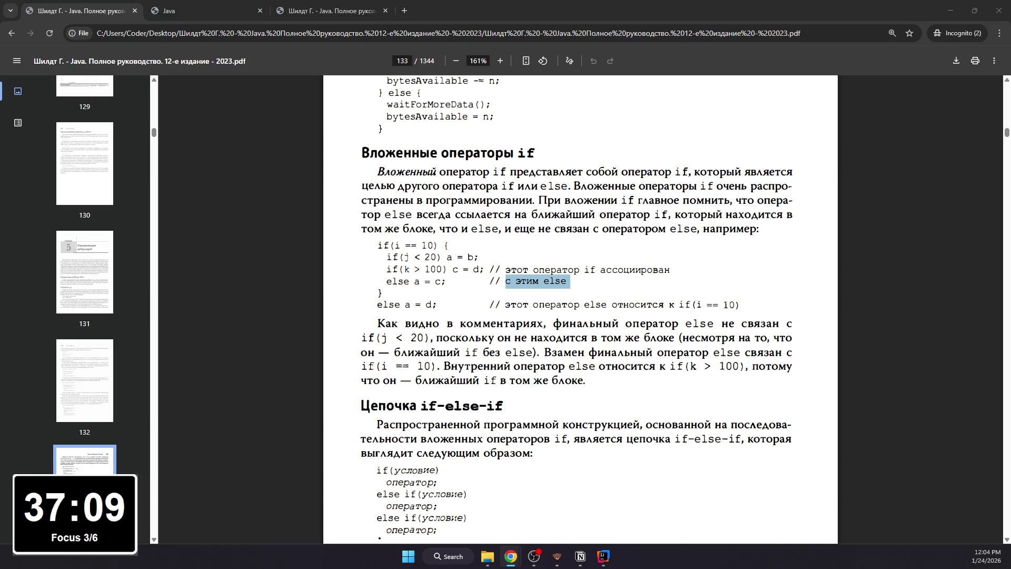
{"action": "left_click_drag", "start_coordinate": [743, 305], "coordinate": [510, 305]}
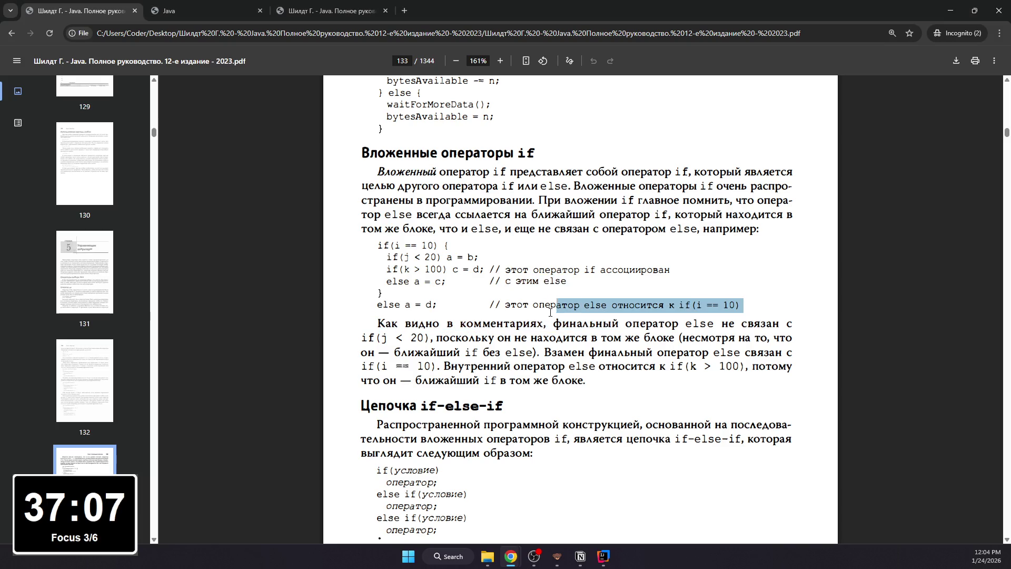
{"action": "left_click", "coordinate": [265, 376]}
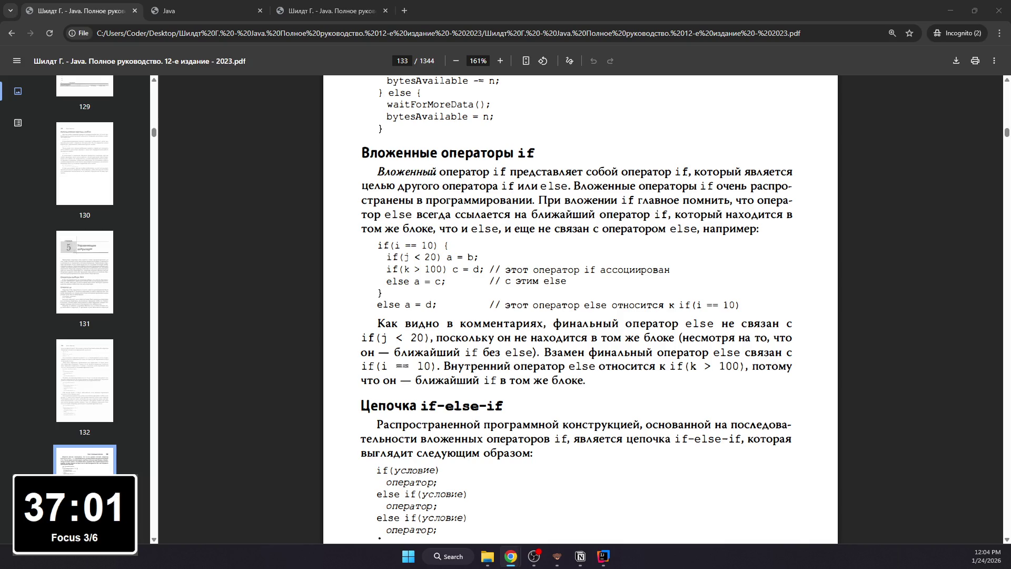
{"action": "mouse_move", "coordinate": [379, 323]}
{"action": "left_mouse_down"}
{"action": "mouse_move", "coordinate": [586, 381]}
{"action": "mouse_move", "coordinate": [366, 312]}
{"action": "mouse_move", "coordinate": [377, 324]}
{"action": "left_mouse_up"}
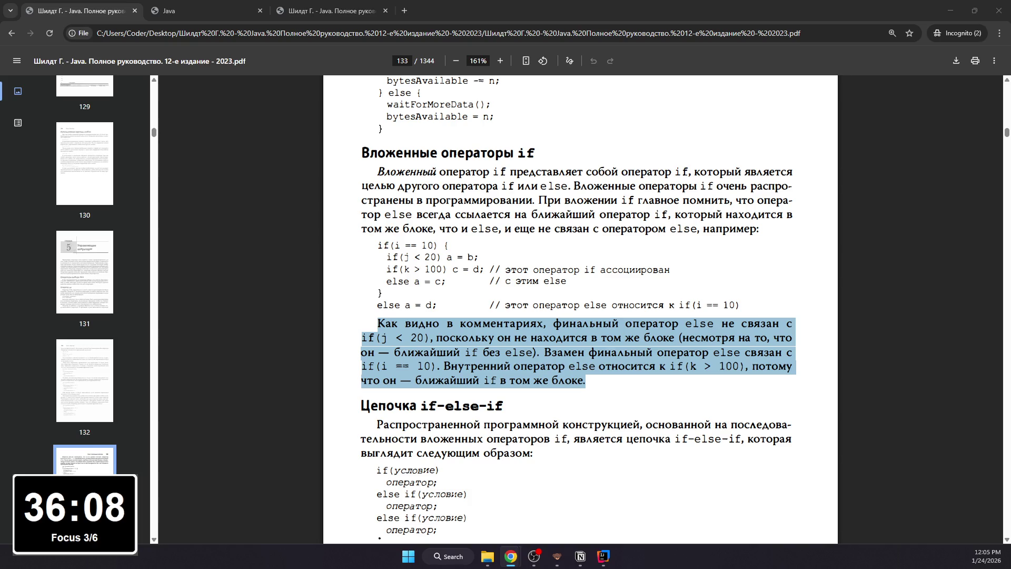
{"action": "left_click", "coordinate": [580, 556]}
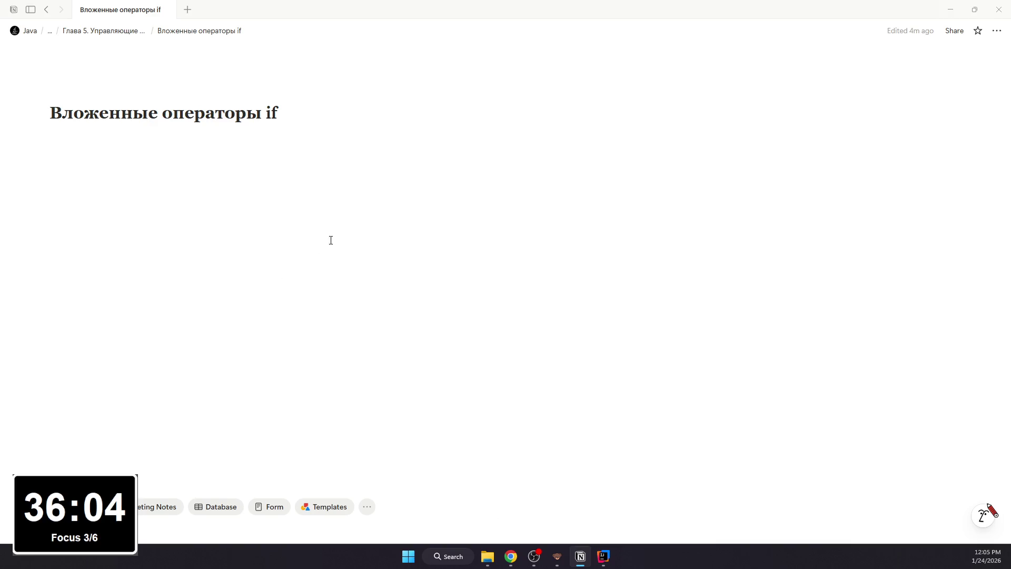
Step: Write the bullet on which if an else belongs to, with a nested first numbered condition
{"action": "left_click", "coordinate": [346, 193]}
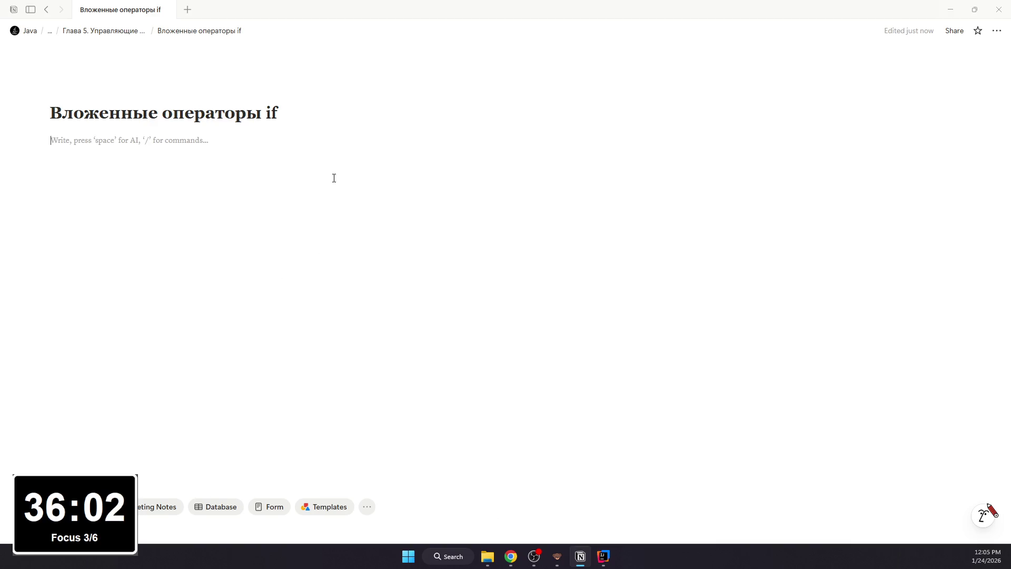
{"action": "type", "text": "/bul"}
{"action": "key", "text": "Return"}
{"action": "type", "text": "elsle"}
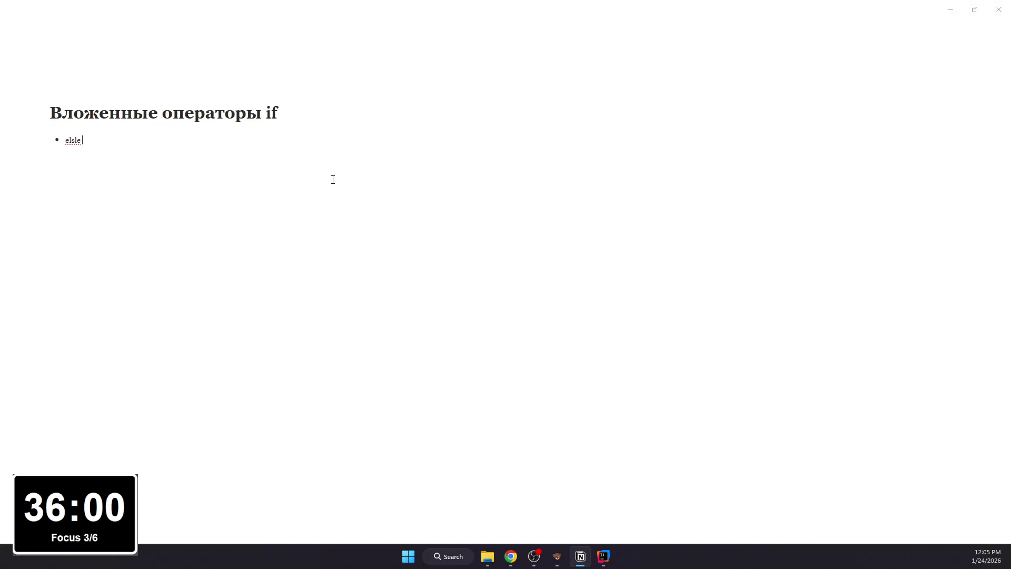
{"action": "key", "text": "BackSpace"}
{"action": "key", "text": "BackSpace"}
{"action": "key", "text": "BackSpace"}
{"action": "type", "text": "se вст"}
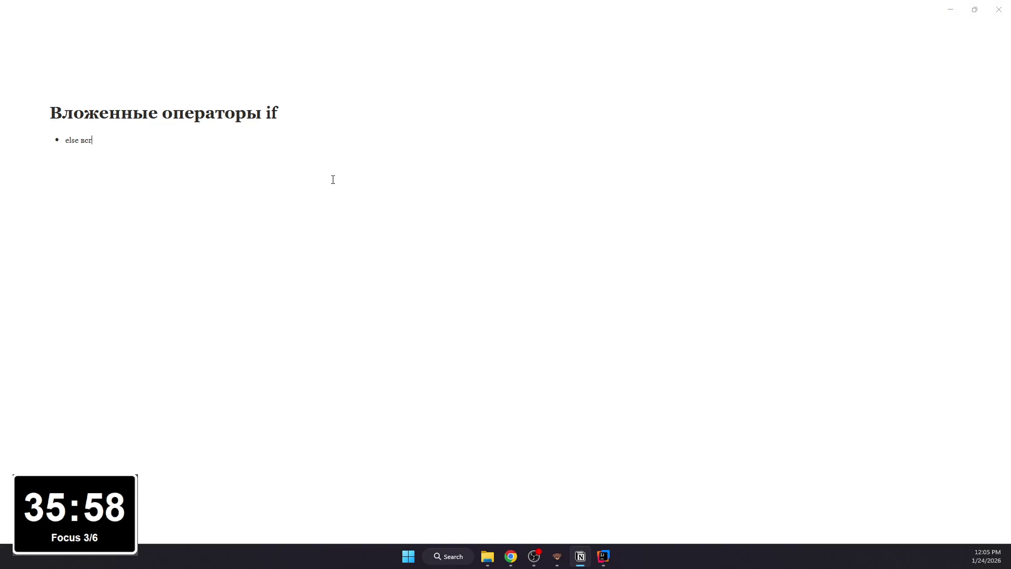
{"action": "type", "text": "где относится к ближайшему if"}
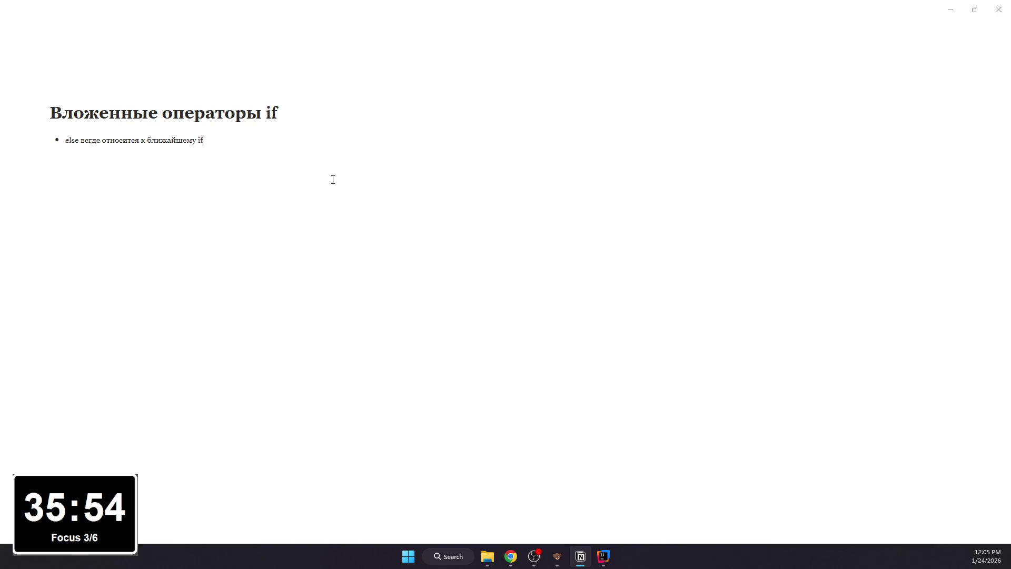
{"action": "type", "text": ", кот"}
{"action": "type", "text": "орый"}
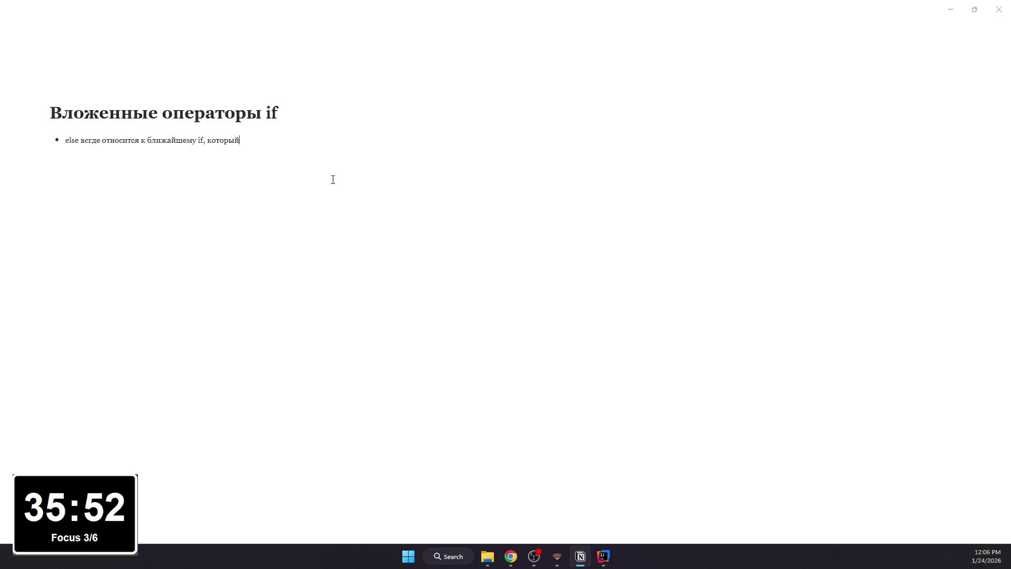
{"action": "type", "text": ":"}
{"action": "key", "text": "Return"}
{"action": "key", "text": "Tab"}
{"action": "type", "text": "1. "}
{"action": "type", "text": "находится"}
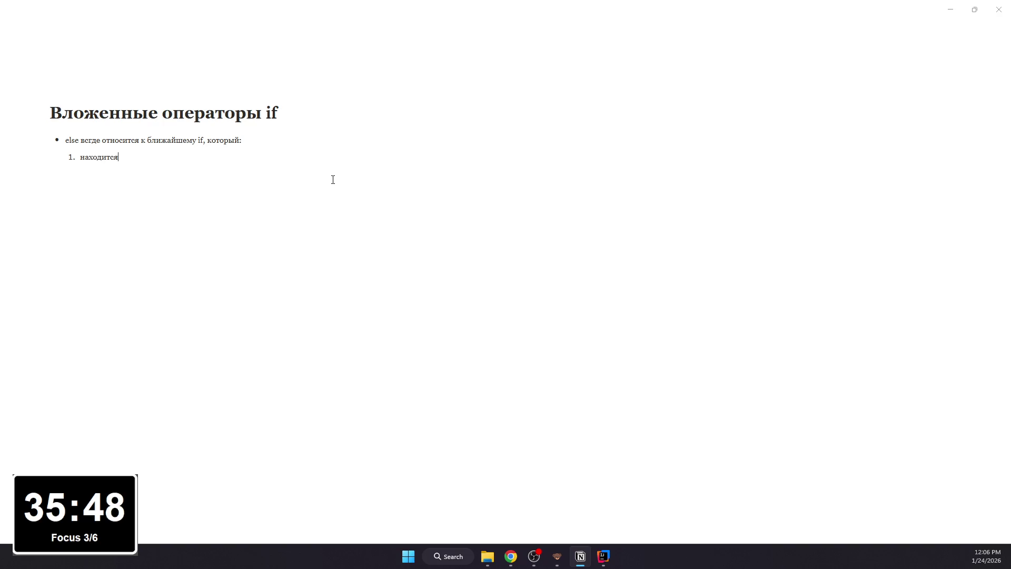
{"action": "type", "text": " в том же блоке (между {}"}
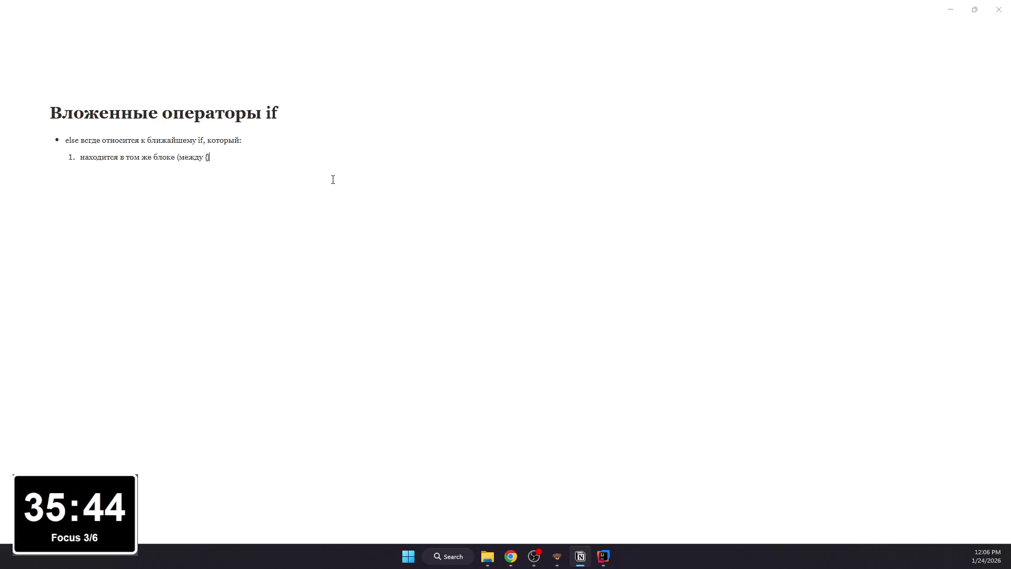
{"action": "type", "text": ");"}
{"action": "key", "text": "Return"}
{"action": "mouse_move", "coordinate": [75, 125]}
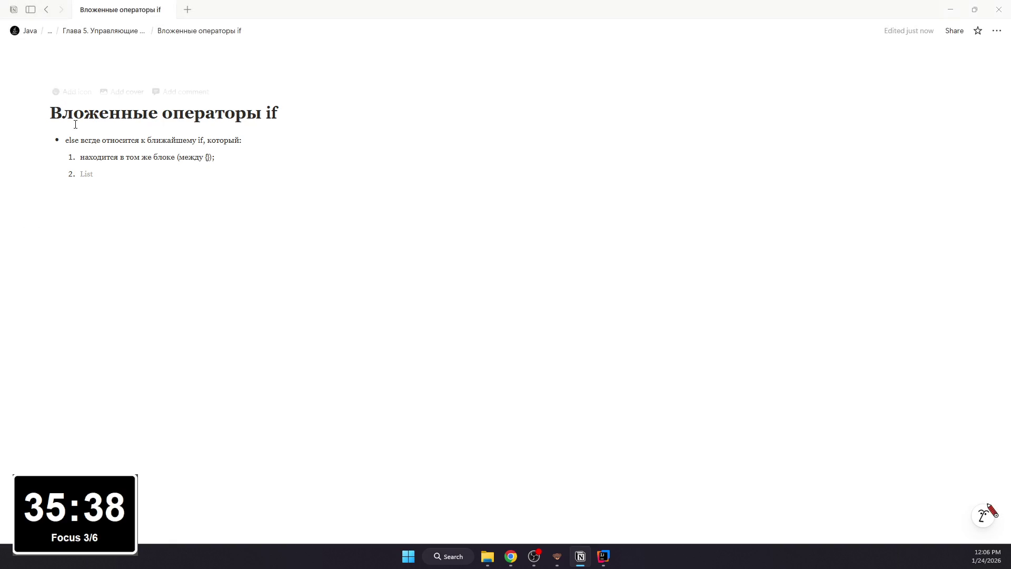
Step: Make the word 'всегда' in the first bullet bold
{"action": "double_click", "coordinate": [93, 139]}
{"action": "key", "text": "ctrl+b"}
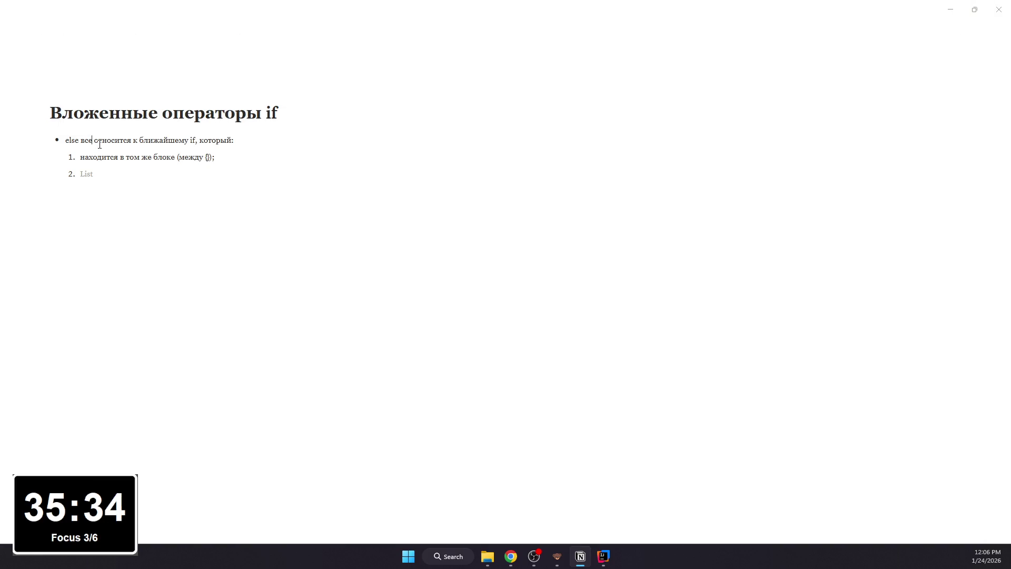
{"action": "left_click", "coordinate": [129, 162]}
{"action": "type", "text": "гда"}
{"action": "key", "text": "Escape"}
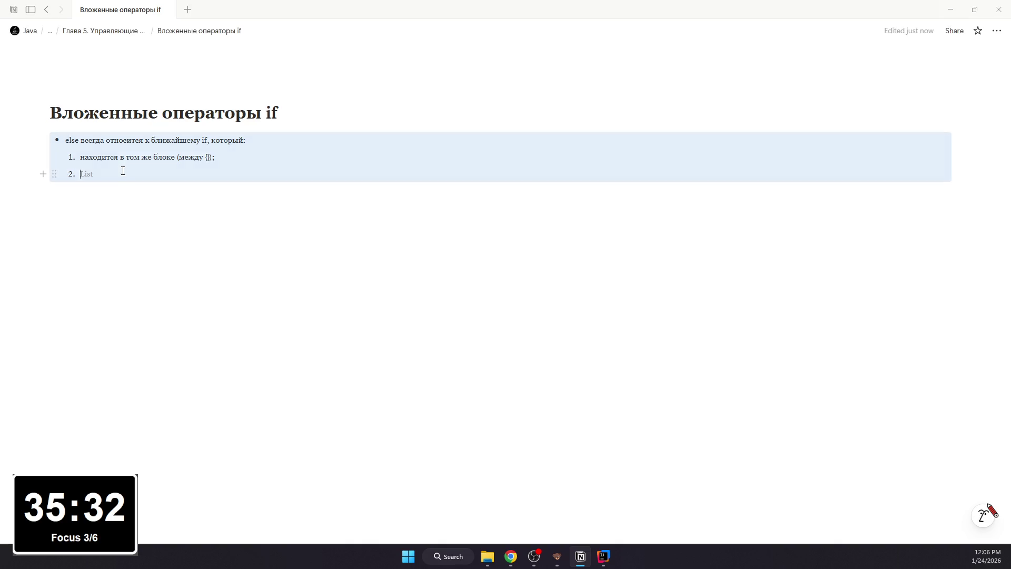
Step: Complete the second numbered point about else and begin a new top-level bullet
{"action": "left_click", "coordinate": [97, 162]}
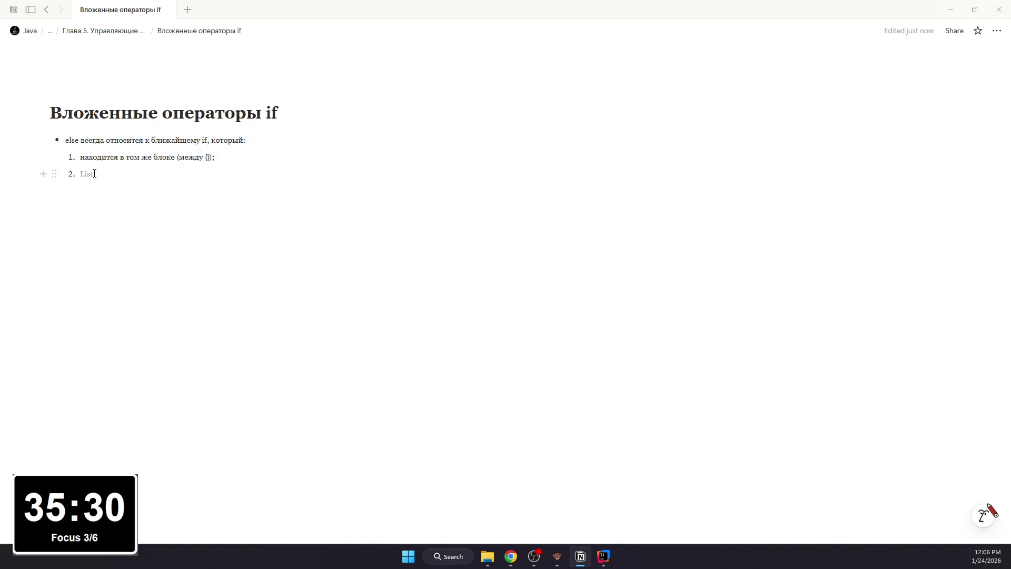
{"action": "type", "text": "и е"}
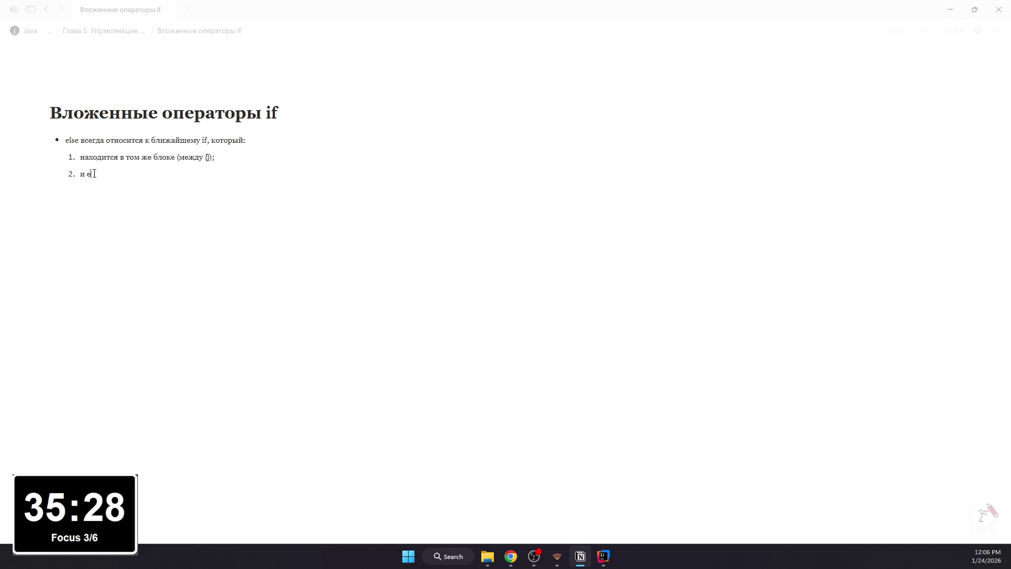
{"action": "type", "text": "щё не имее"}
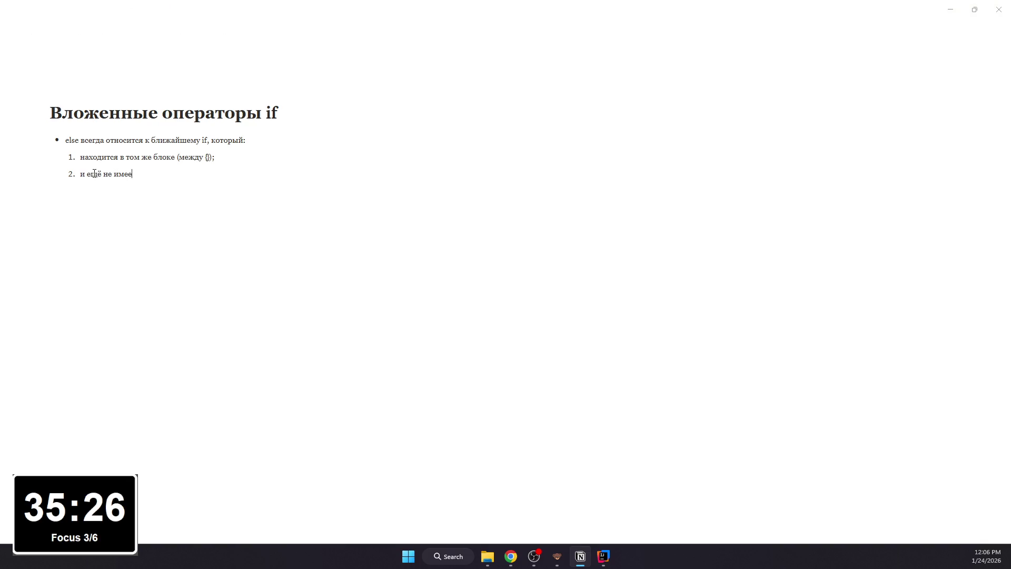
{"action": "type", "text": "т своего else."}
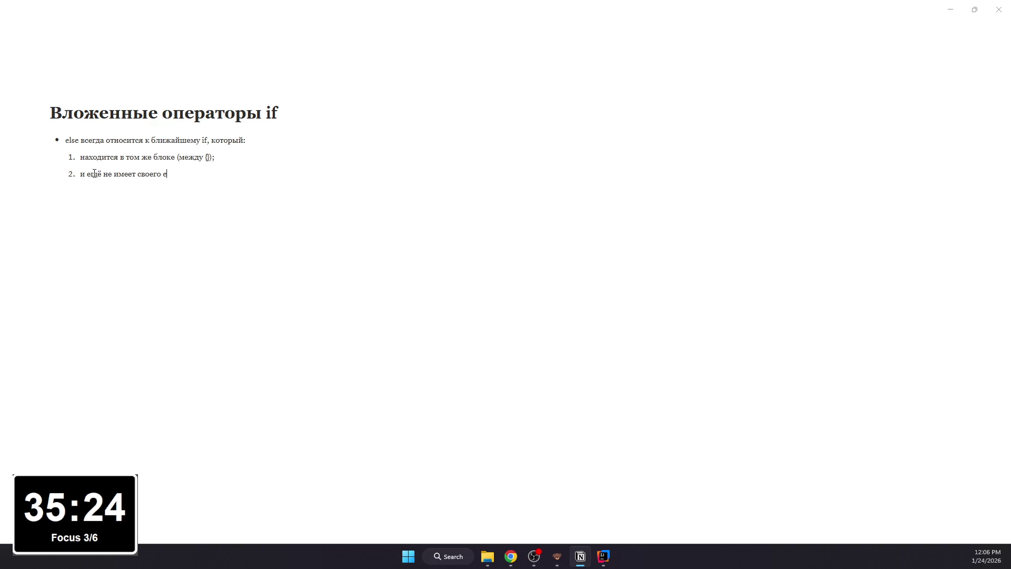
{"action": "key", "text": "Return"}
{"action": "key", "text": "BackSpace"}
{"action": "key", "text": "BackSpace"}
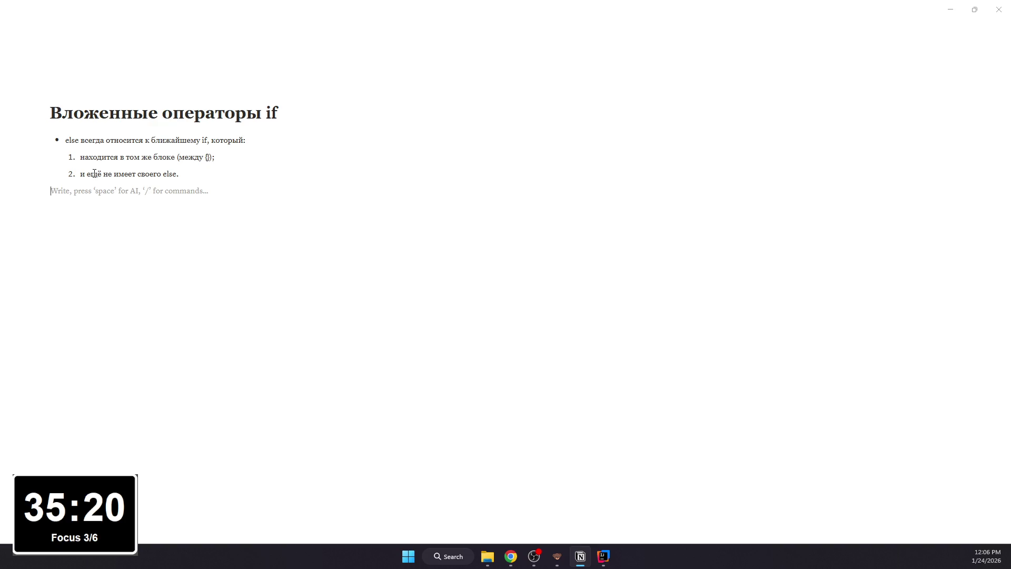
{"action": "type", "text": "/b"}
{"action": "key", "text": "Return"}
{"action": "type", "text": "Отс"}
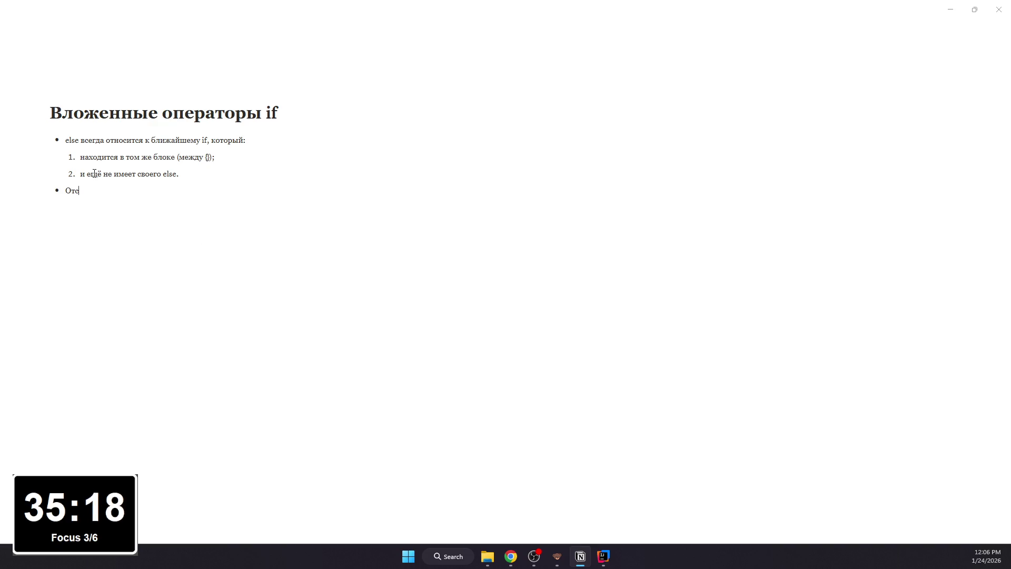
{"action": "type", "text": "тупы не важны — важны фигурные скобки."}
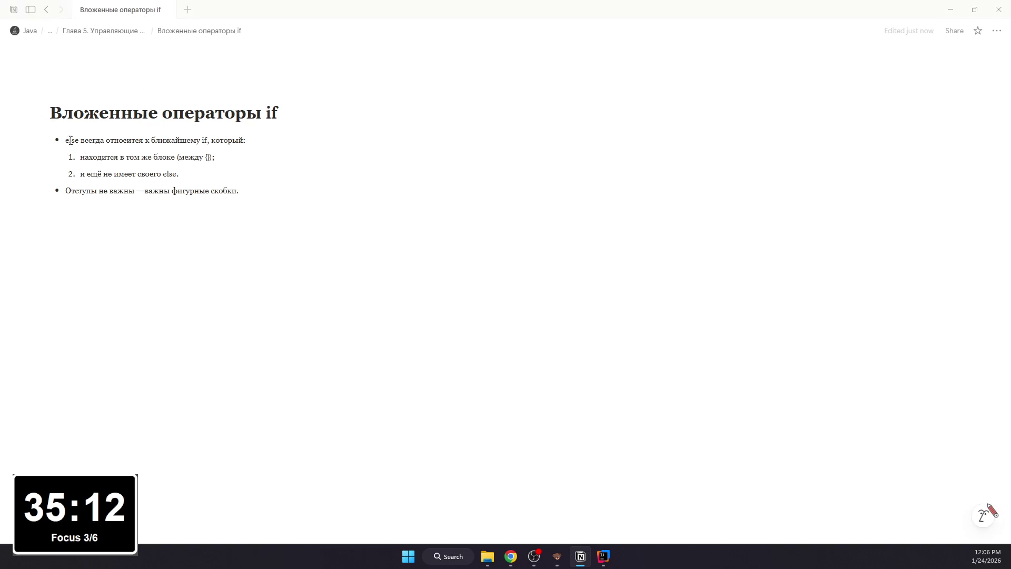
Step: Format 'else' and 'if' in the first bullet as inline code
{"action": "double_click", "coordinate": [72, 140]}
{"action": "left_click", "coordinate": [71, 140]}
{"action": "double_click", "coordinate": [72, 140]}
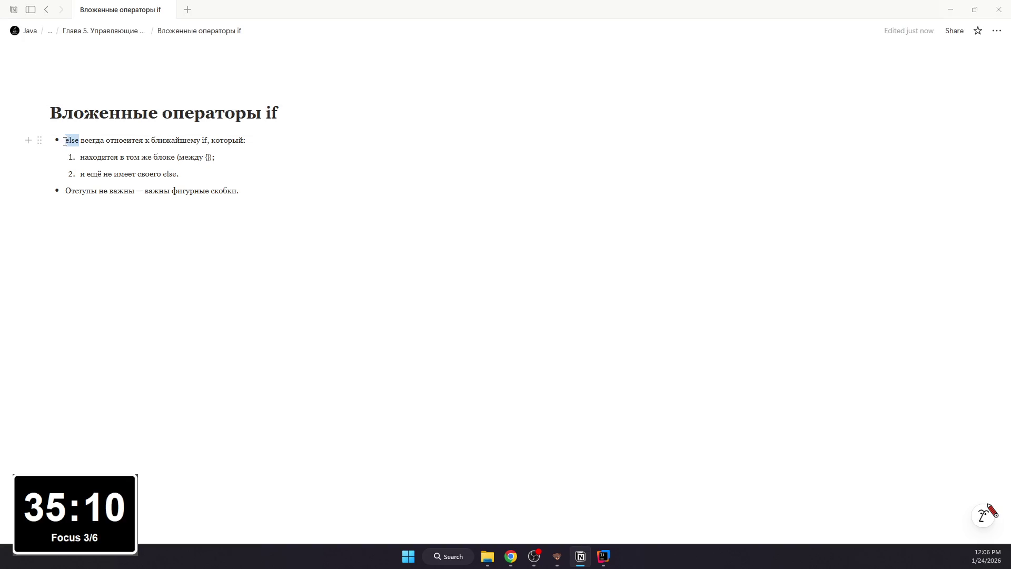
{"action": "key", "text": "ctrl+e"}
{"action": "double_click", "coordinate": [211, 140]}
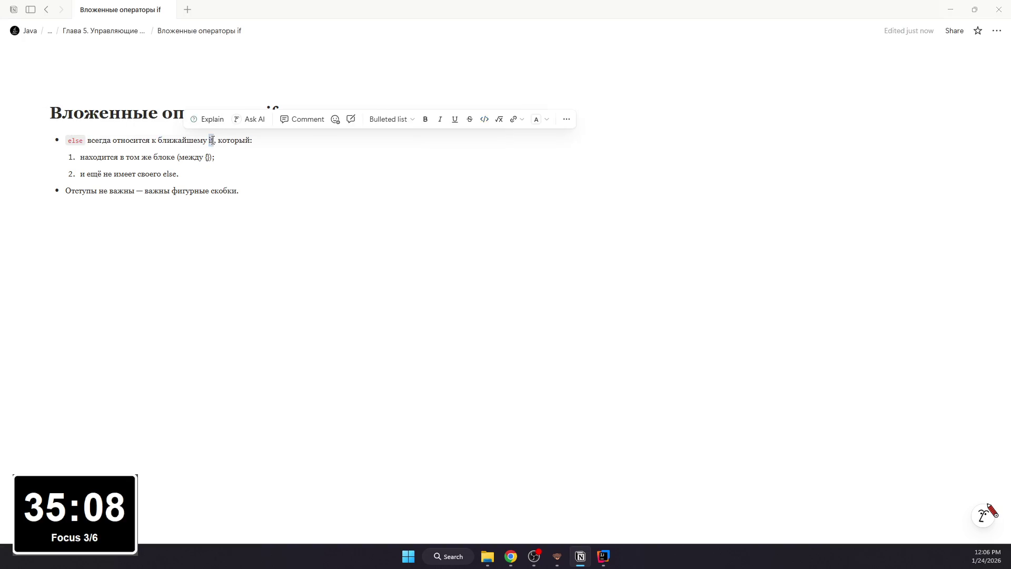
{"action": "key", "text": "ctrl+e"}
{"action": "left_click", "coordinate": [200, 158]}
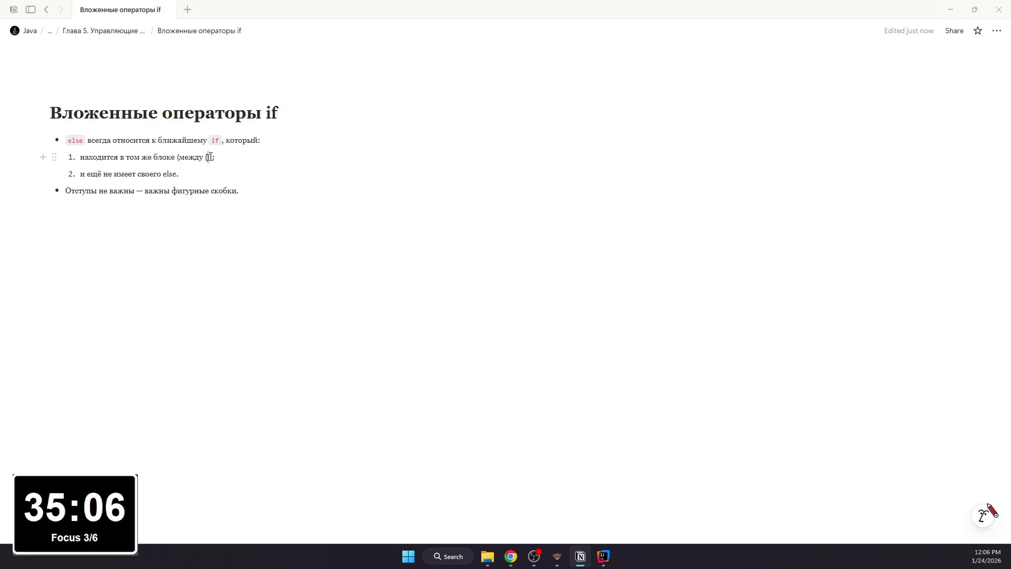
Step: Format the braces {} and the second point's 'else' as inline code
{"action": "double_click", "coordinate": [207, 157]}
{"action": "key", "text": "ctrl+e"}
{"action": "left_click", "coordinate": [194, 204]}
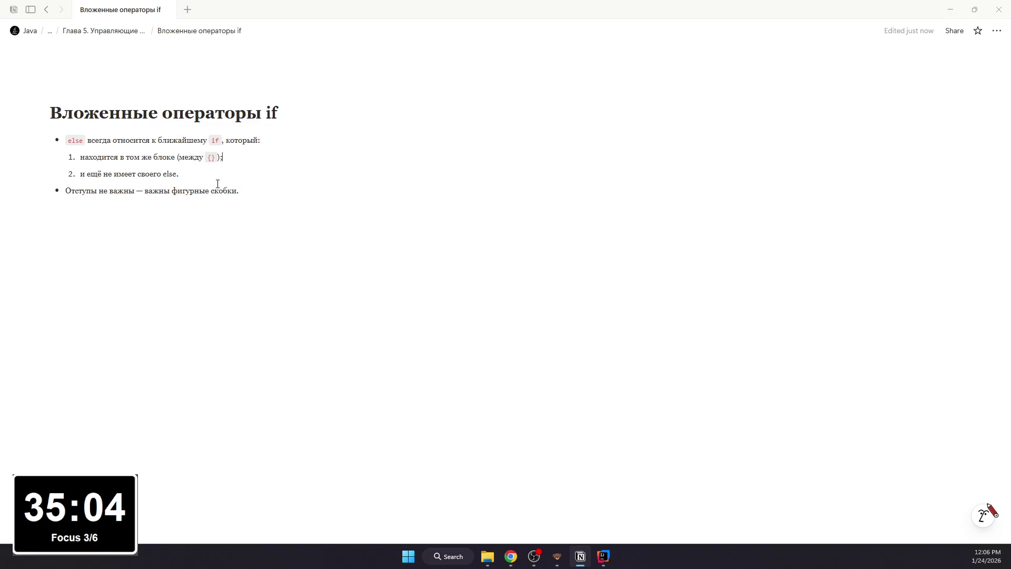
{"action": "double_click", "coordinate": [170, 175]}
{"action": "key", "text": "ctrl+e"}
Step: Start a new empty line below the last bullet
{"action": "left_click", "coordinate": [244, 196]}
{"action": "key", "text": "alt"}
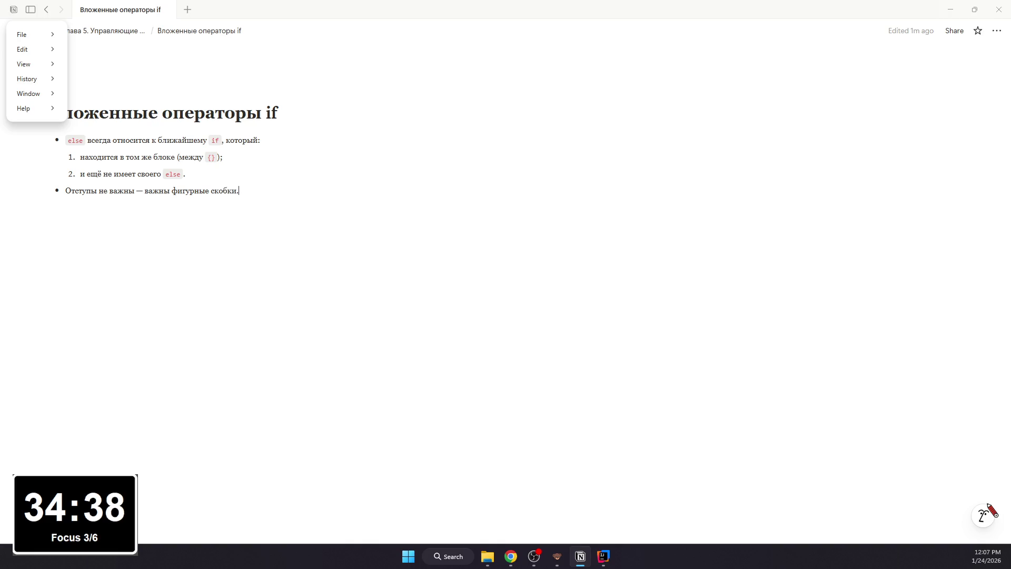
{"action": "left_click", "coordinate": [189, 332]}
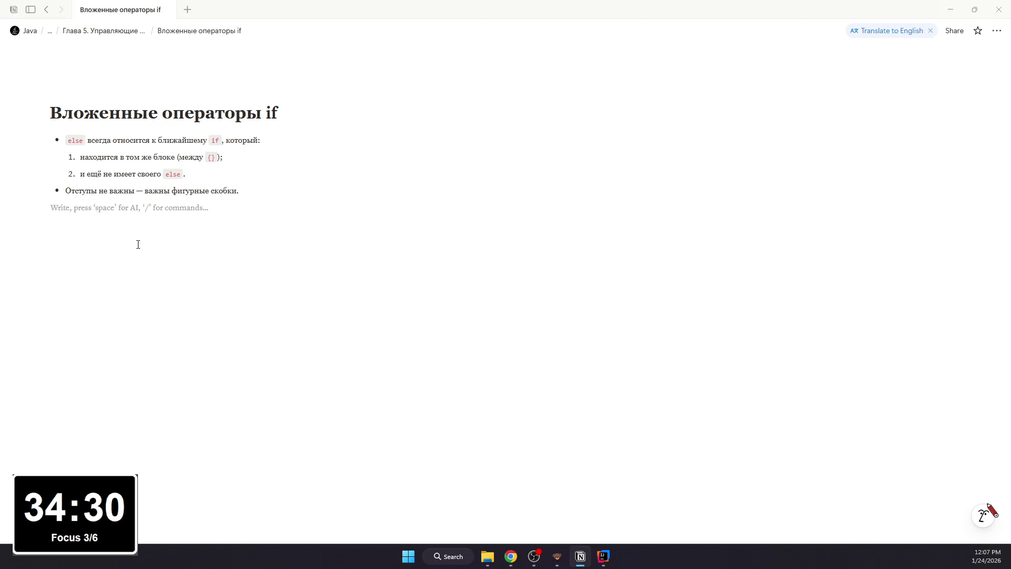
{"action": "type", "text": "### Разб"}
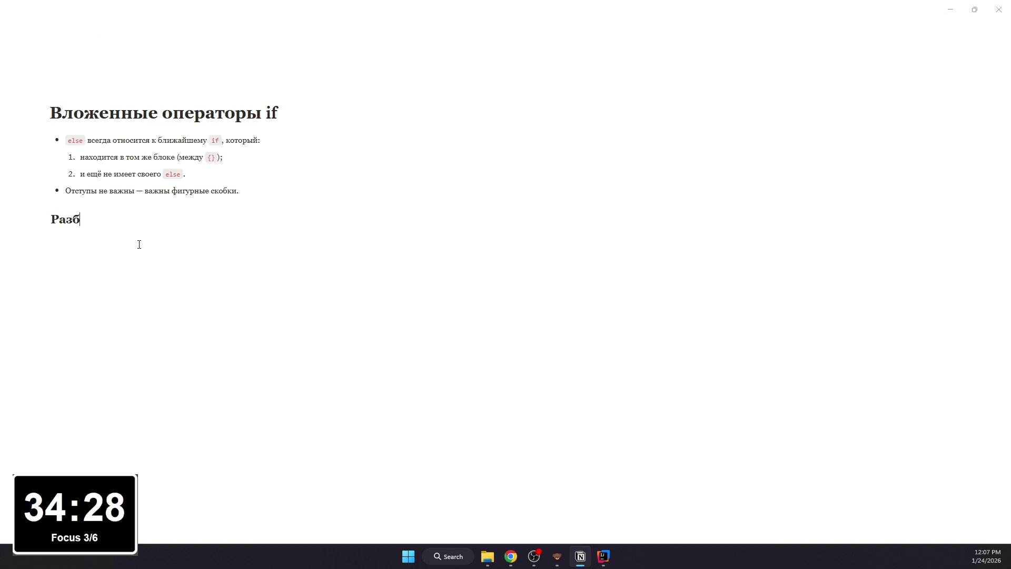
{"action": "type", "text": "ор примера "}
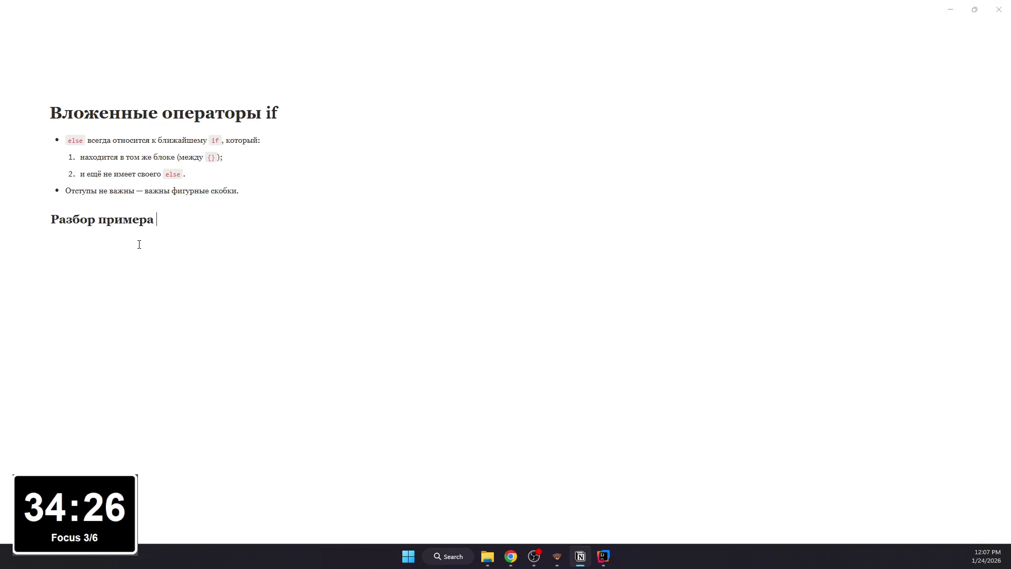
{"action": "type", "text": "\""}
{"action": "type", "text": "к им"}
Step: Add the heading 'Разбор примера “к кому относится else”'
{"action": "key", "text": "BackSpace"}
{"action": "key", "text": "BackSpace"}
{"action": "type", "text": "кому относится Els"}
{"action": "key", "text": "BackSpace"}
{"action": "key", "text": "BackSpace"}
{"action": "key", "text": "BackSpace"}
{"action": "type", "text": "else\""}
{"action": "key", "text": "Return"}
{"action": "type", "text": "со"}
Step: Insert a Java code block and paste the nested if/else example into it
{"action": "key", "text": "BackSpace"}
{"action": "key", "text": "BackSpace"}
{"action": "type", "text": "/co"}
{"action": "key", "text": "Return"}
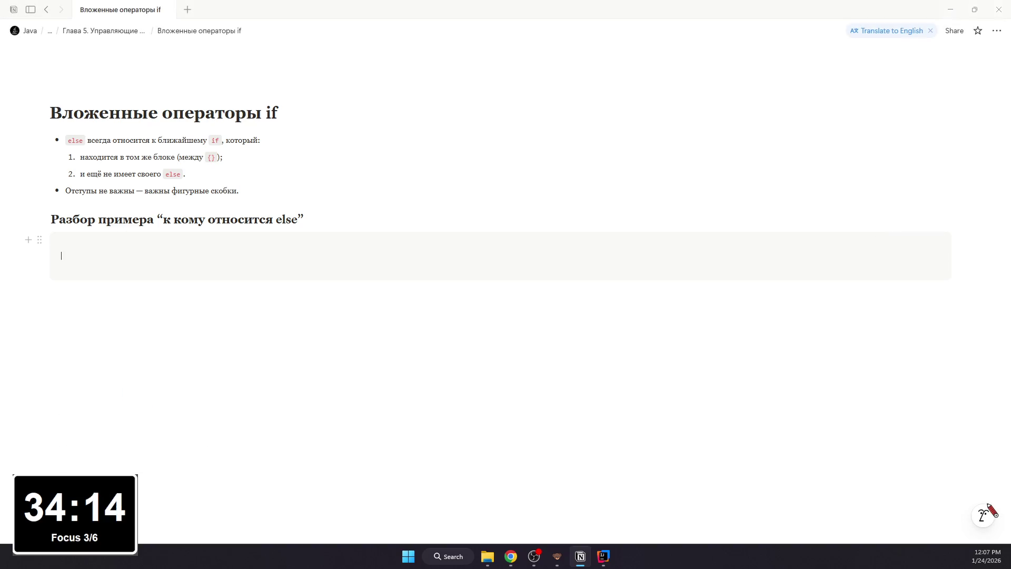
{"action": "type", "text": "if (i == 10) {     if (j < 20) a = b;     if (k > 100) c = d;     else a = c; } else a = d;"}
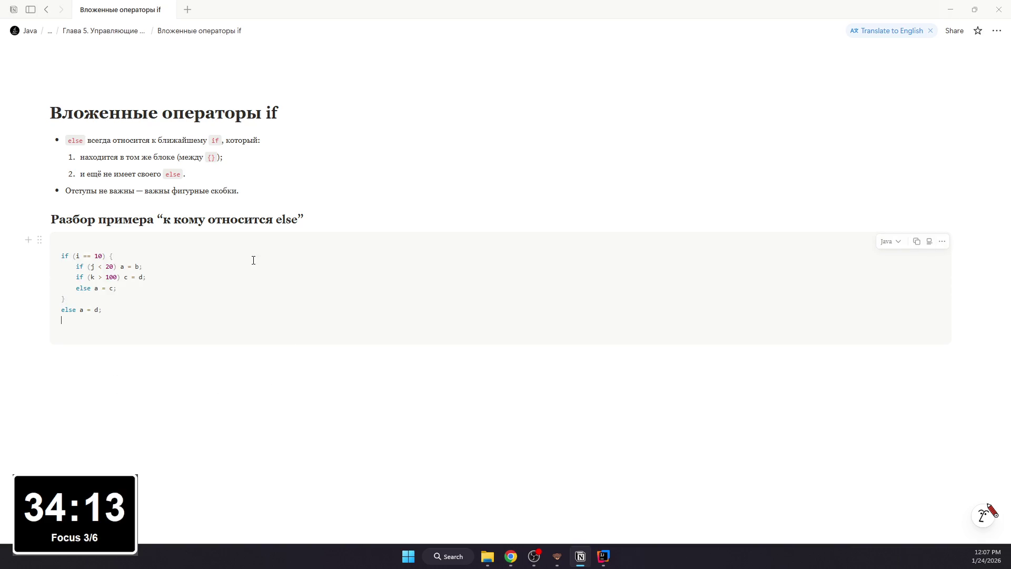
{"action": "key", "text": "BackSpace"}
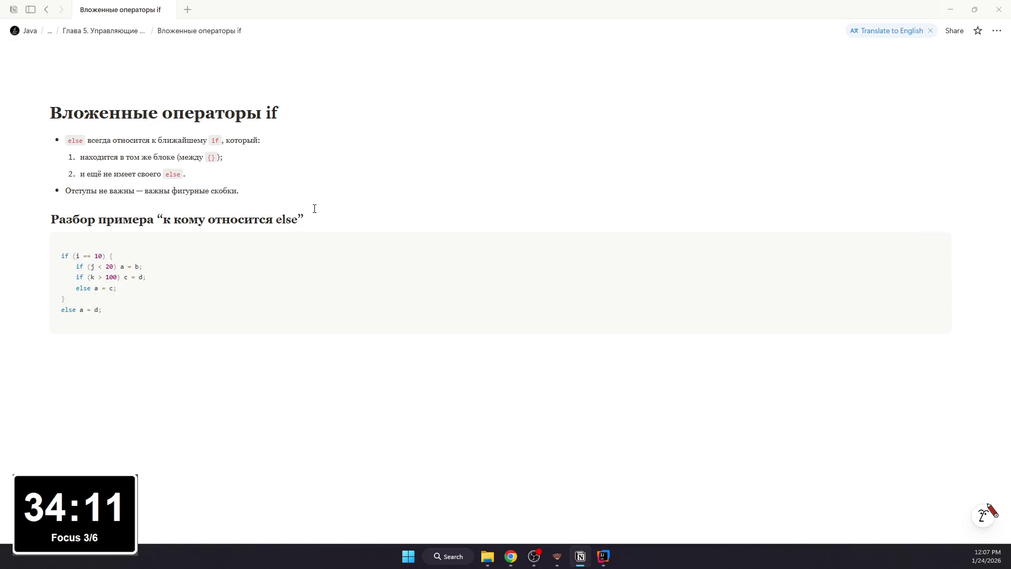
{"action": "left_click_drag", "start_coordinate": [316, 219], "coordinate": [52, 219]}
Step: Colour the example heading blue and underline it
{"action": "left_click", "coordinate": [376, 196]}
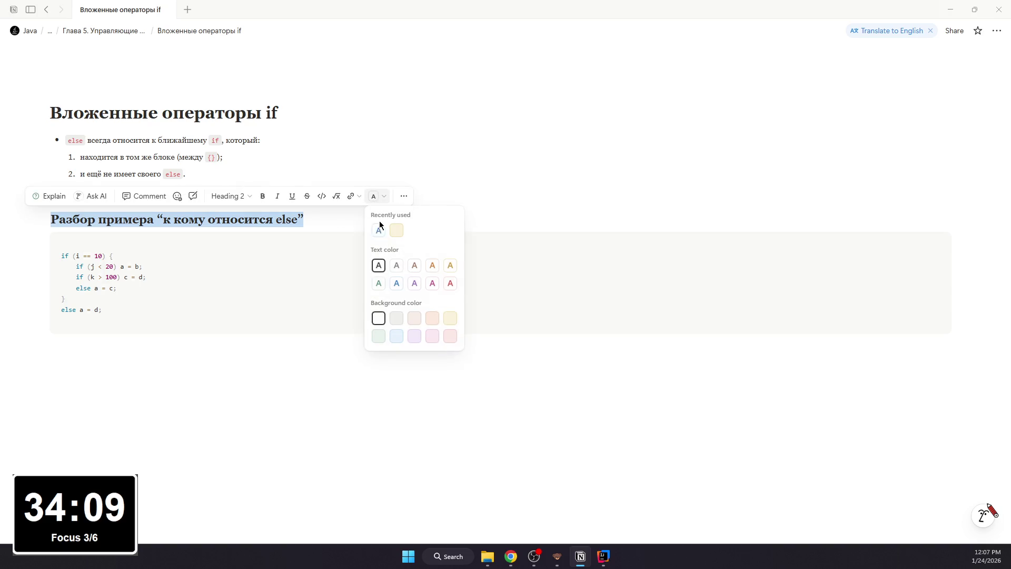
{"action": "left_click", "coordinate": [378, 283]}
{"action": "left_click_drag", "start_coordinate": [52, 219], "coordinate": [304, 219]}
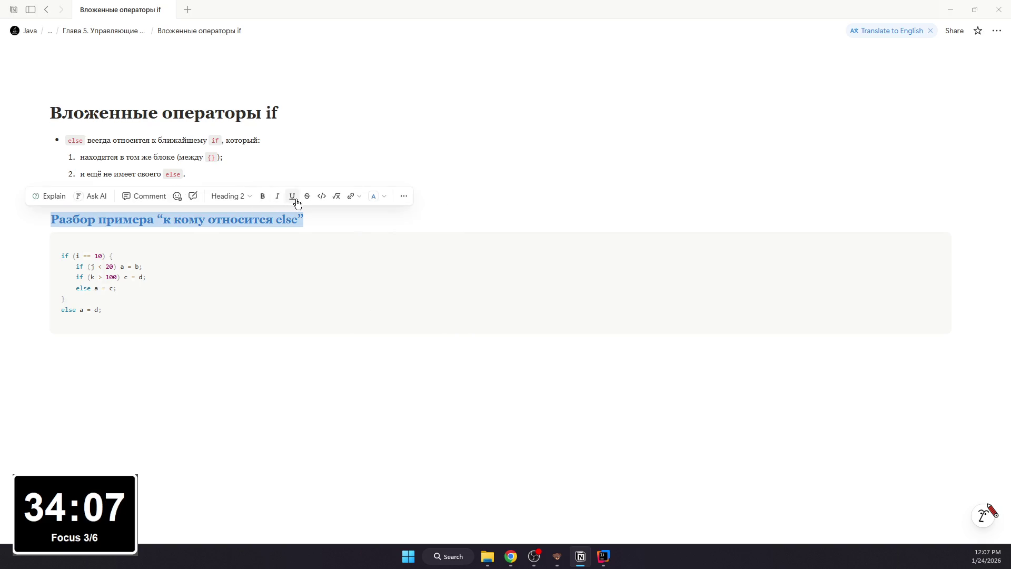
{"action": "left_click", "coordinate": [291, 196]}
{"action": "left_click", "coordinate": [271, 275]}
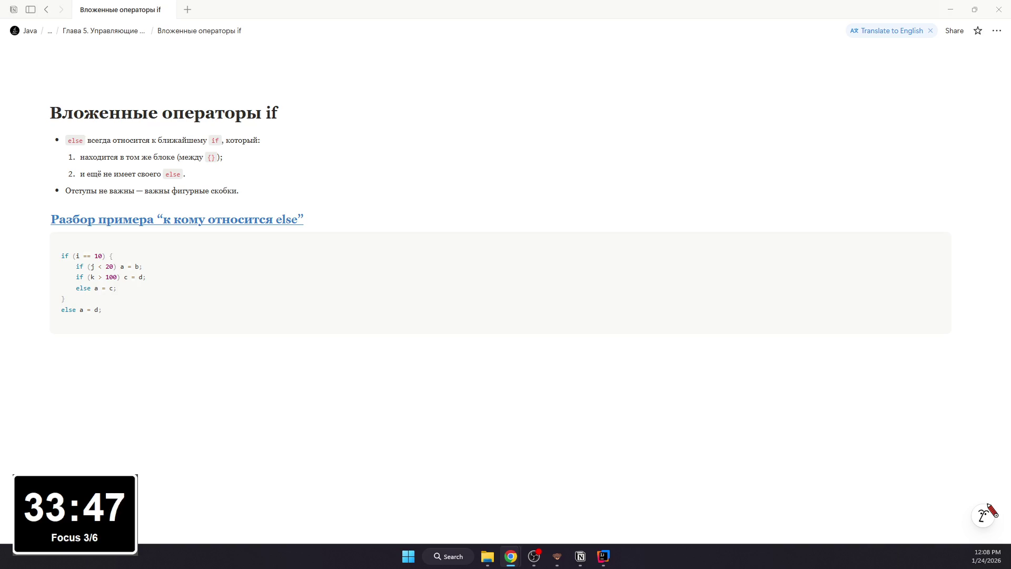
Step: Hide the browser and bring the Notion notes back into view
{"action": "key", "text": "super+d"}
{"action": "left_click", "coordinate": [581, 556]}
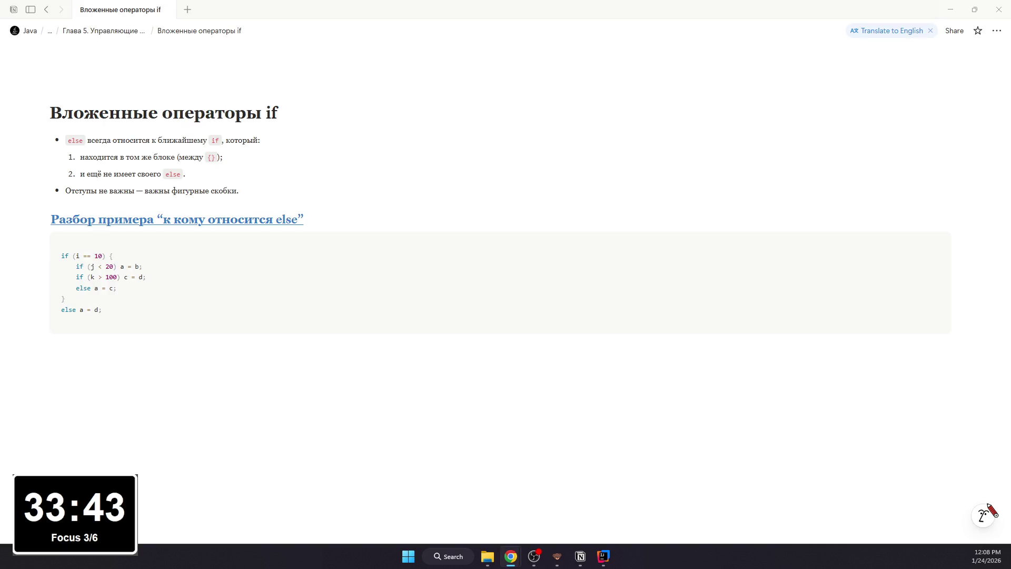